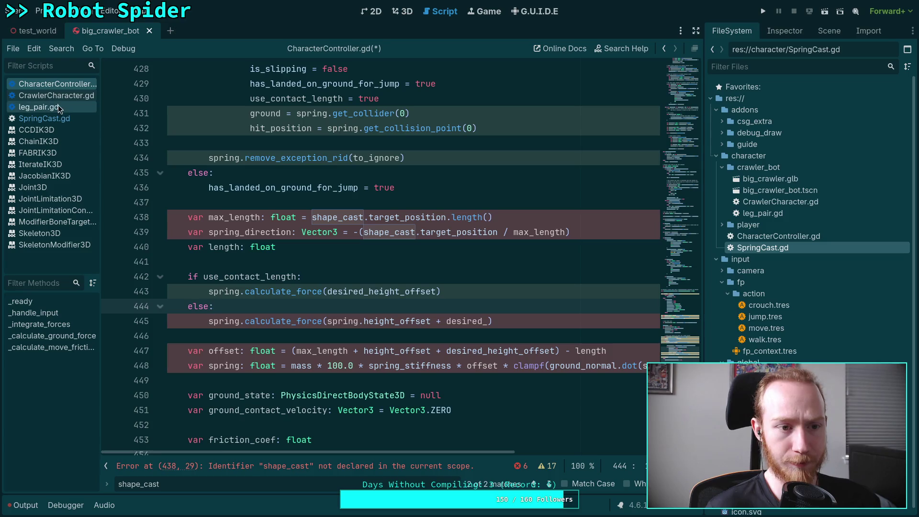
- Glance at SpringCast.gd, then trace use_contact_length and spring_force usages in CharacterController.gd
left_click(66, 120)
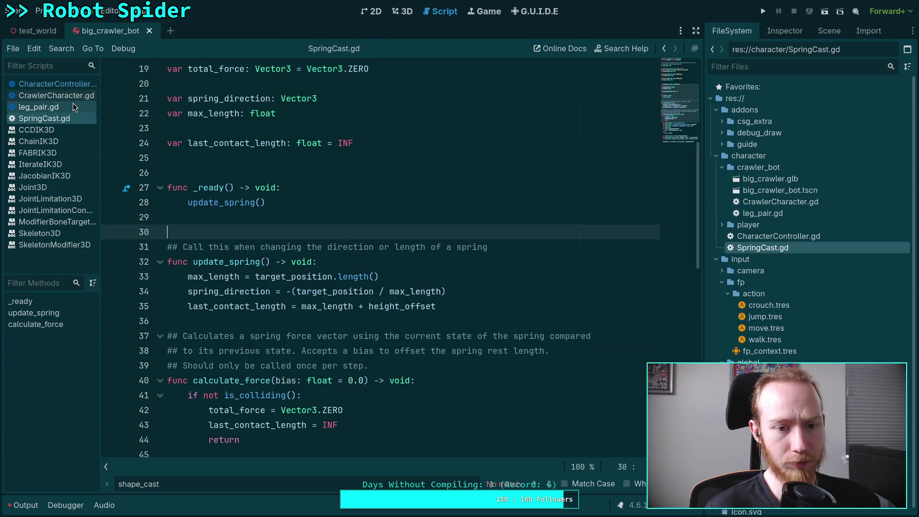
left_click(81, 85)
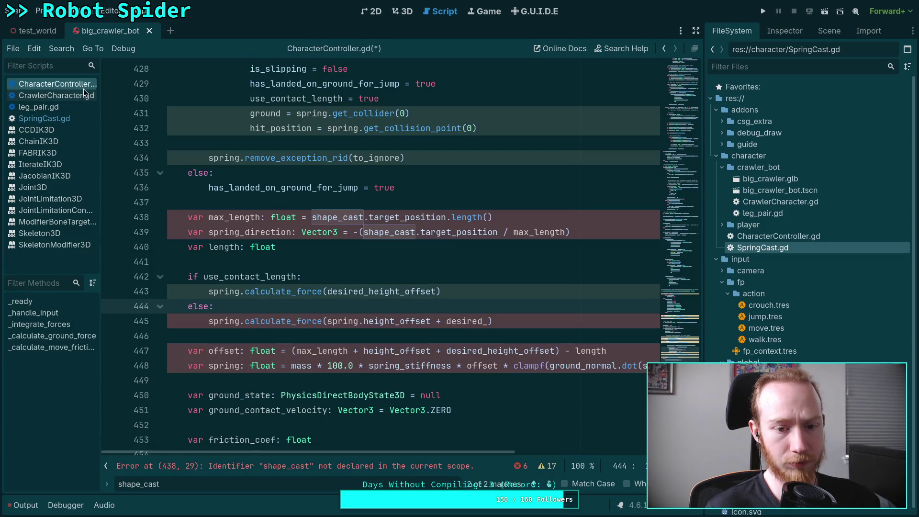
double_click(245, 279)
scroll(245, 265, "up", 3)
scroll(244, 264, "up", 1)
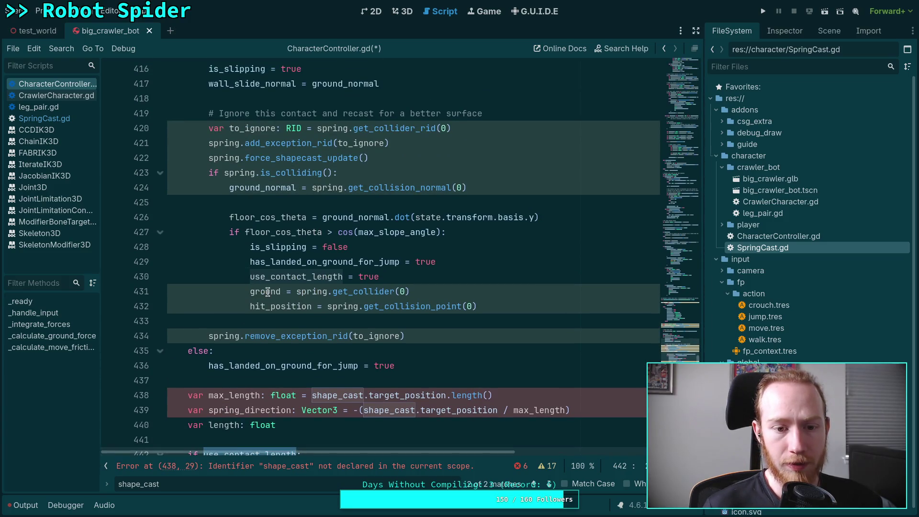
scroll(253, 281, "down", 5)
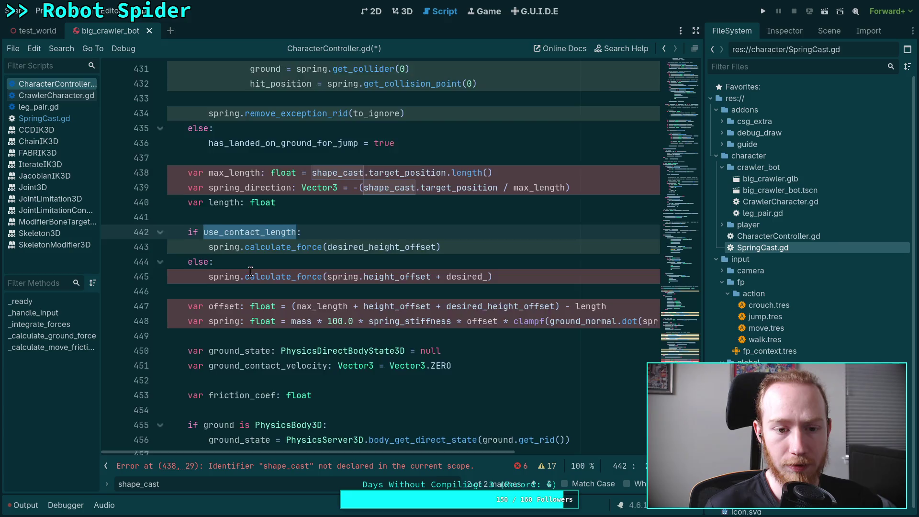
scroll(250, 272, "down", 20)
scroll(264, 265, "up", 10)
scroll(231, 317, "down", 6)
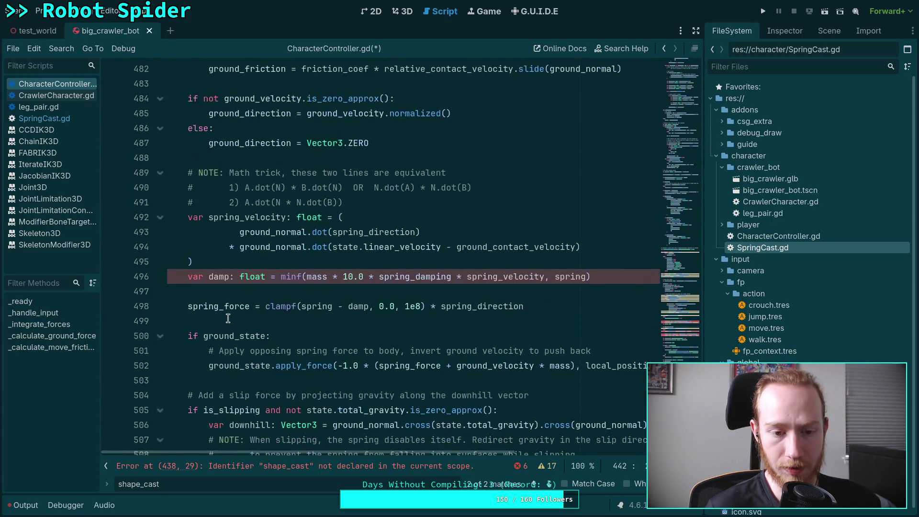
double_click(218, 306)
scroll(296, 291, "up", 6)
scroll(299, 286, "down", 5)
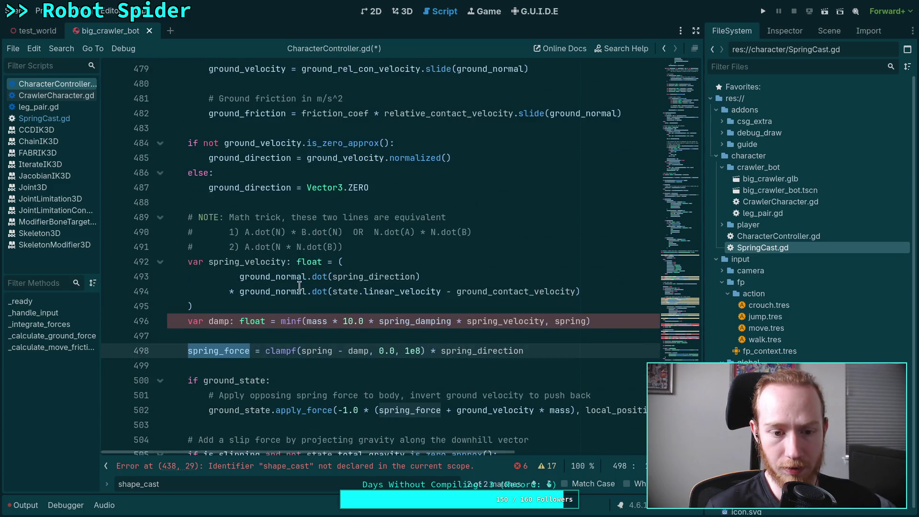
left_click(409, 325)
- Trace where ground_normal and ground_contact_velocity are used in the spring velocity calculation
double_click(270, 275)
scroll(341, 283, "up", 4)
scroll(341, 282, "up", 10)
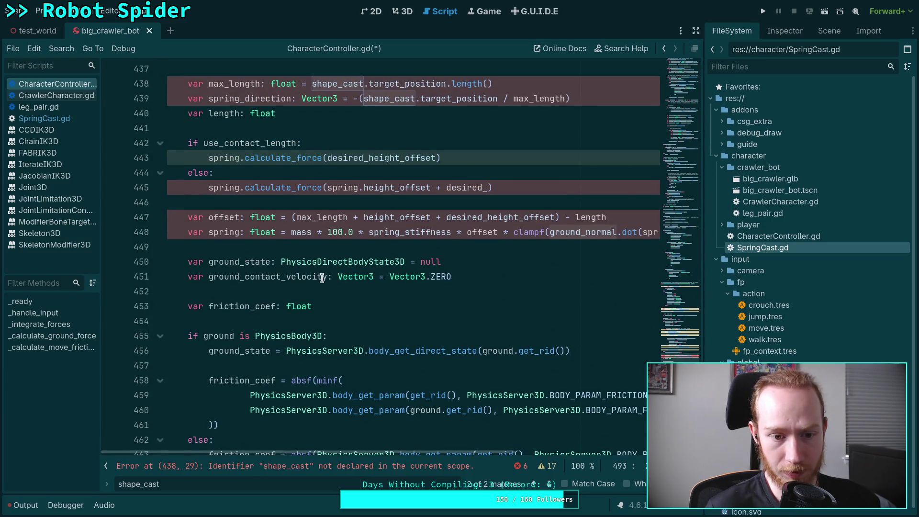
scroll(322, 278, "down", 14)
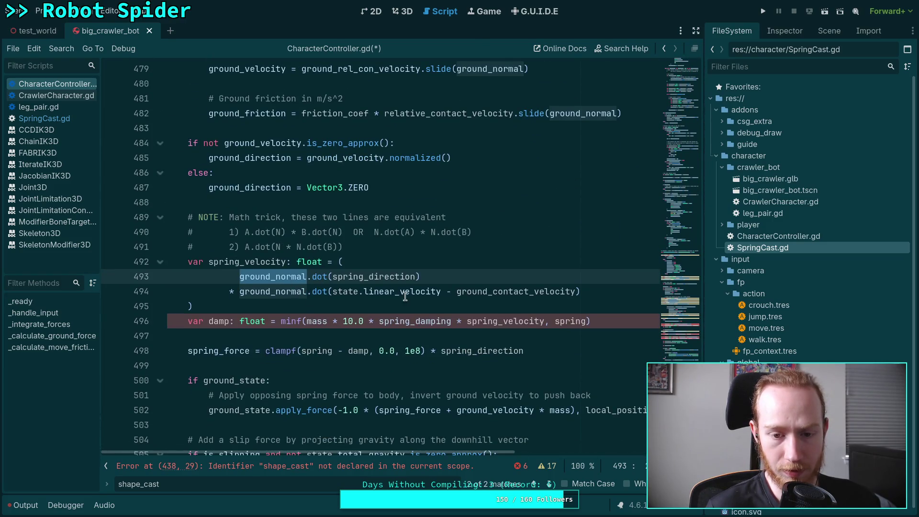
double_click(486, 292)
scroll(383, 272, "up", 8)
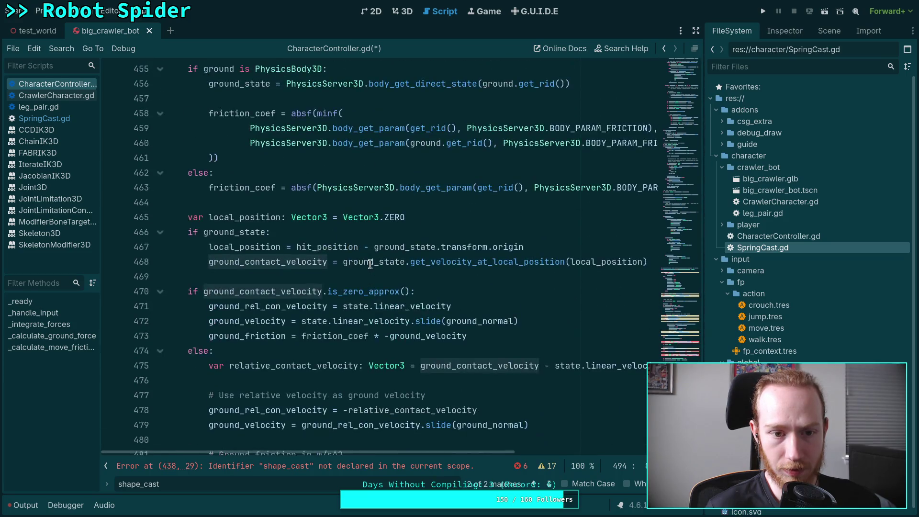
scroll(378, 292, "down", 7)
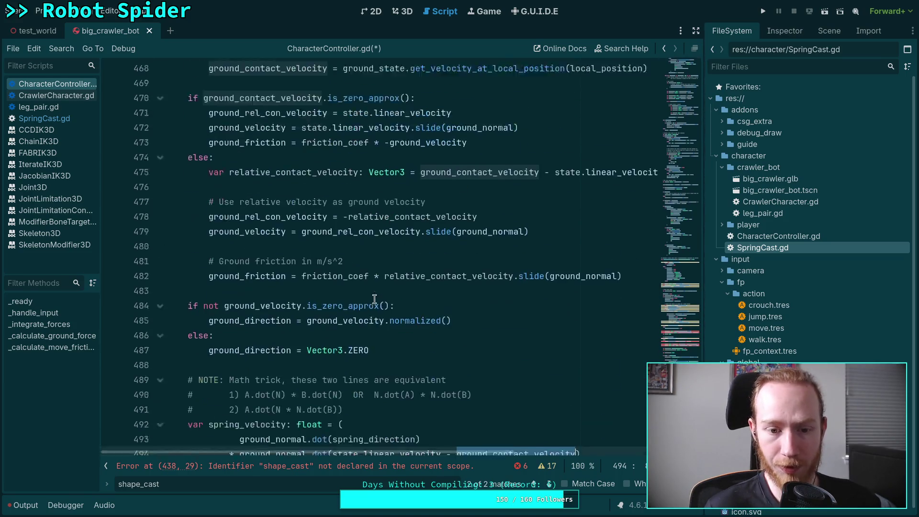
scroll(379, 296, "down", 2)
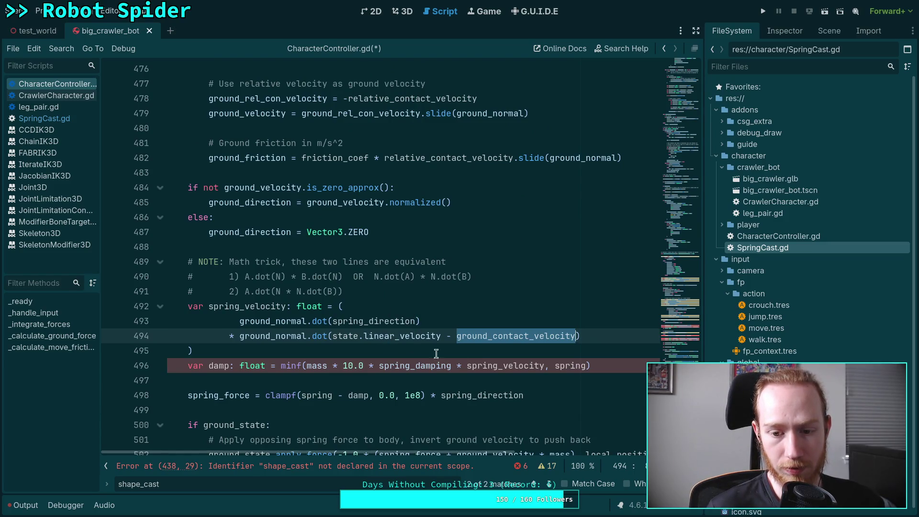
scroll(477, 362, "down", 1)
scroll(477, 361, "down", 1)
- Select lines 488–498, from spring_force upward, and delete the old spring force block
double_click(218, 306)
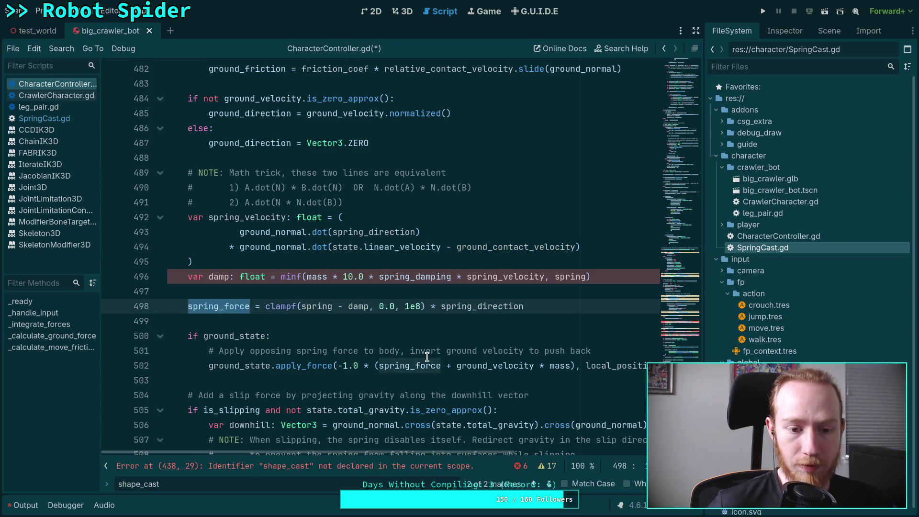
mouse_move(551, 306)
left_mouse_down()
mouse_move(311, 263)
mouse_move(290, 243)
left_mouse_up()
scroll(335, 278, "up", 2)
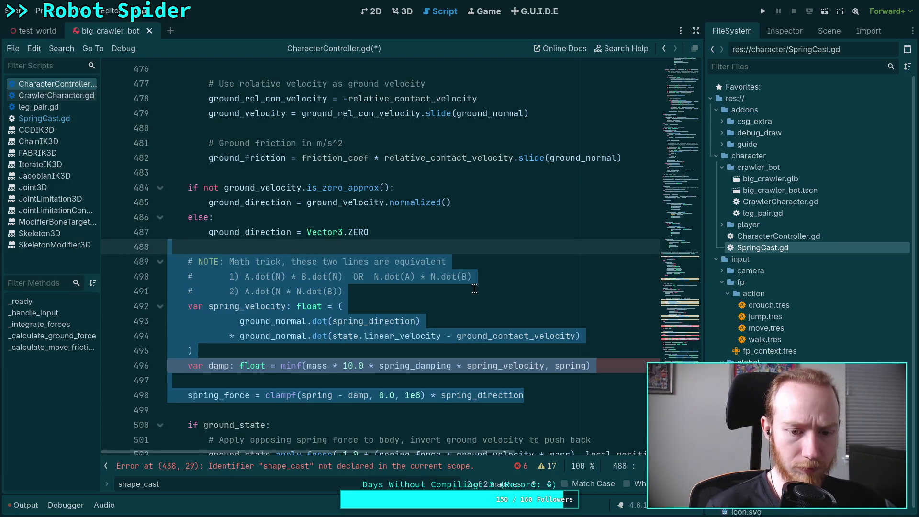
key("BackSpace")
- Try a spring_force completion on line 443, revert it, and select the calculate_force call on line 445
scroll(383, 290, "up", 12)
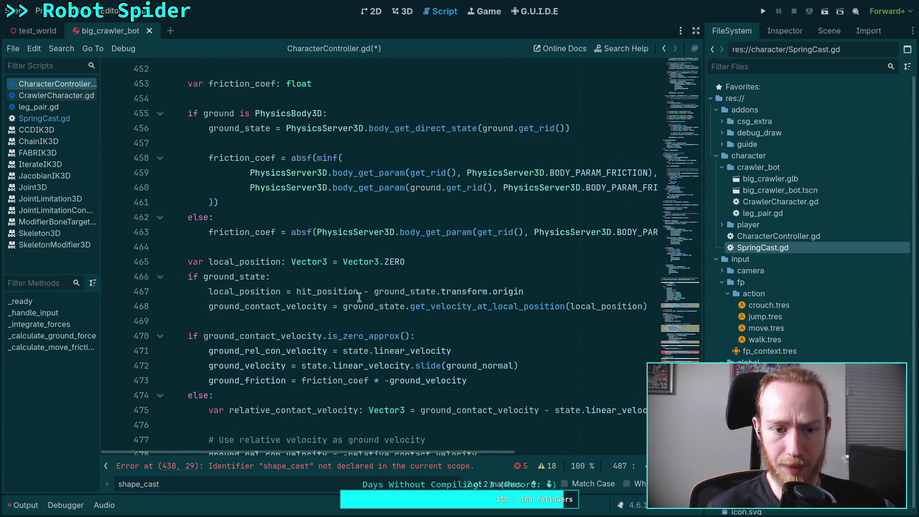
scroll(329, 291, "up", 2)
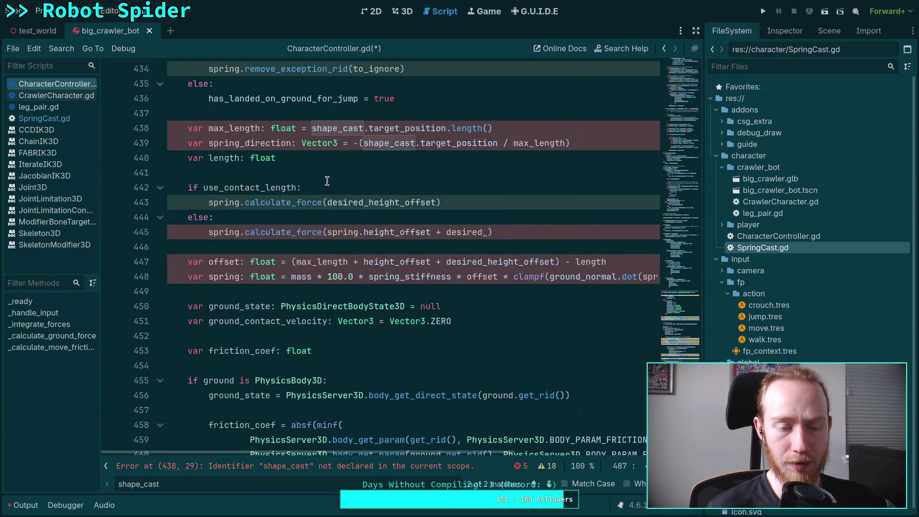
left_click(331, 175)
left_click(209, 202)
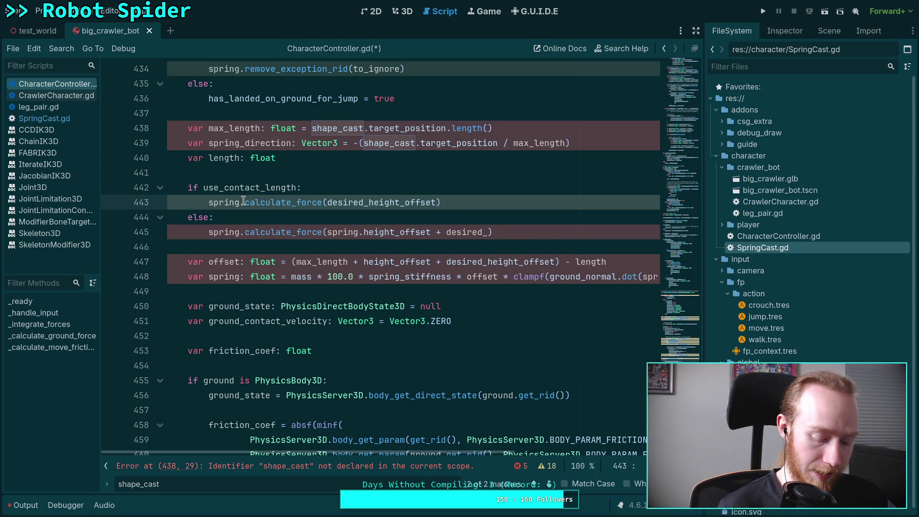
type("spr")
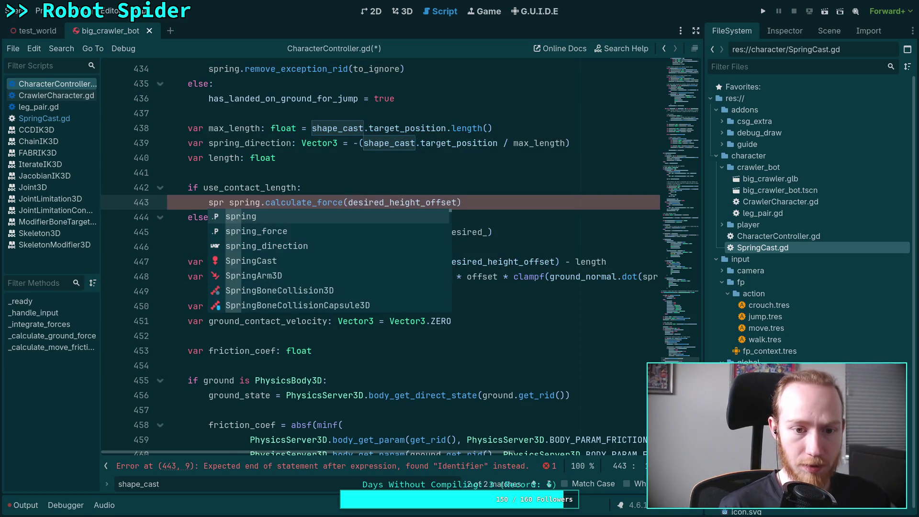
key("Down")
key("Return")
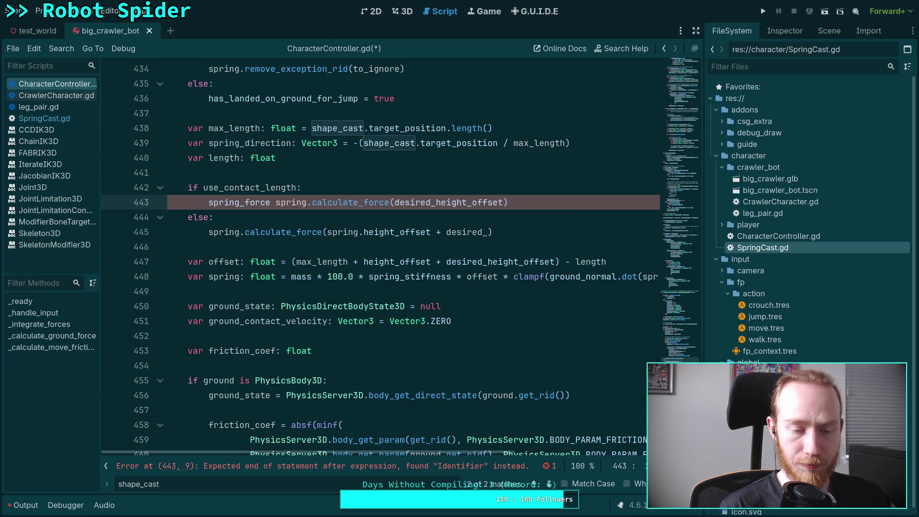
key("BackSpace")
key("BackSpace")
key("BackSpace")
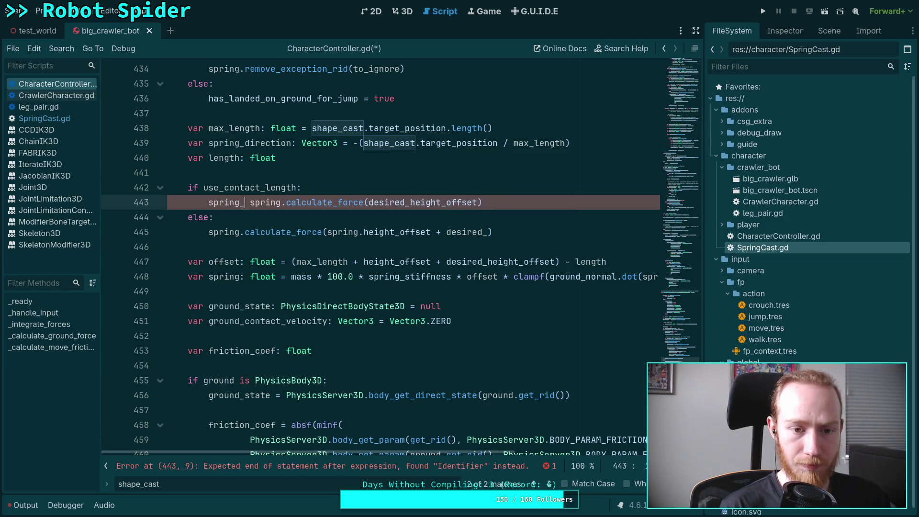
key("BackSpace")
key("BackSpace")
key("BackSpace")
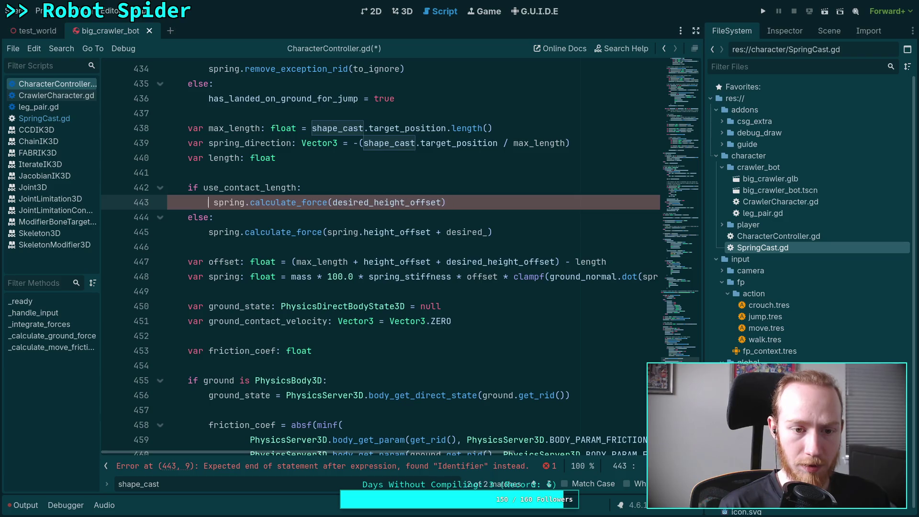
left_click_drag(498, 232, 207, 234)
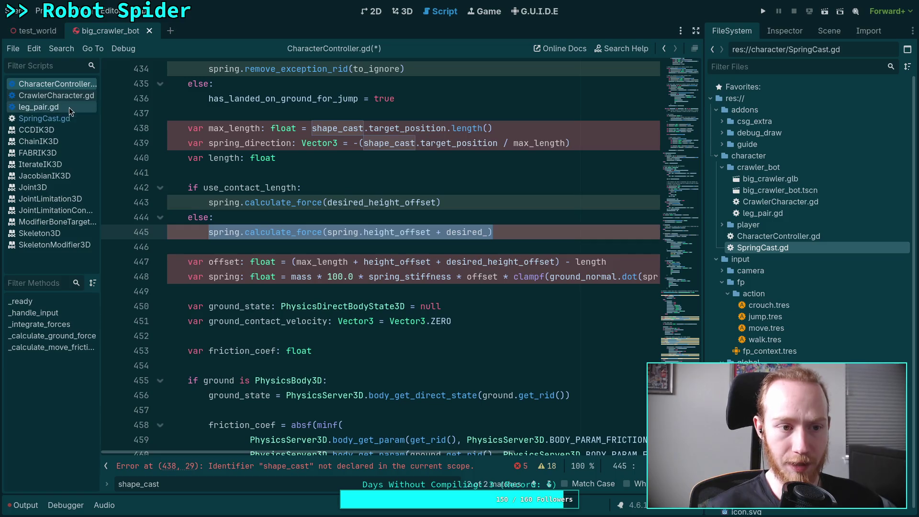
- Review SpringCast's calculate_force and its not-colliding early return, then go back to CharacterController.gd
left_click(63, 118)
scroll(310, 287, "down", 5)
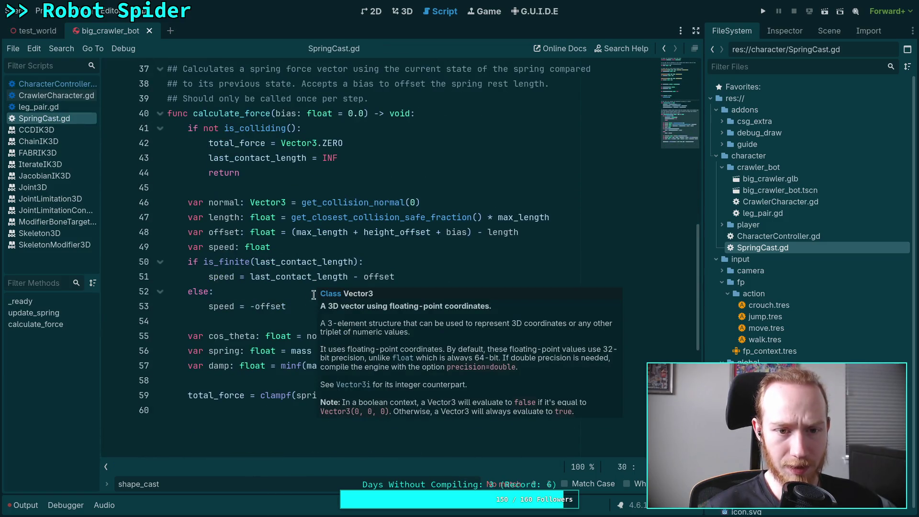
left_click(310, 405)
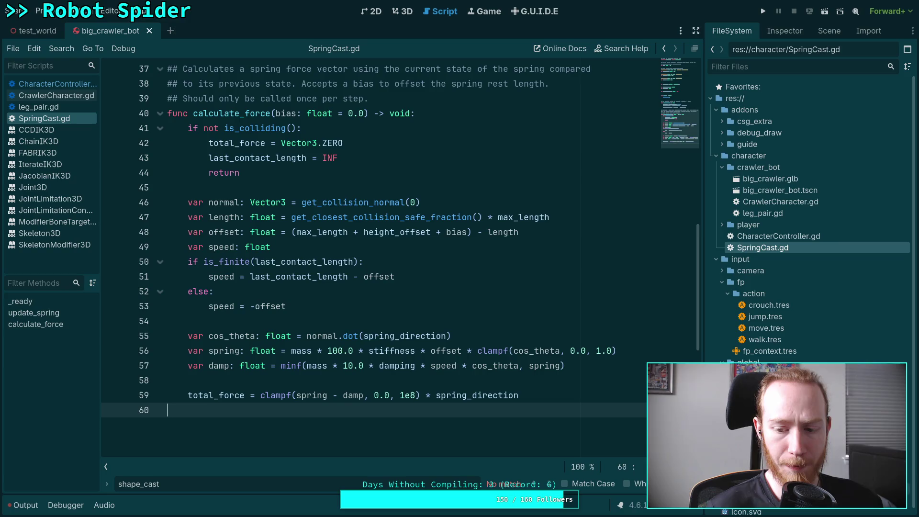
key("Escape")
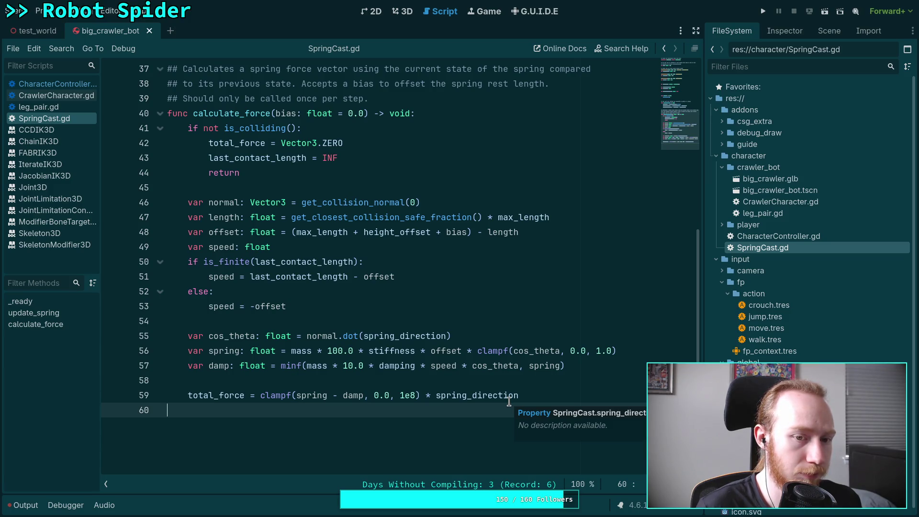
left_click_drag(241, 174, 188, 132)
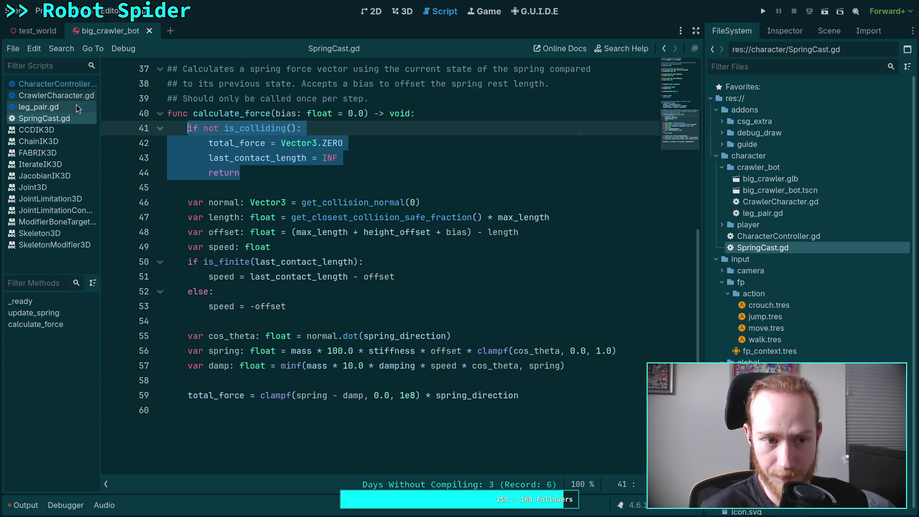
left_click(79, 87)
scroll(395, 260, "up", 4)
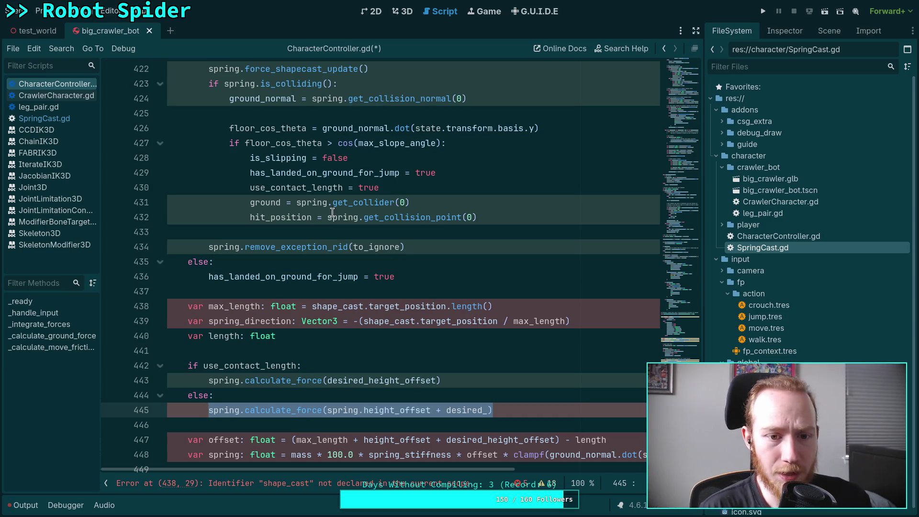
double_click(298, 186)
scroll(463, 320, "down", 2)
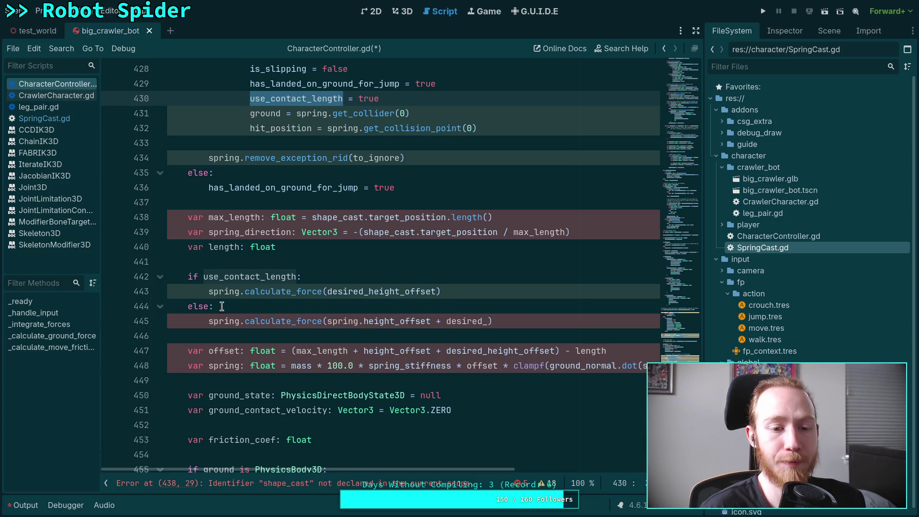
left_click(208, 291)
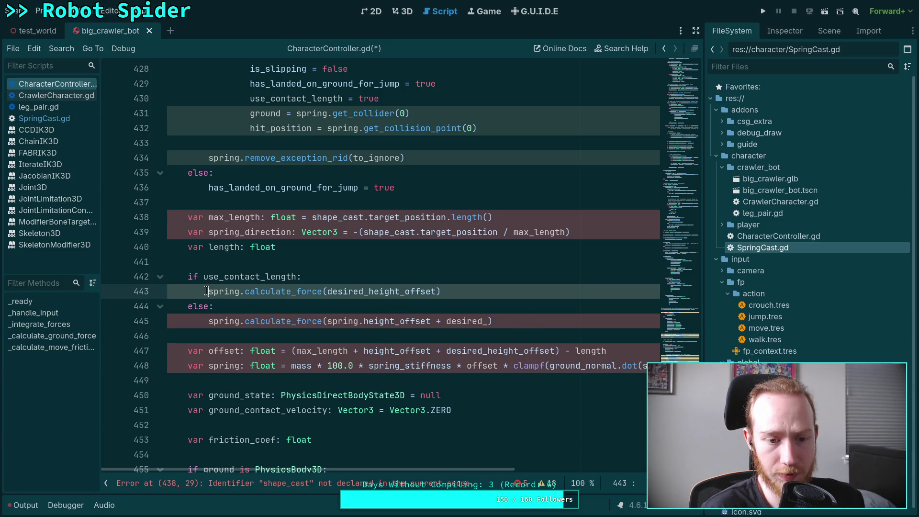
mouse_move(208, 291)
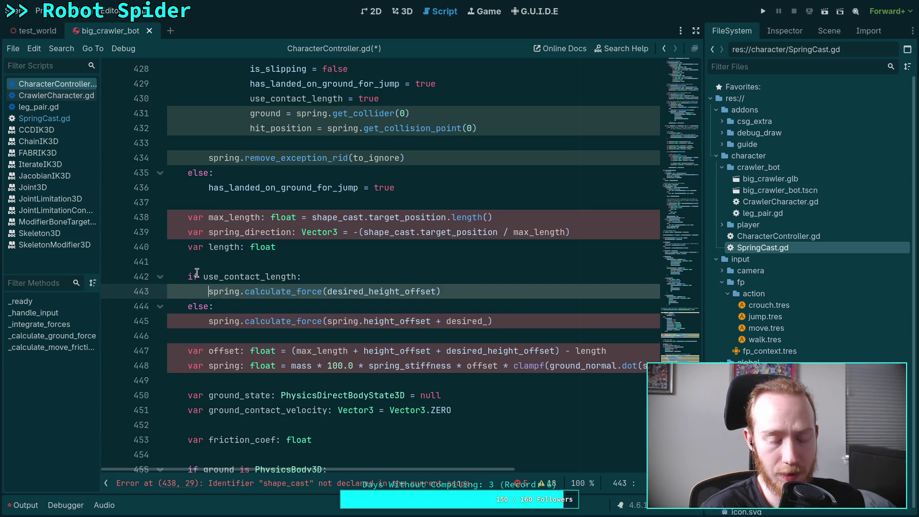
scroll(196, 272, "up", 1)
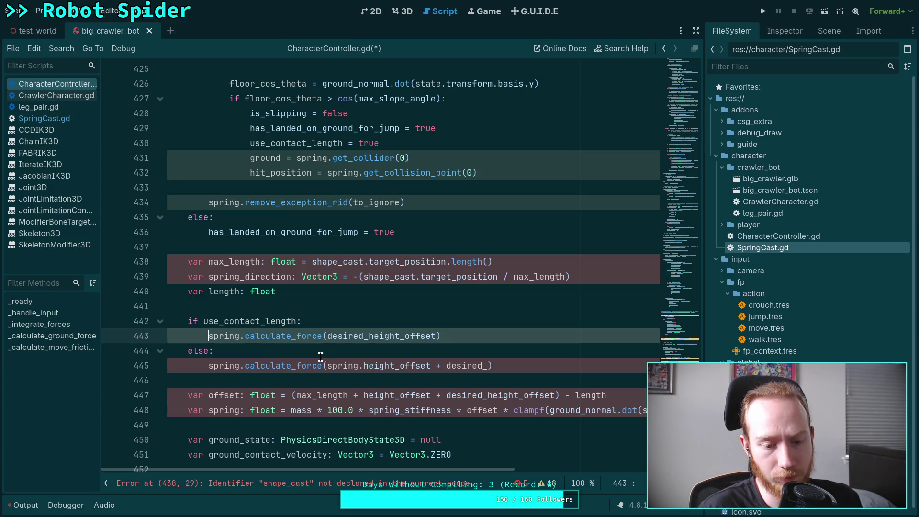
left_click_drag(508, 364, 507, 343)
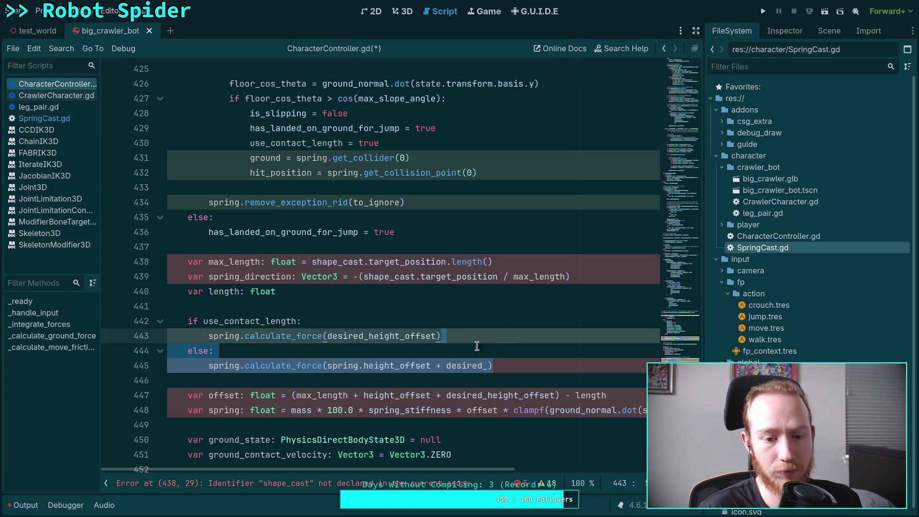
- Delete the else branch and the use_contact_length condition, leaving one spring.calculate_force(desired_height_offset) call
key("BackSpace")
left_click_drag(209, 336, 188, 321)
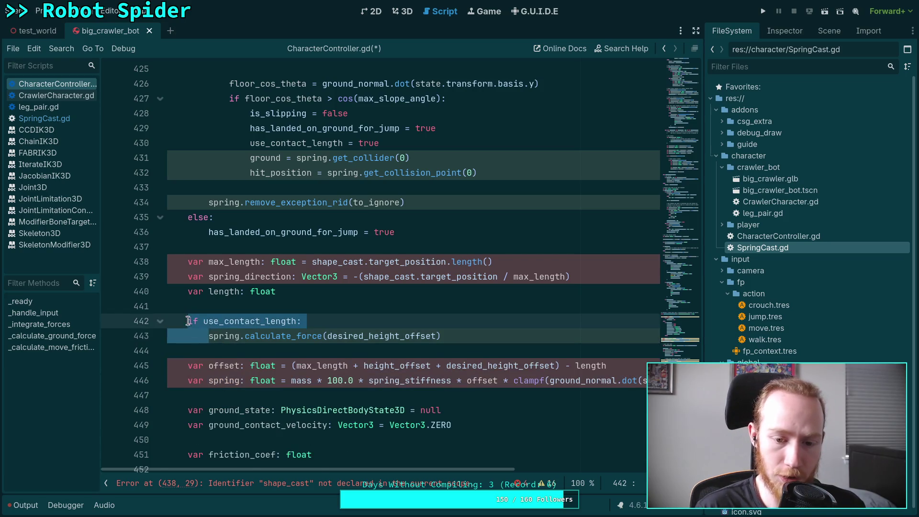
key("BackSpace")
left_click(359, 334)
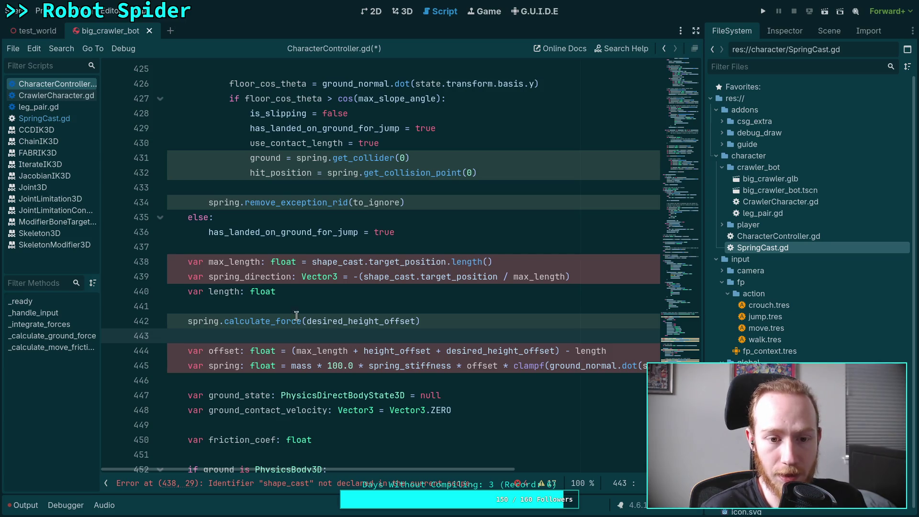
- Review the ground force code around the simplified spring call, then switch to SpringCast.gd
scroll(295, 311, "up", 3)
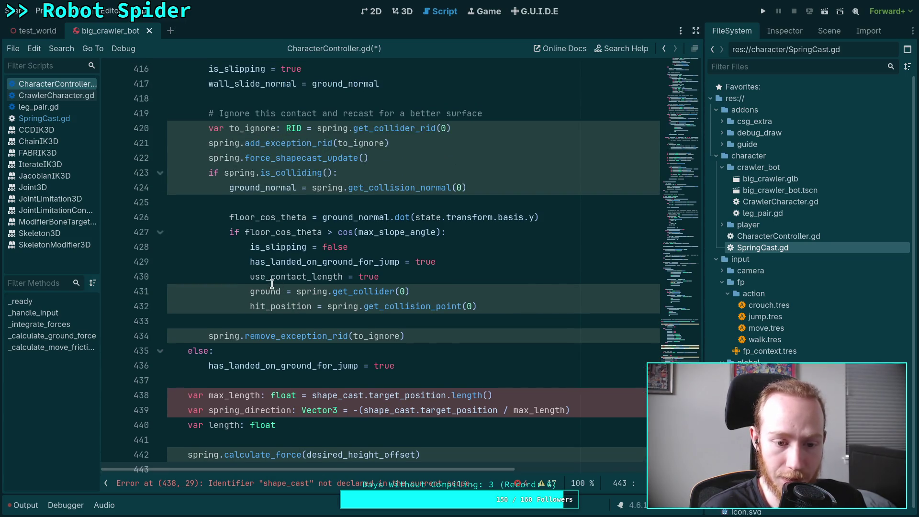
scroll(272, 283, "down", 3)
scroll(272, 321, "down", 2)
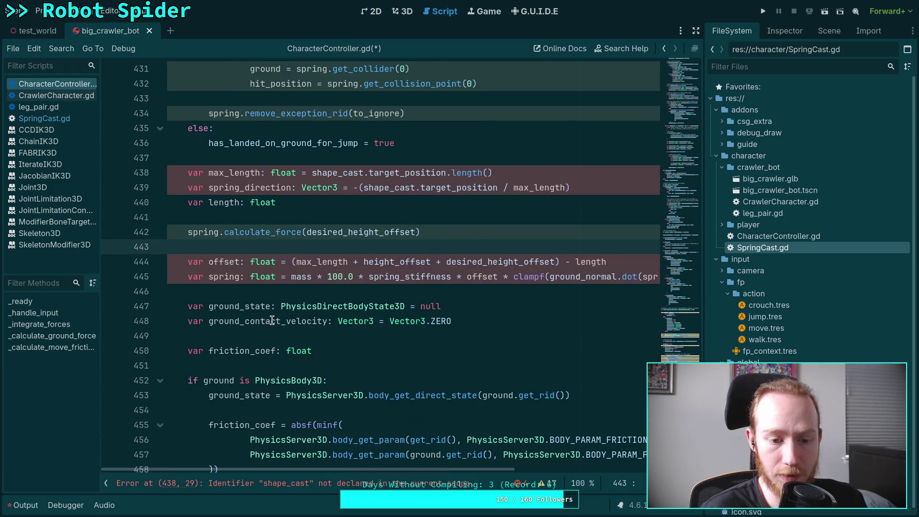
scroll(272, 321, "down", 13)
scroll(272, 321, "down", 3)
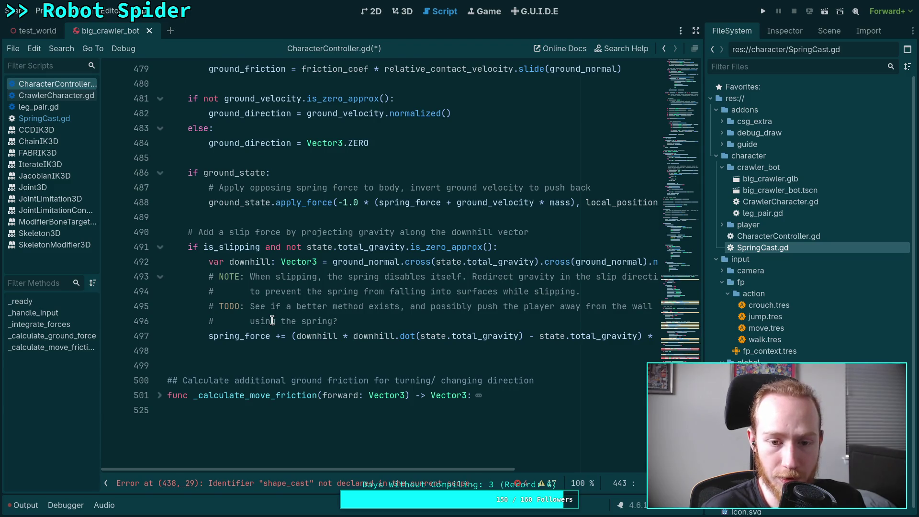
scroll(272, 321, "up", 2)
scroll(272, 320, "up", 1)
scroll(272, 321, "down", 1)
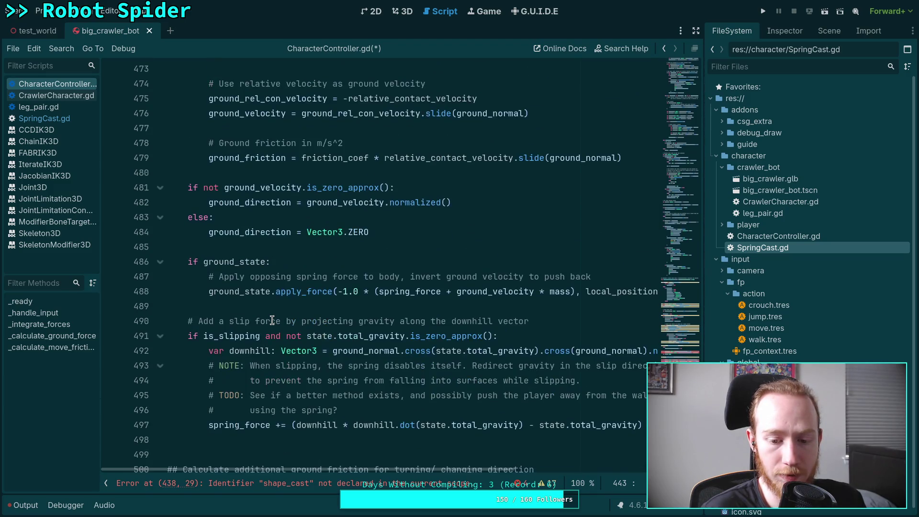
scroll(272, 321, "up", 2)
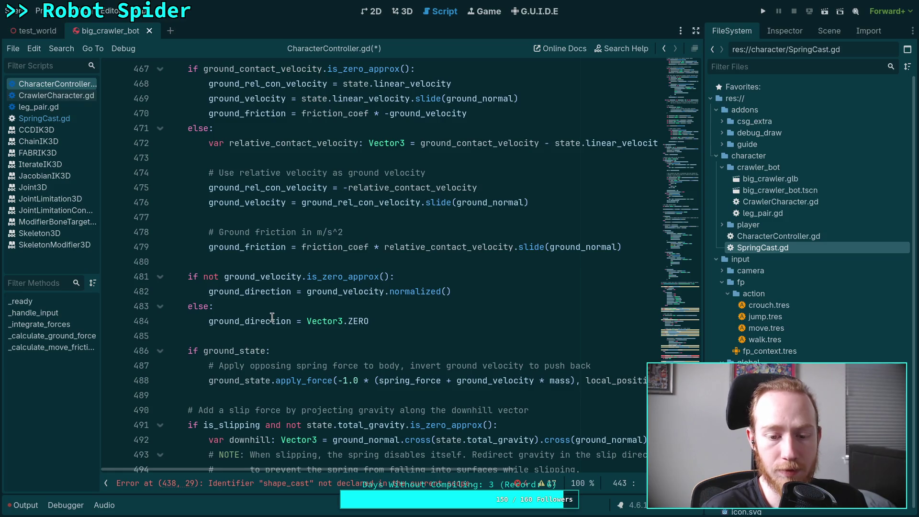
mouse_move(272, 318)
scroll(272, 318, "up", 11)
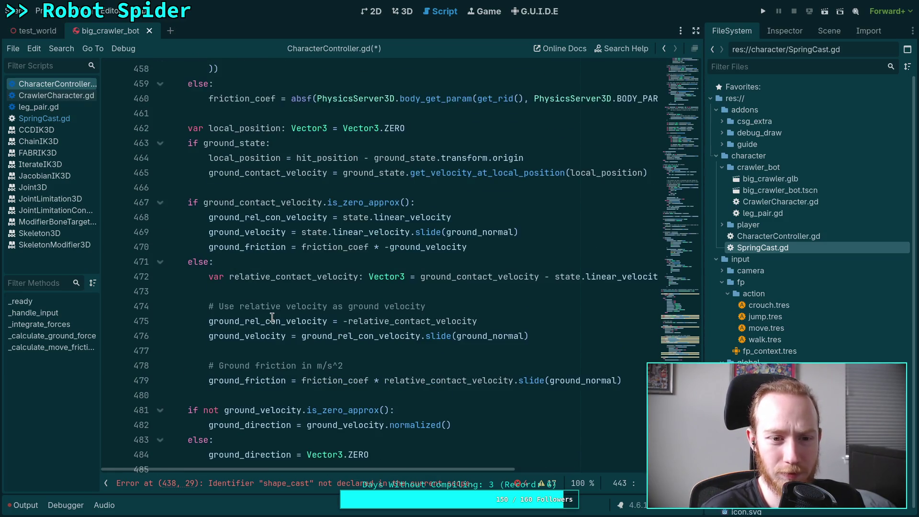
scroll(272, 318, "up", 2)
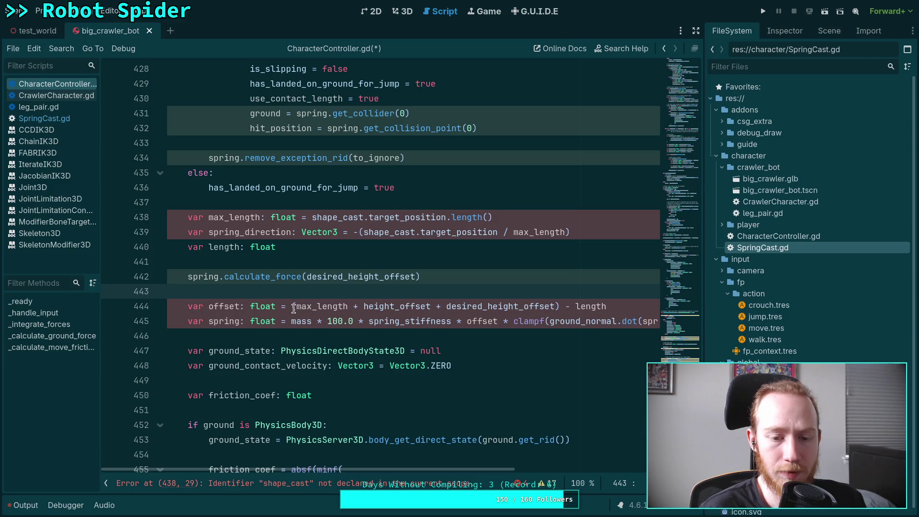
mouse_move(294, 308)
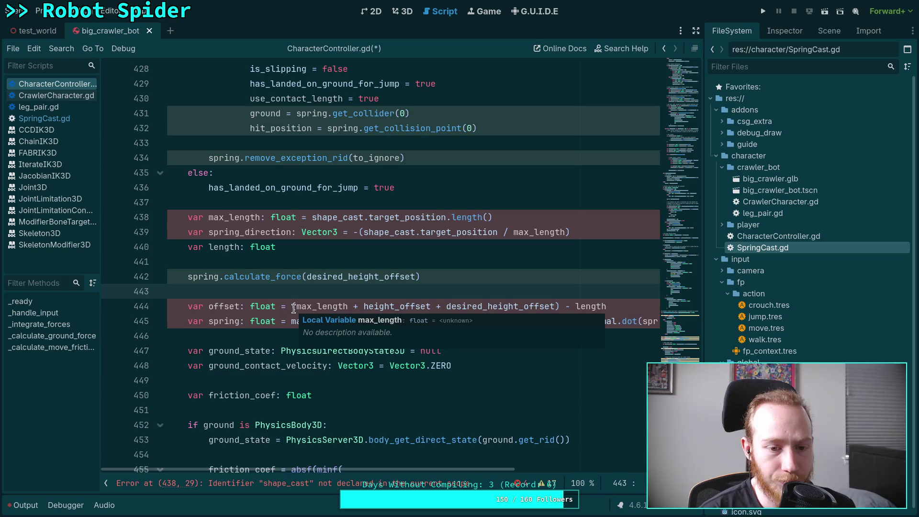
left_click(317, 262)
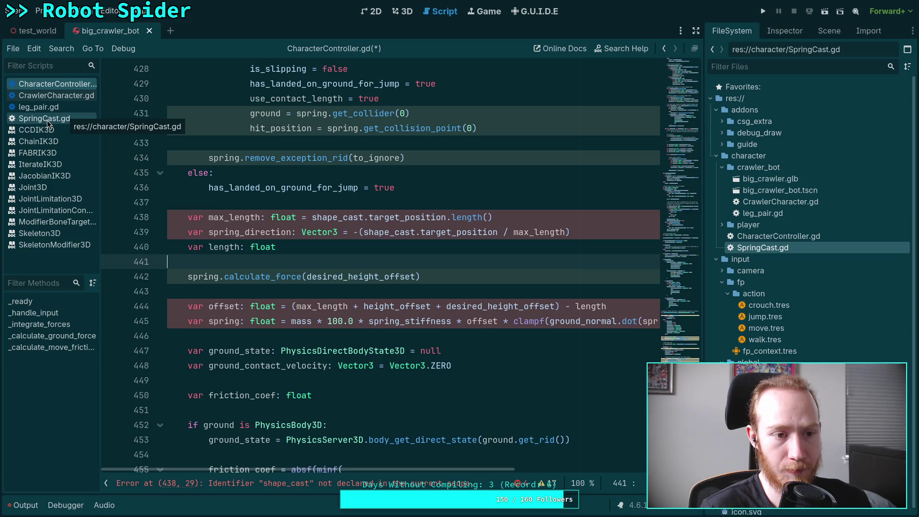
left_click(48, 120)
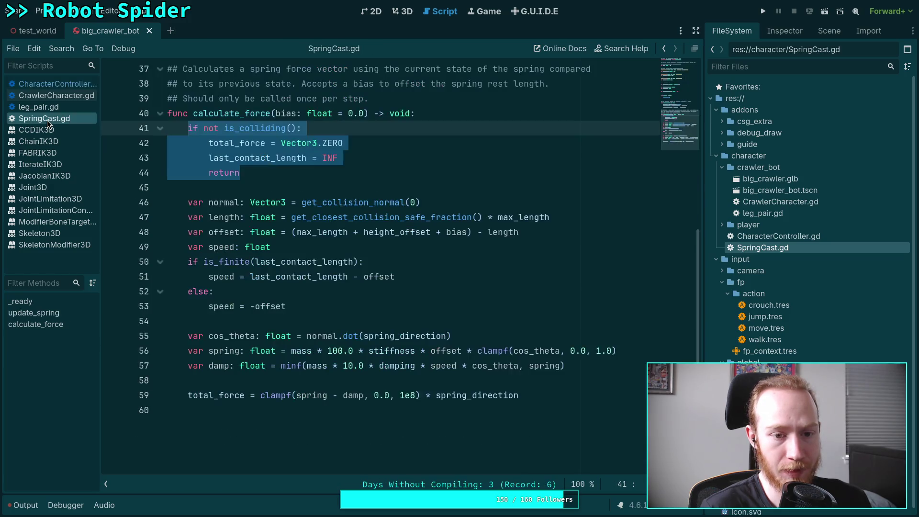
- Add an 'override_collision: bool = false' parameter to calculate_force on line 40
left_click(362, 113)
type(", ")
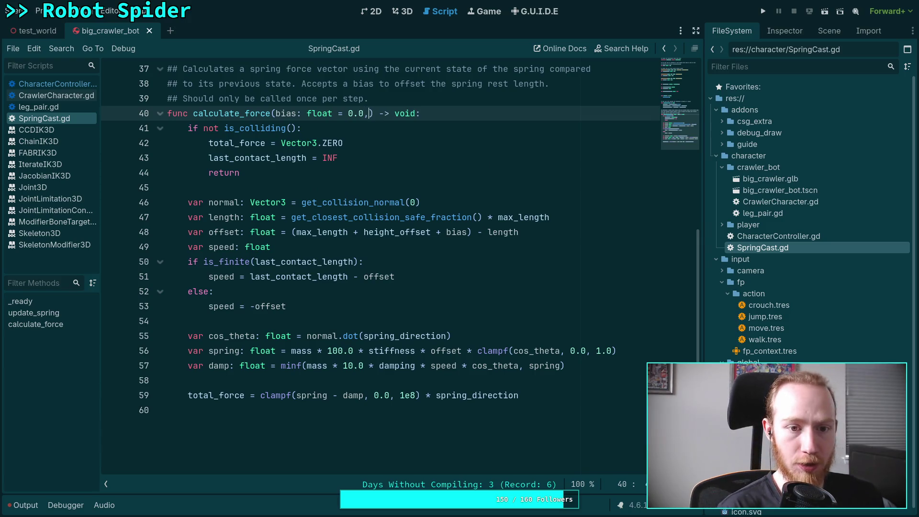
type("override_col")
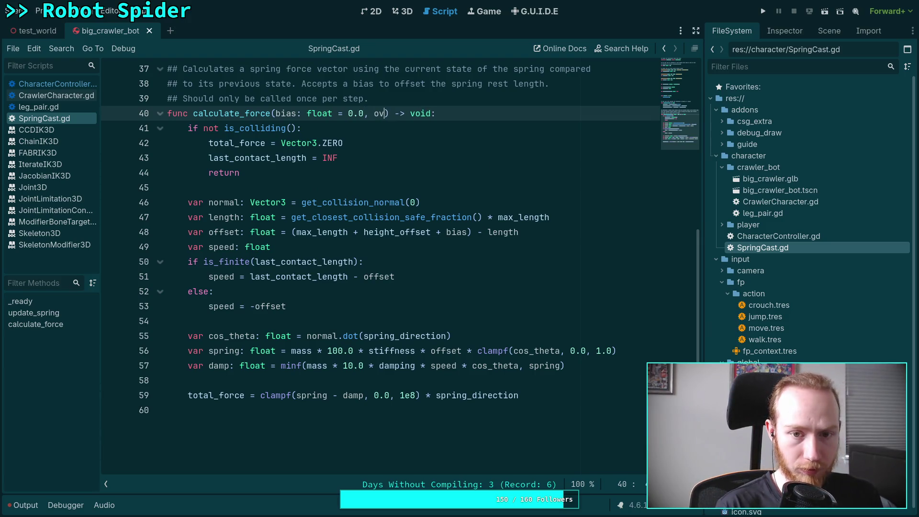
type("lision: ob")
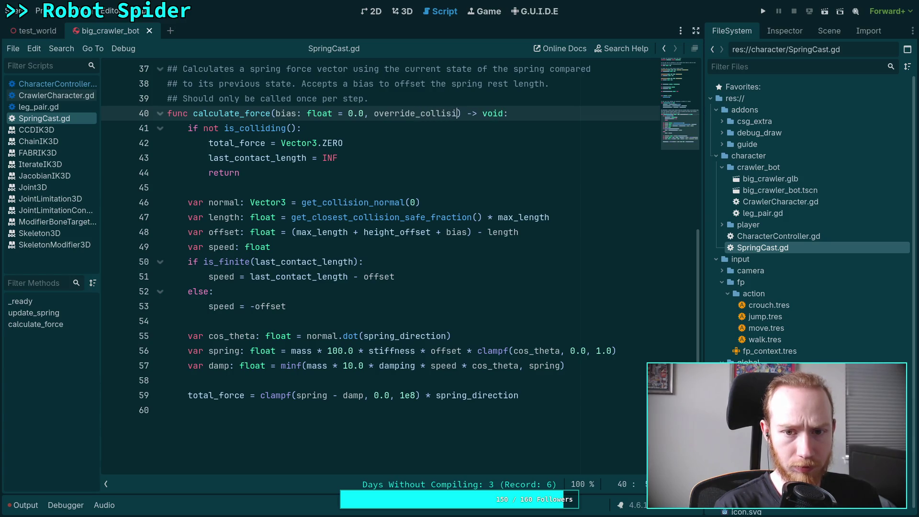
key("BackSpace")
key("BackSpace")
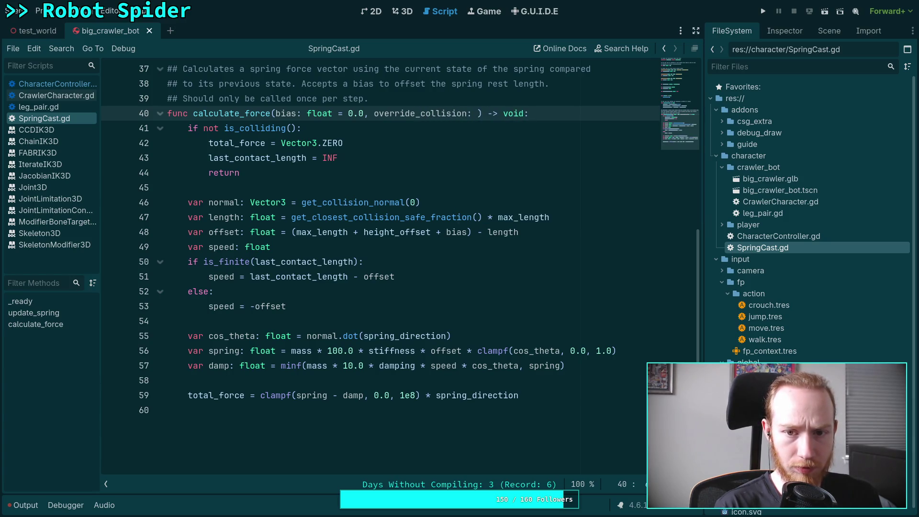
type("bool =")
left_click_drag(374, 113, 416, 113)
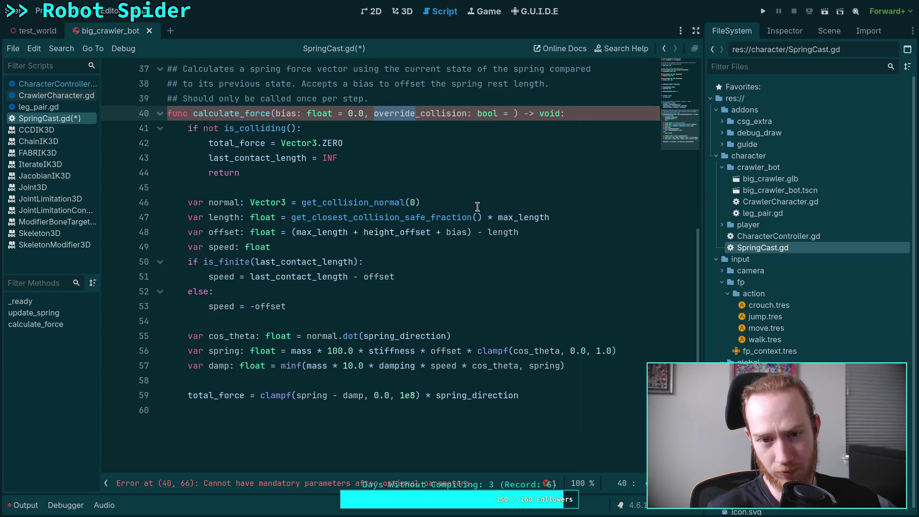
scroll(478, 206, "up", 2)
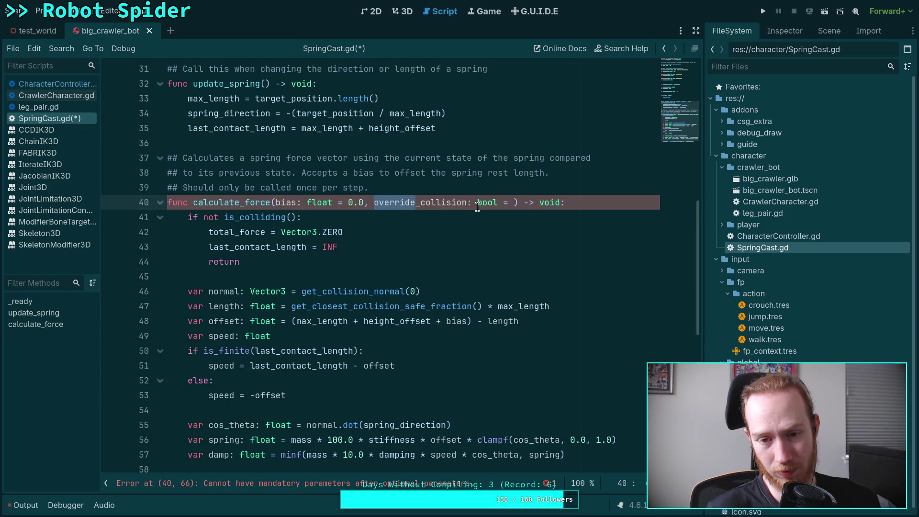
left_click(514, 203)
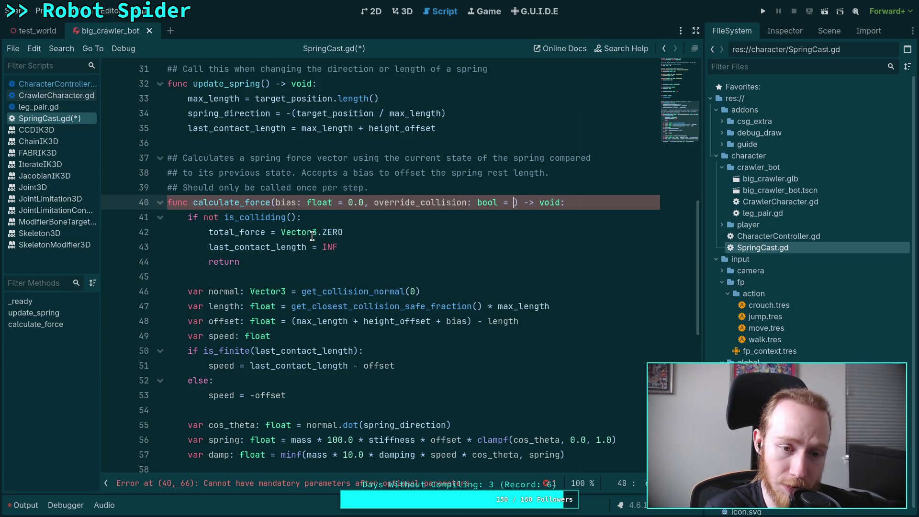
mouse_move(322, 235)
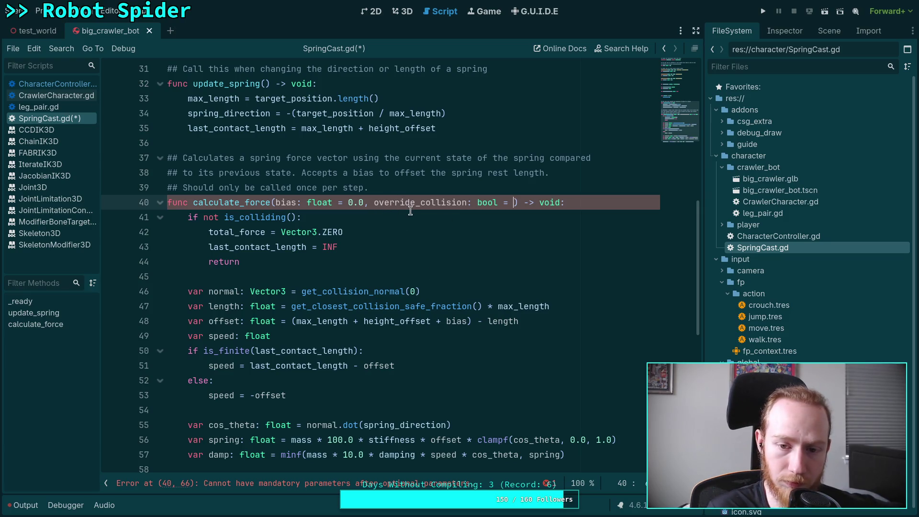
type("faa")
key("BackSpace")
type("lso")
key("BackSpace")
type("e")
key("Escape")
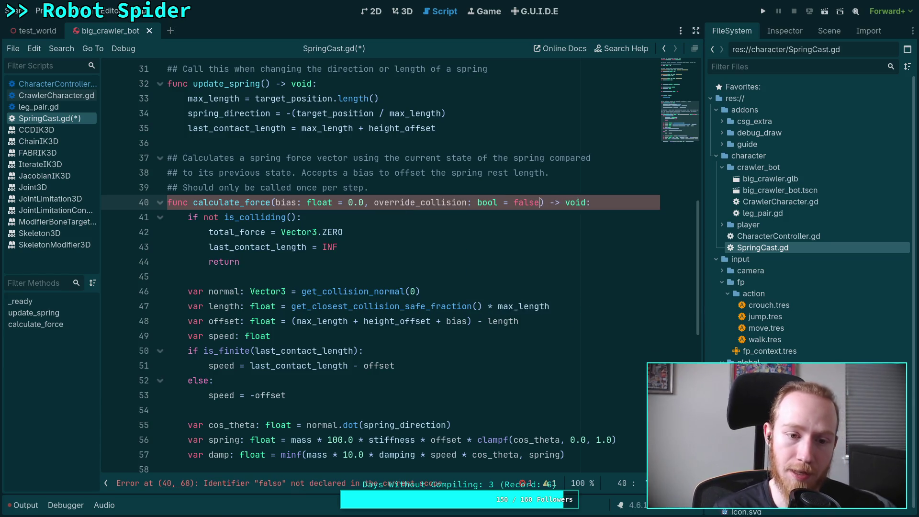
- Change the early-return check to 'override_collision or (not is_colliding())', save, and return to CharacterController.gd
left_click(197, 217)
type("override_collision o")
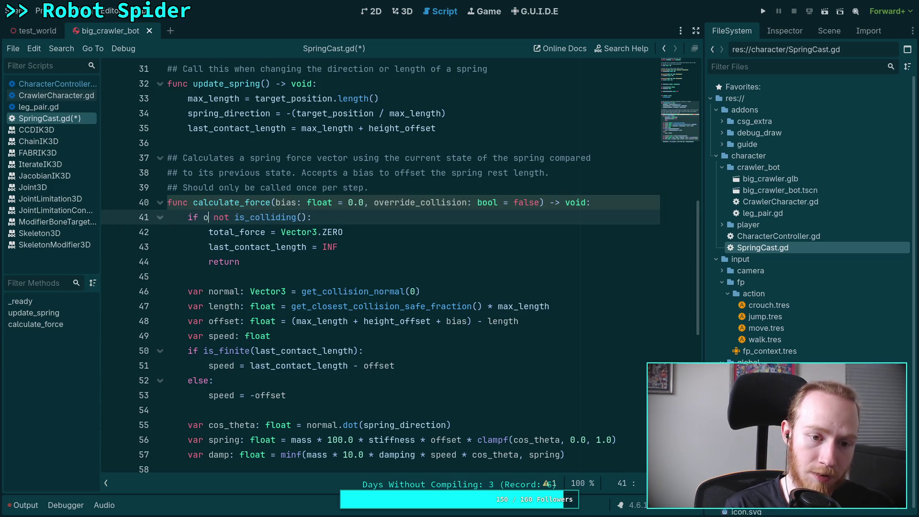
type("r")
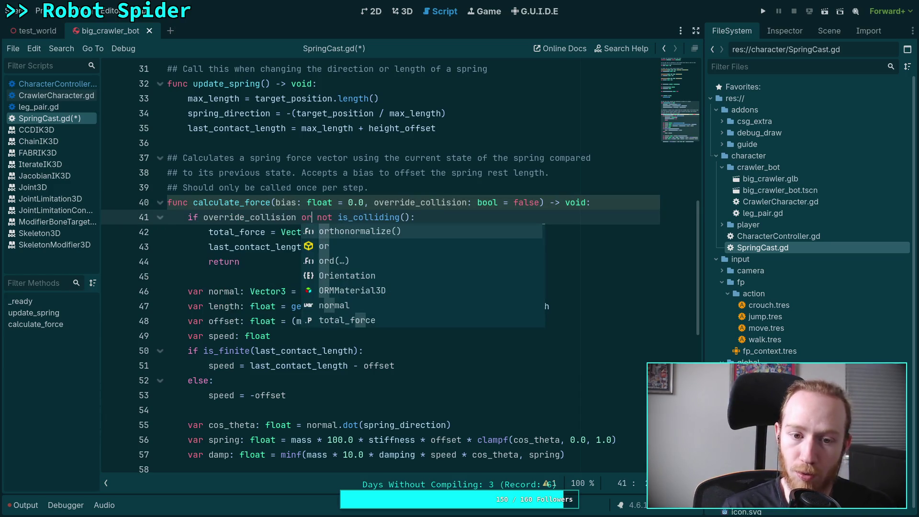
left_click_drag(317, 217, 411, 217)
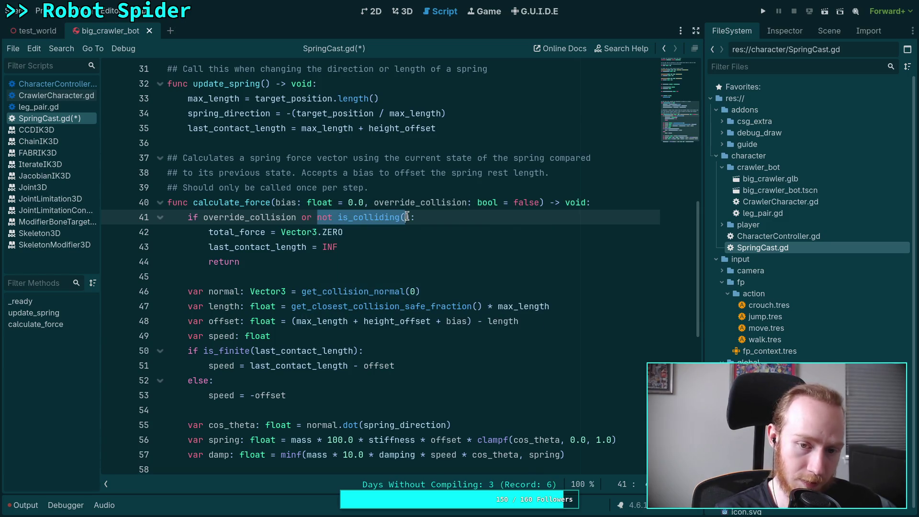
type("(")
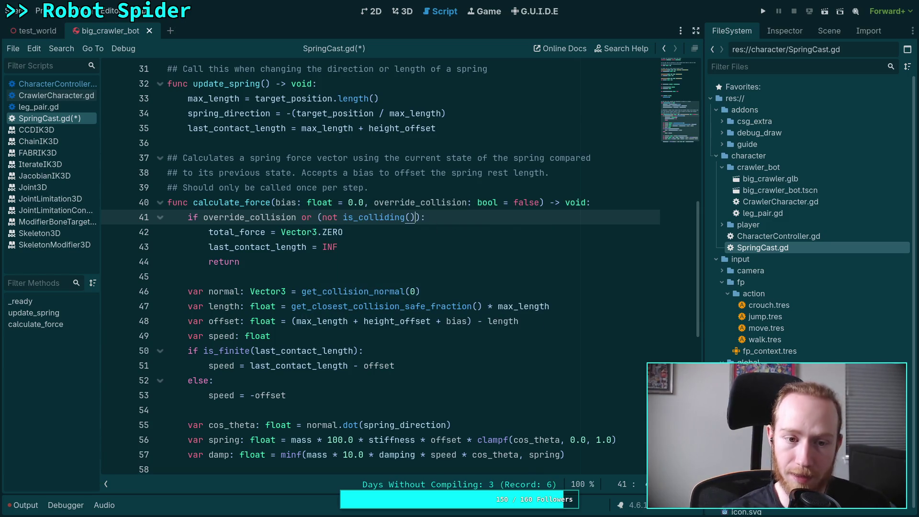
left_click(443, 260)
key("ctrl+s")
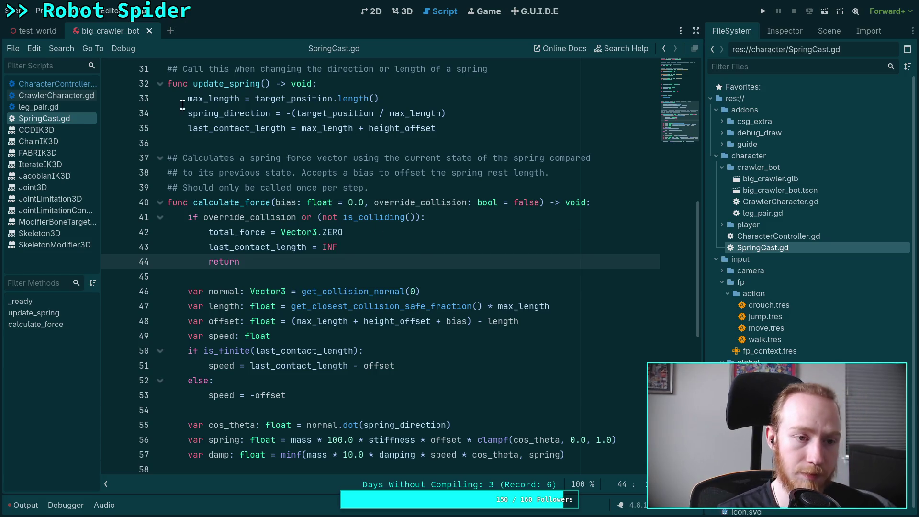
left_click(53, 84)
left_click(412, 275)
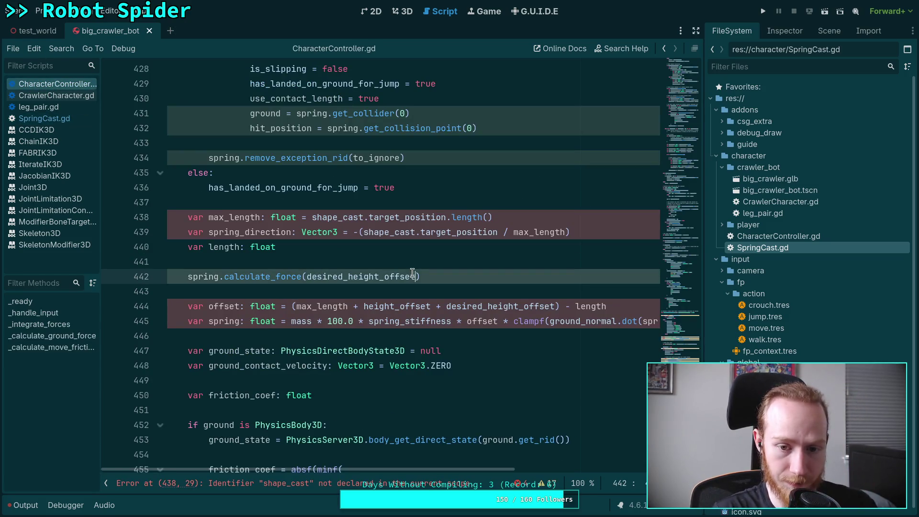
- Pass disable_spring to calculate_force and rename the use_contact_length declaration to disable_spring, defaulting to false
type(", ")
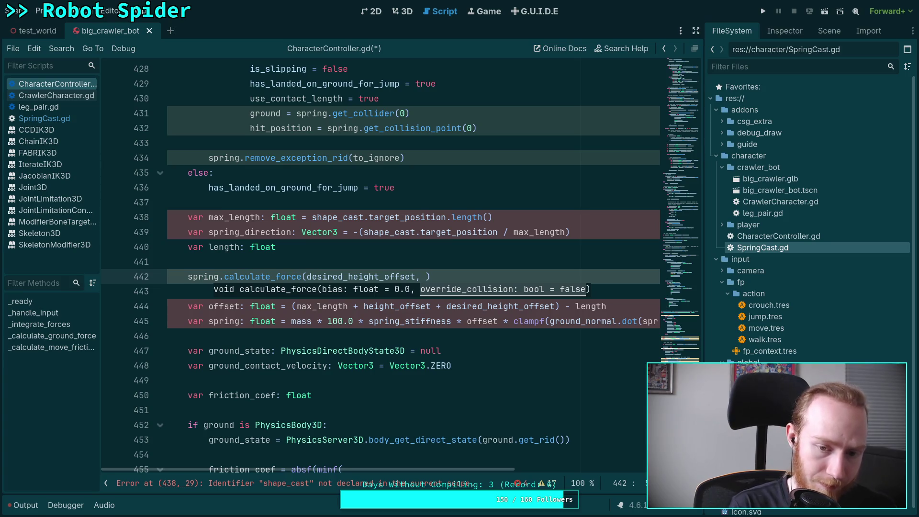
type("disable_spring")
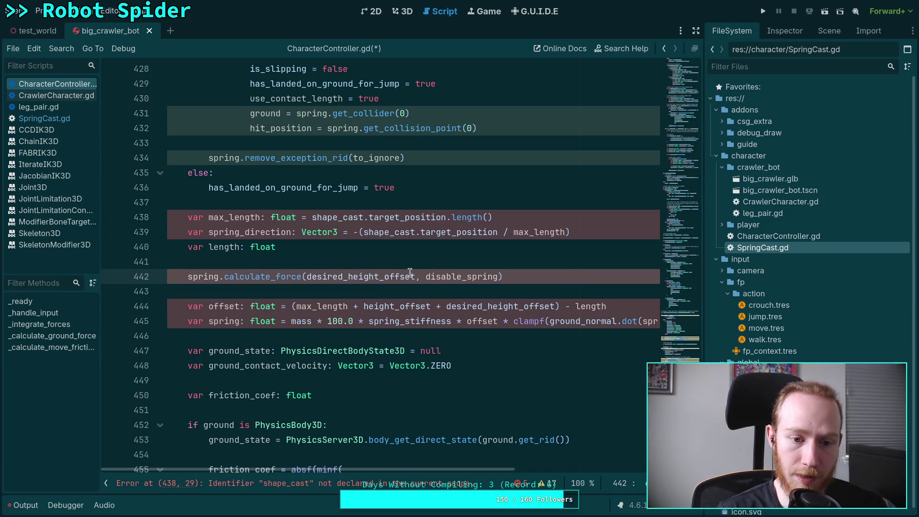
scroll(459, 272, "up", 9)
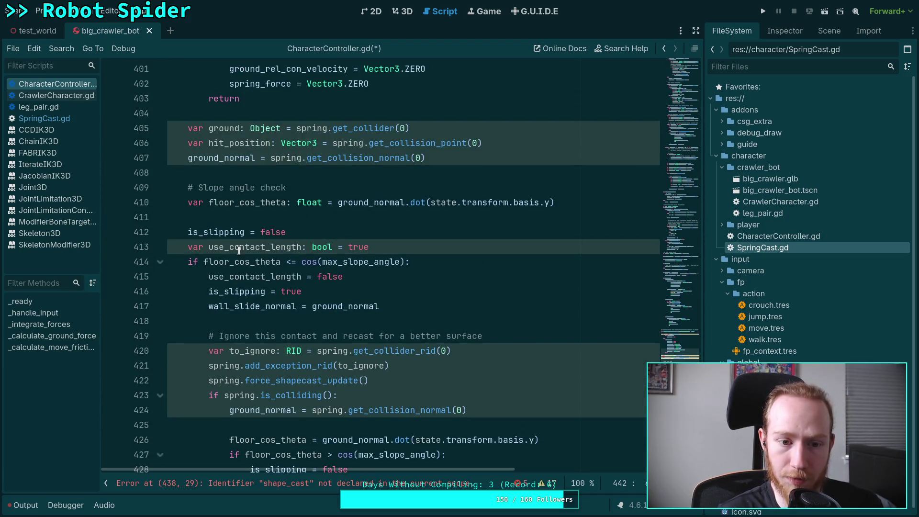
double_click(240, 246)
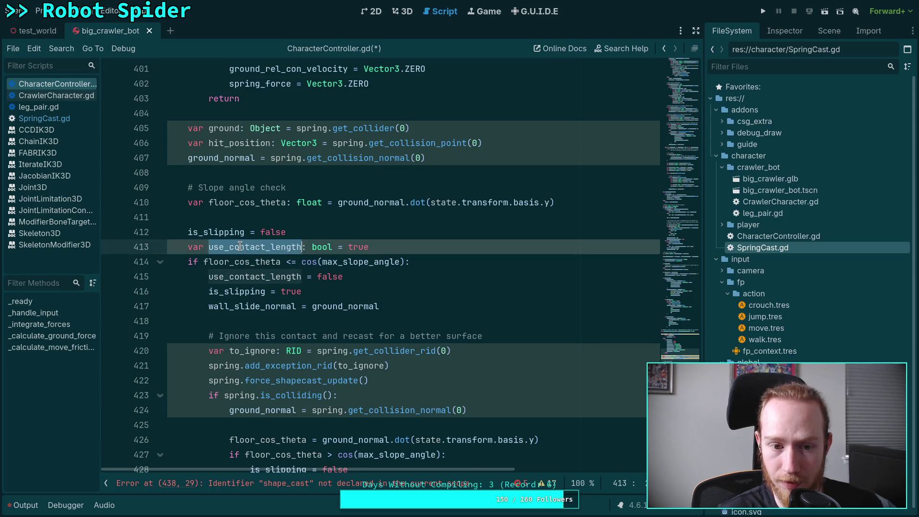
scroll(384, 244, "down", 1)
type("disable_spring")
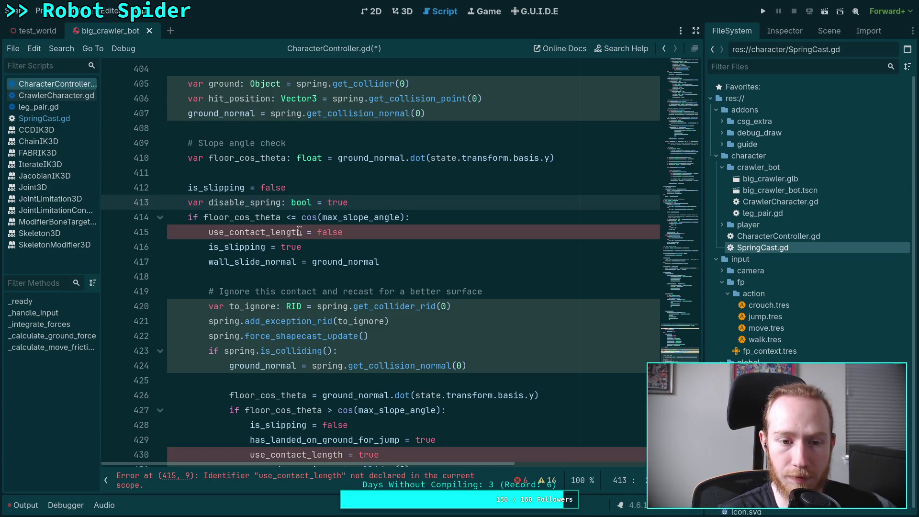
double_click(334, 203)
type("falne")
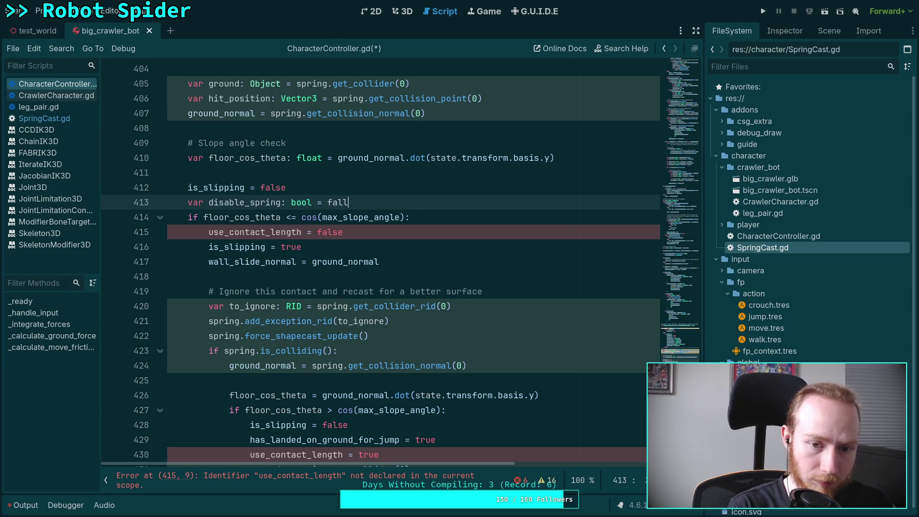
key("BackSpace")
key("BackSpace")
type("se")
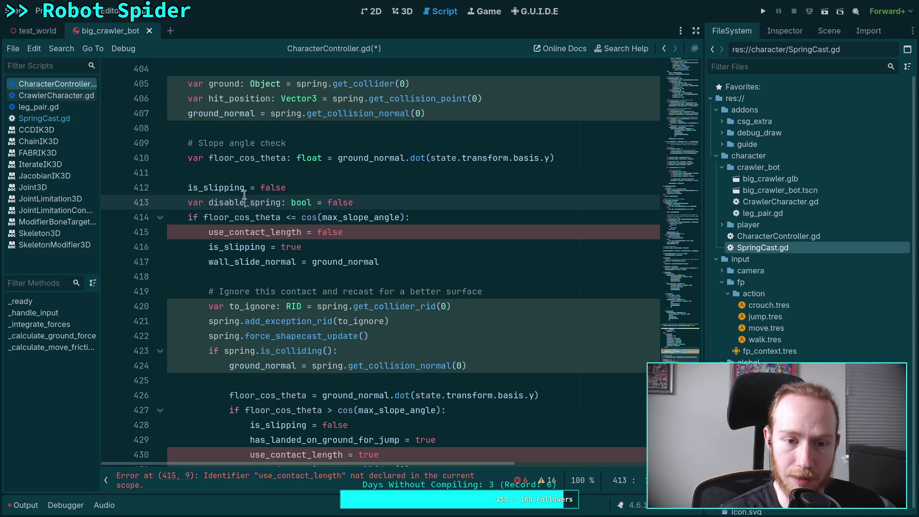
- Replace use_contact_length with disable_spring on lines 415 (set true) and 430 (set false)
double_click(244, 202)
right_click(245, 202)
left_click(269, 250)
double_click(252, 232)
key("ctrl+v")
double_click(307, 232)
type("true")
scroll(308, 257, "down", 2)
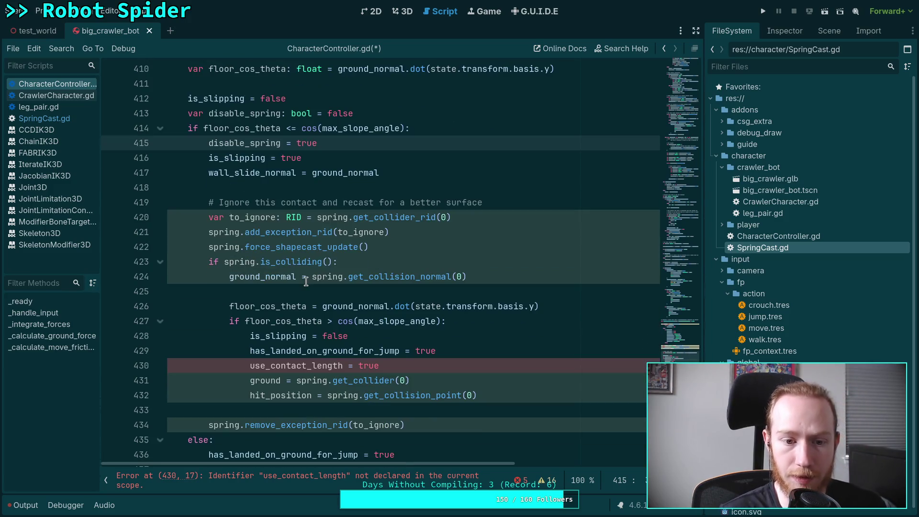
double_click(309, 366)
key("ctrl+v")
double_click(347, 365)
type("false")
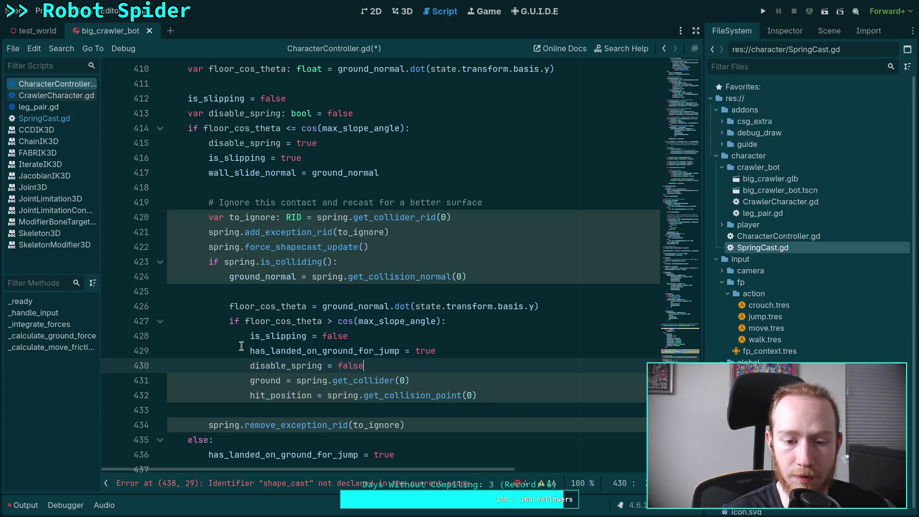
- Inspect the disable_spring assignment and where is_slipping is used
double_click(257, 144)
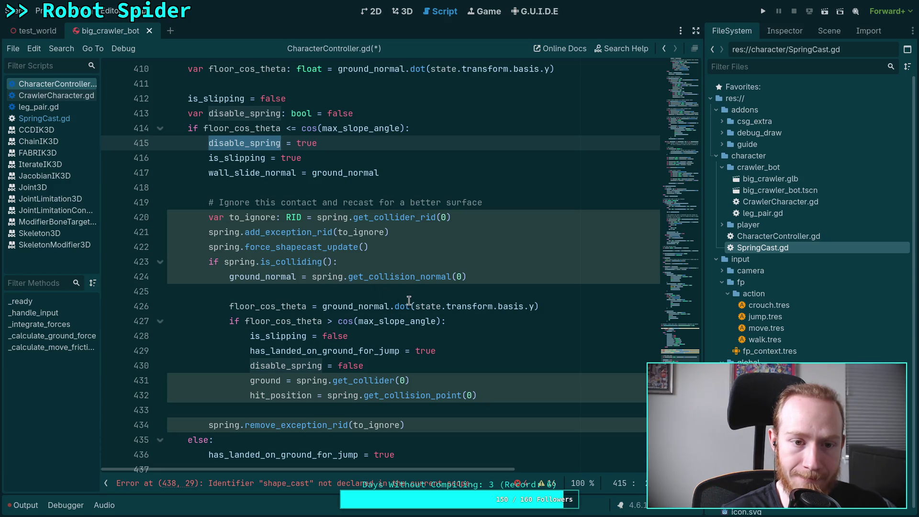
double_click(252, 159)
scroll(278, 288, "down", 2)
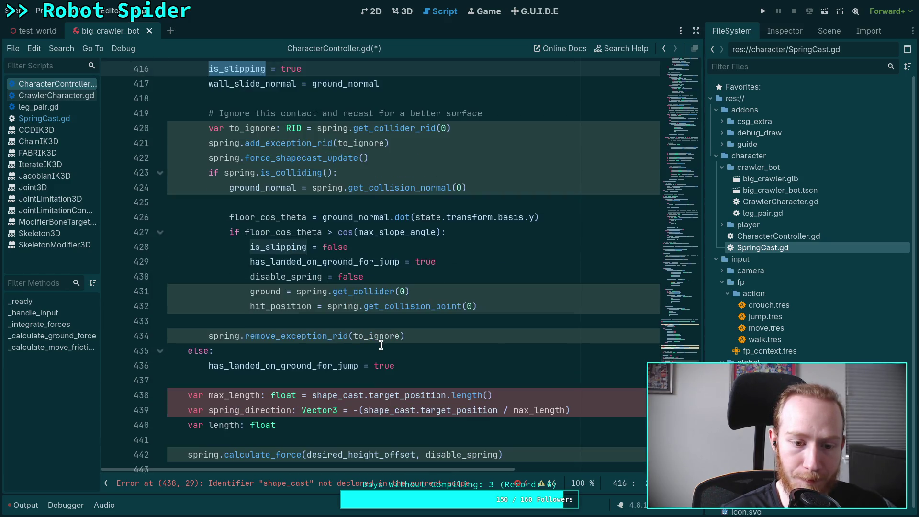
scroll(279, 323, "up", 1)
scroll(280, 324, "up", 1)
scroll(335, 330, "down", 3)
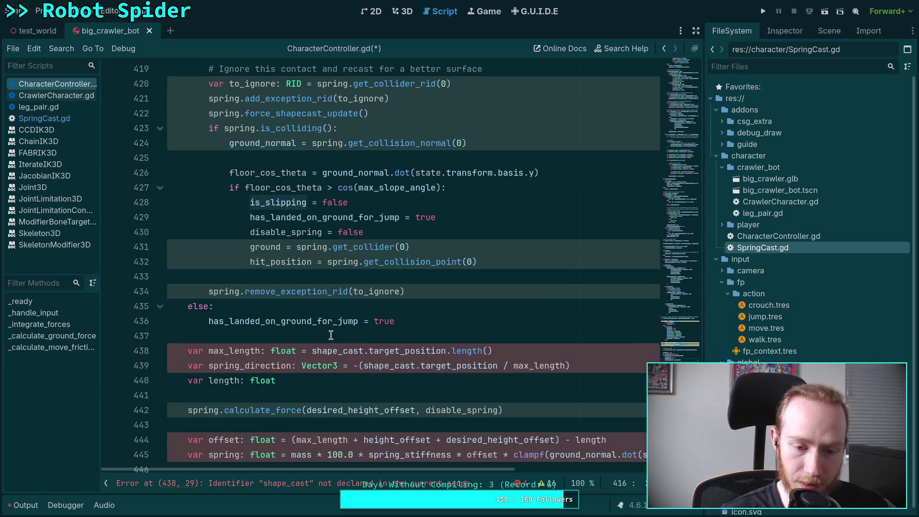
scroll(325, 331, "up", 3)
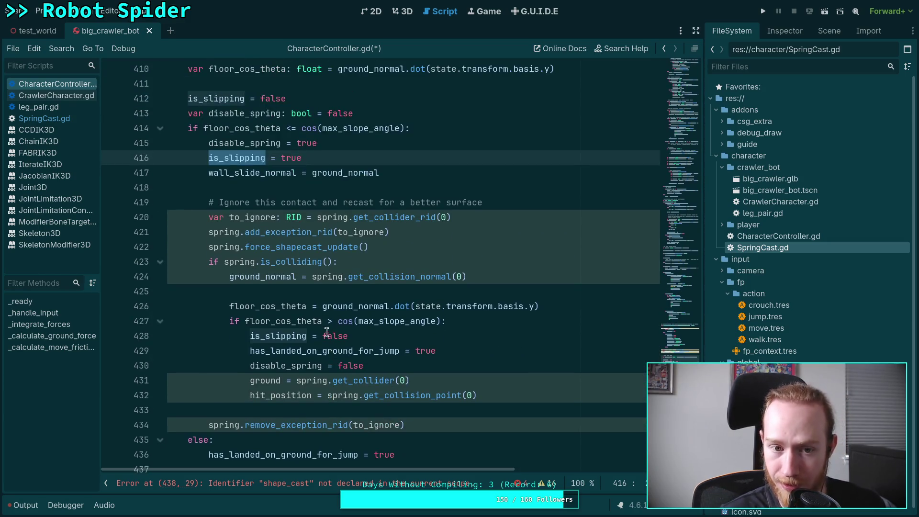
left_click_drag(386, 113, 387, 96)
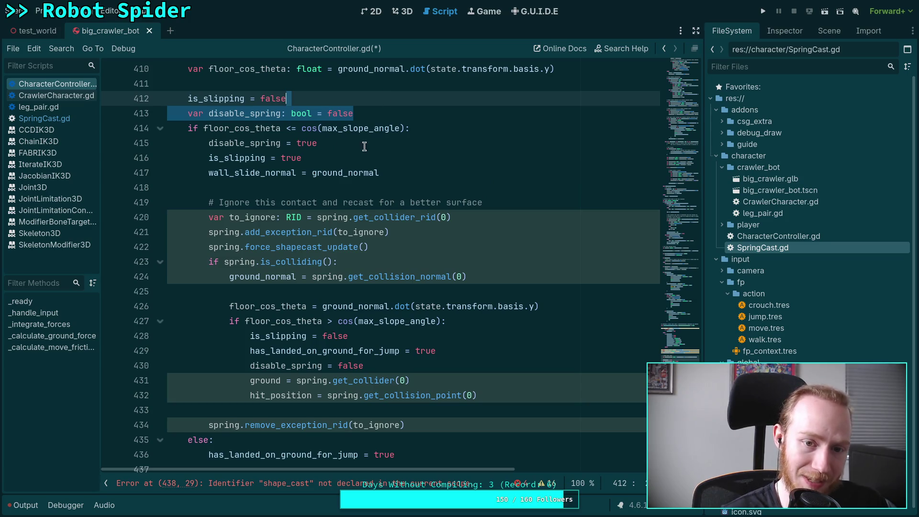
- Delete the disable_spring declaration and its '= true' and '= false' assignment lines
key("ctrl+x")
left_click_drag(479, 128, 480, 112)
key("BackSpace")
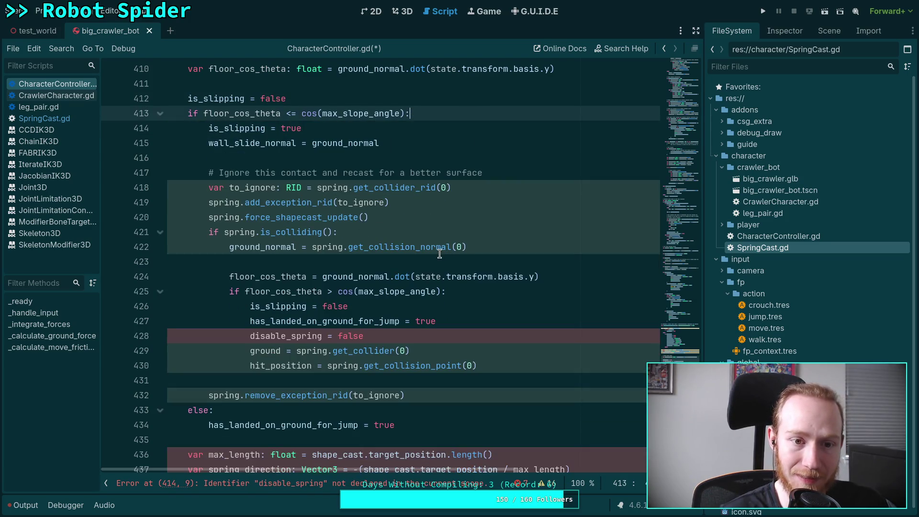
left_click_drag(439, 330, 438, 323)
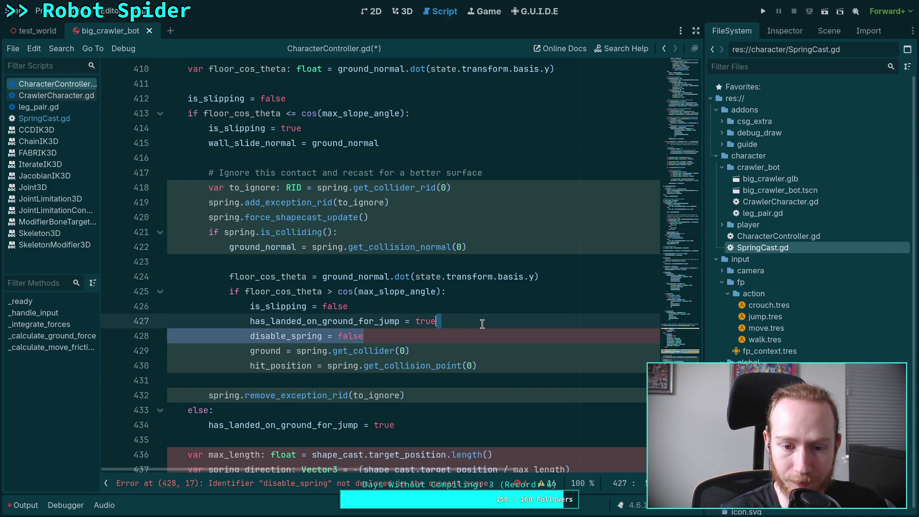
key("BackSpace")
- Replace disable_spring with is_slipping in the spring.calculate_force call
left_click(505, 335)
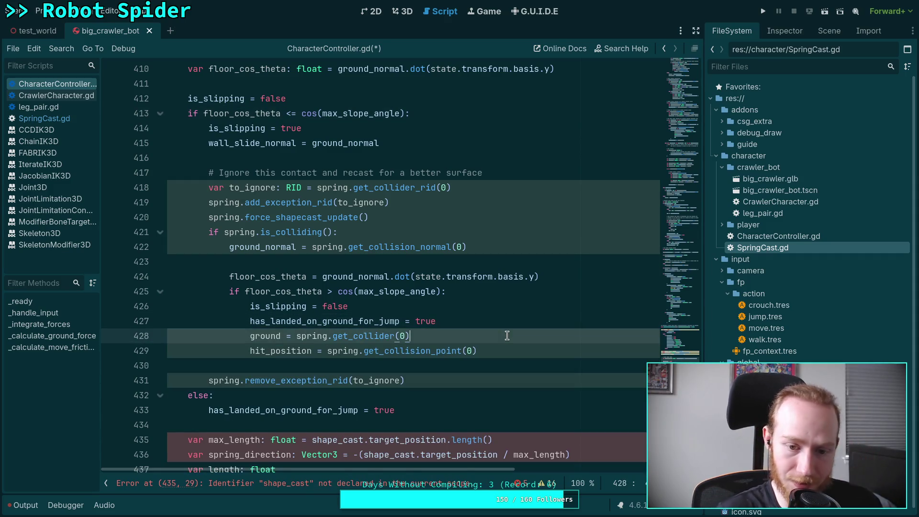
scroll(412, 374, "down", 3)
scroll(378, 373, "down", 2)
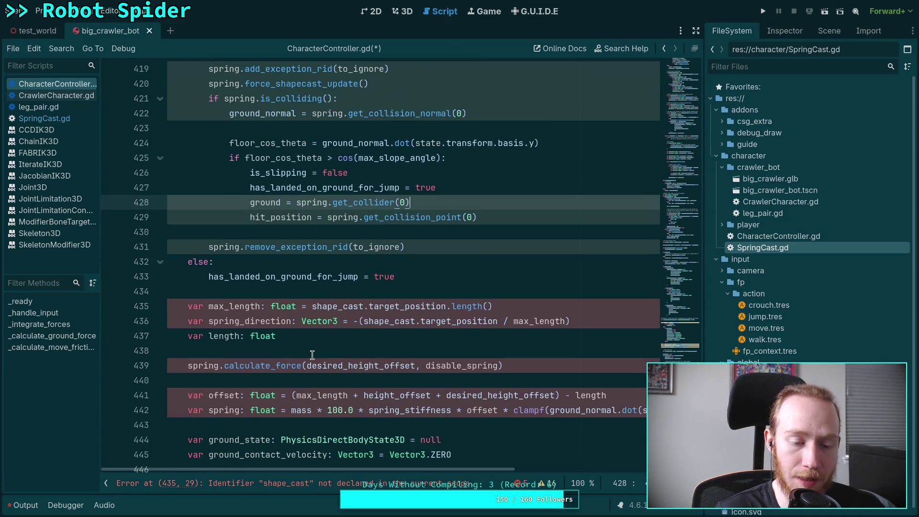
left_click(328, 338)
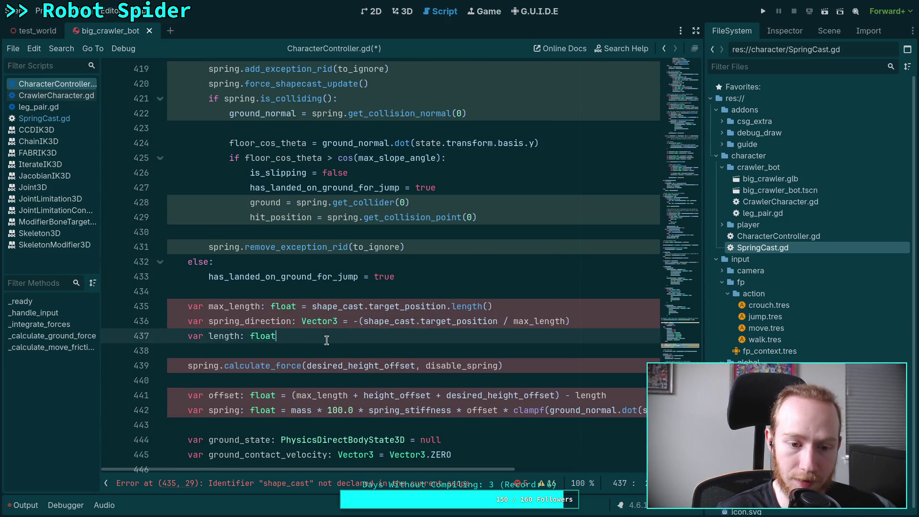
double_click(451, 365)
type("is_")
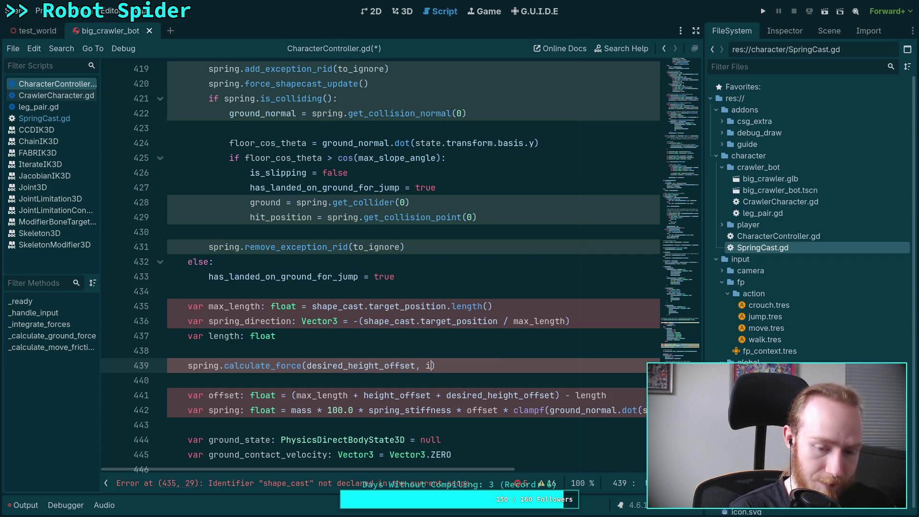
key("Return")
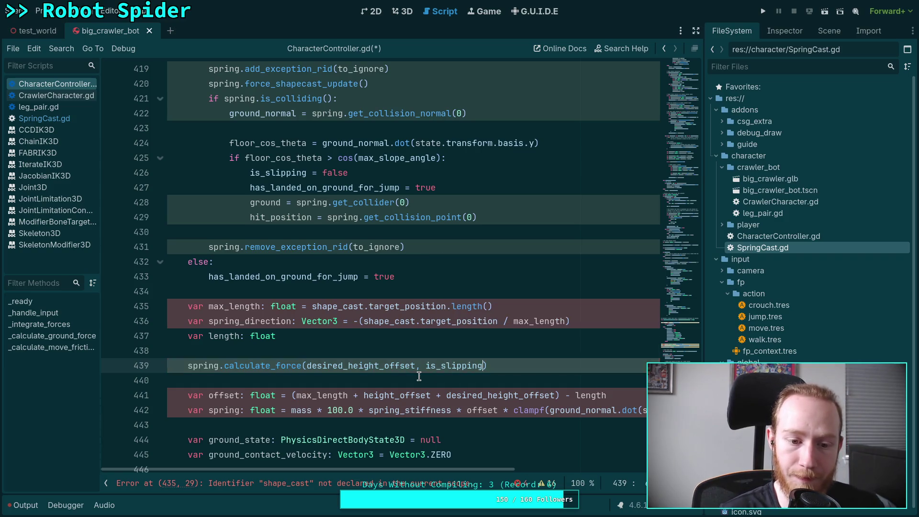
- Delete the offset and spring variable lines, then select the max_length, spring_direction and length lines
scroll(347, 358, "down", 1)
mouse_move(313, 377)
left_mouse_down()
mouse_move(268, 351)
mouse_move(201, 337)
left_mouse_up()
key("BackSpace")
left_click_drag(308, 290, 168, 261)
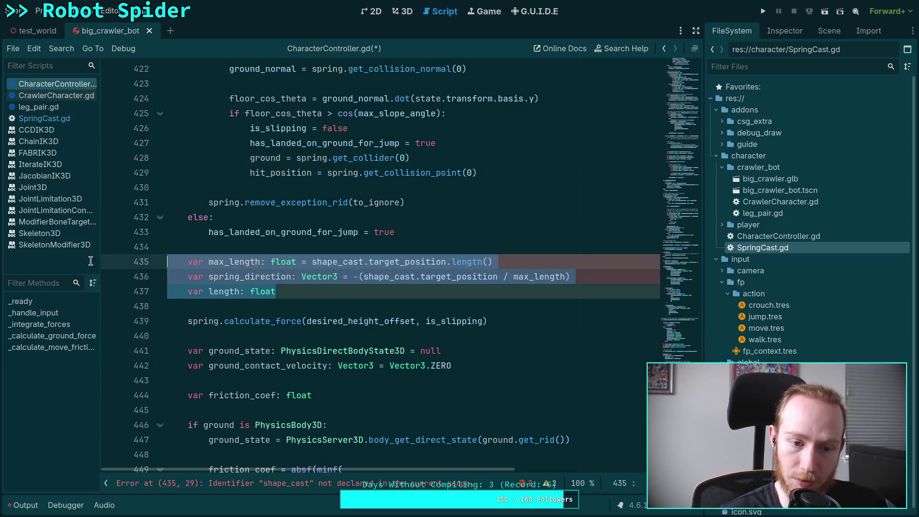
- Delete the max_length, spring_direction and length lines, then review where ground and hit_position are used
key("BackSpace")
key("BackSpace")
key("BackSpace")
scroll(324, 306, "down", 3)
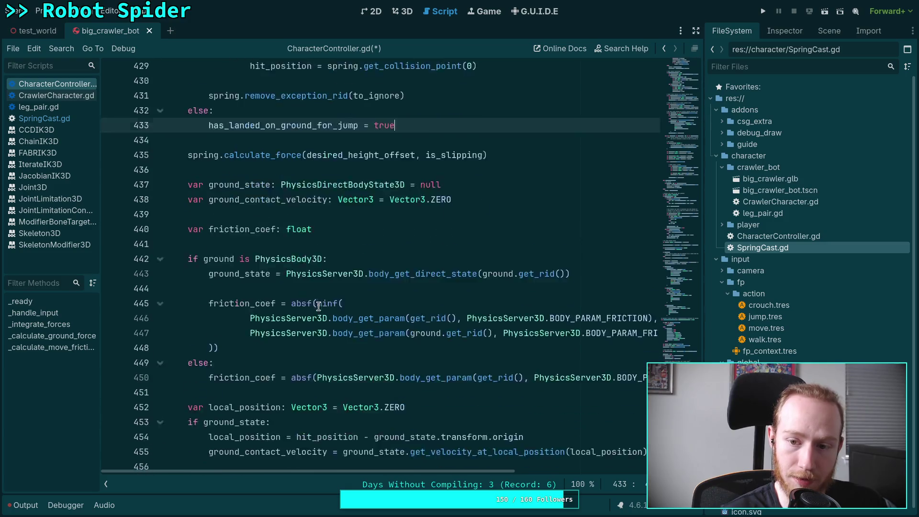
scroll(240, 206, "up", 4)
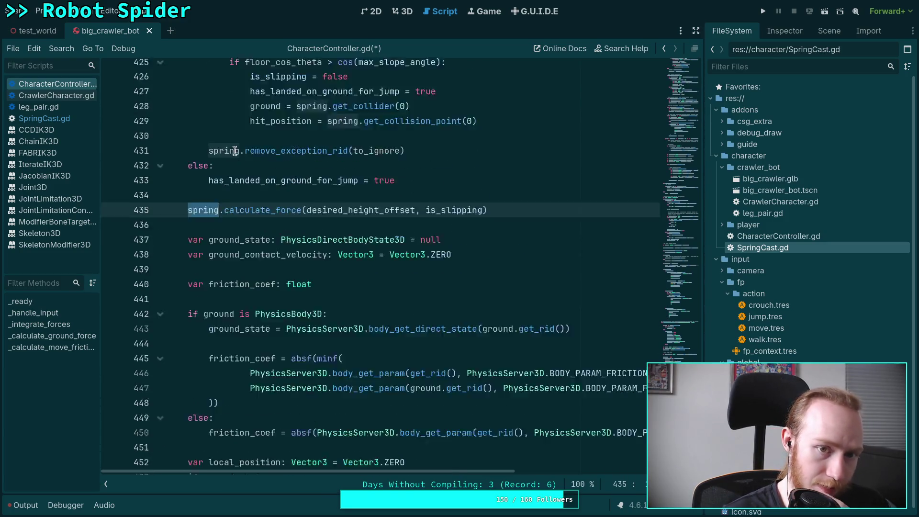
double_click(258, 202)
scroll(258, 206, "down", 2)
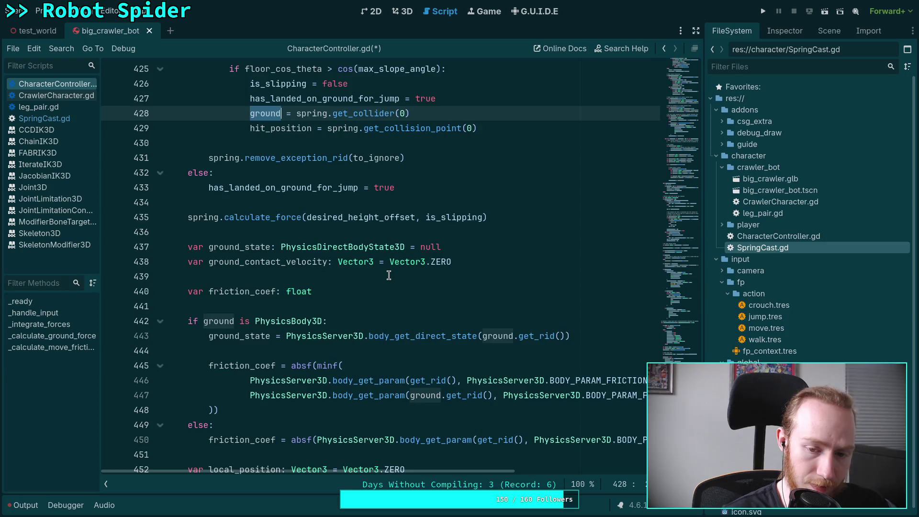
scroll(357, 267, "up", 5)
scroll(283, 230, "up", 4)
left_click(237, 193)
scroll(344, 229, "down", 7)
scroll(281, 235, "up", 4)
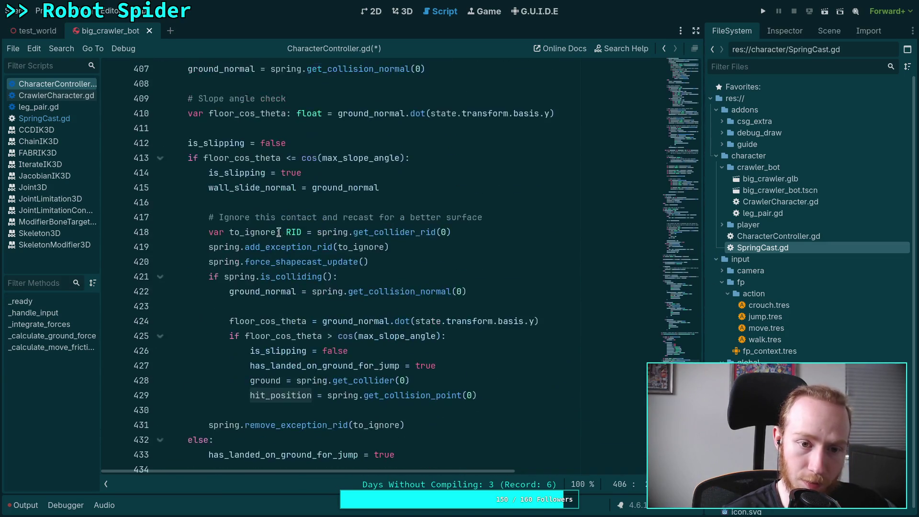
scroll(281, 235, "up", 2)
- Review the uses of ground_normal and the spring.calculate_force call
double_click(222, 158)
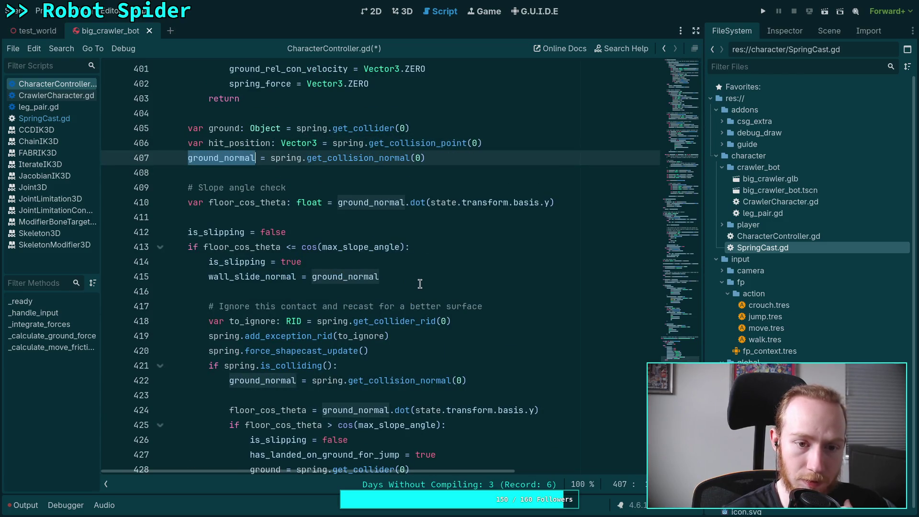
scroll(419, 284, "down", 3)
scroll(436, 304, "down", 2)
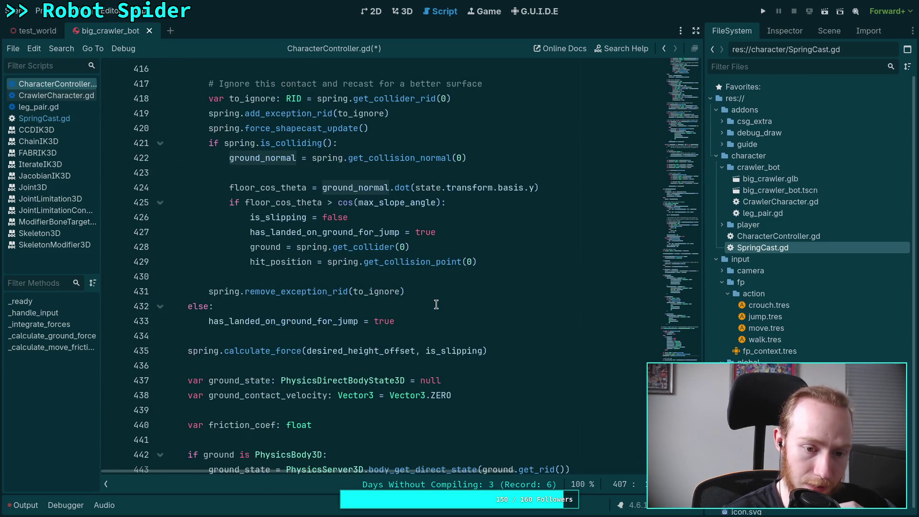
scroll(436, 305, "down", 3)
double_click(293, 219)
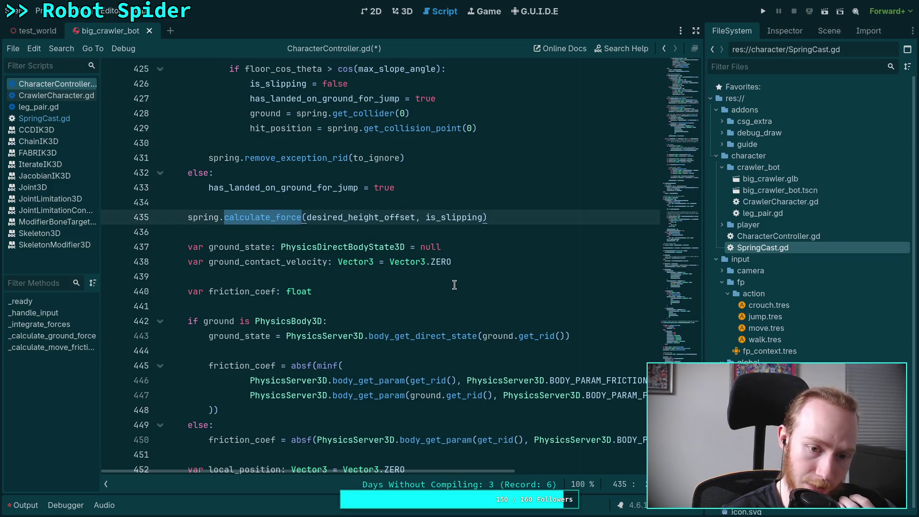
scroll(454, 284, "down", 6)
scroll(454, 285, "up", 4)
scroll(391, 291, "down", 2)
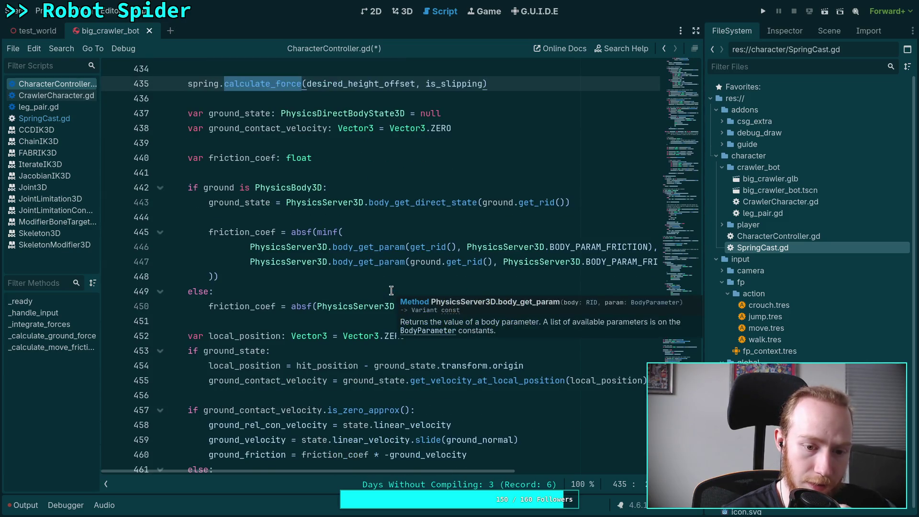
left_click(471, 357)
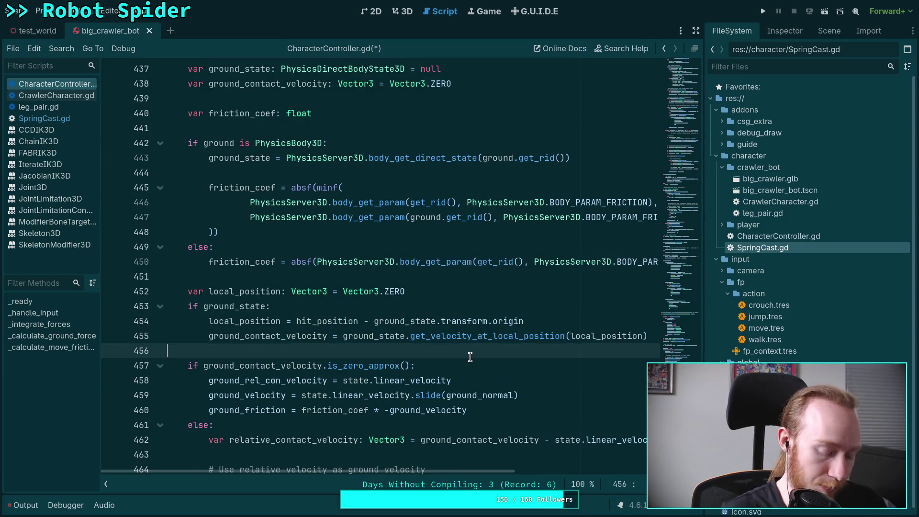
- Search the script for spring_force
key("ctrl+f")
type("spring_for")
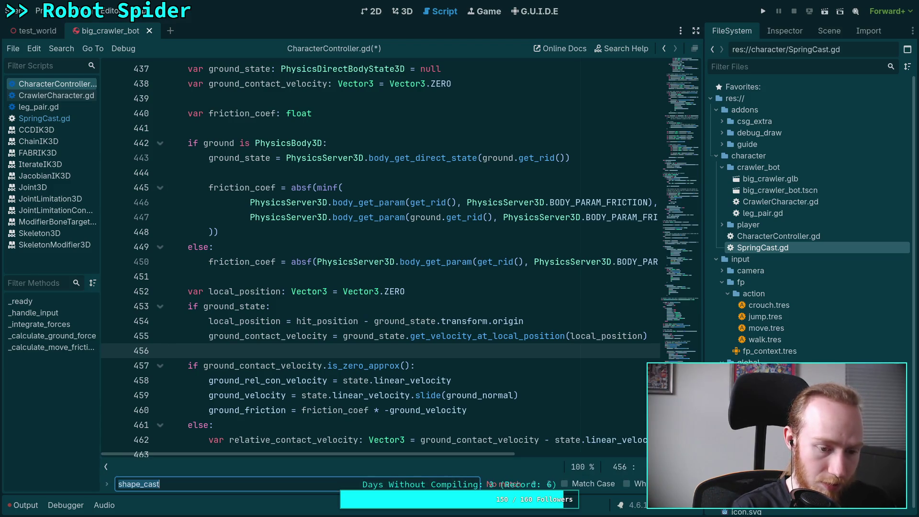
type("ce")
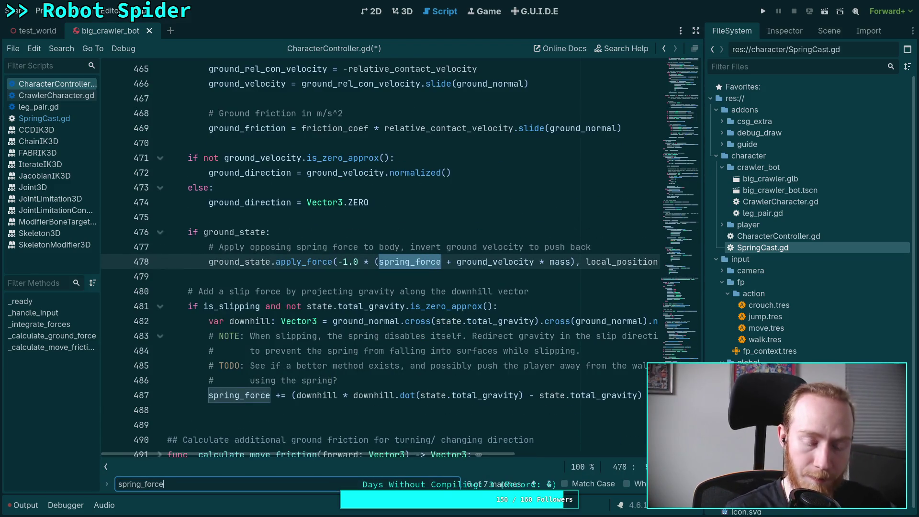
scroll(381, 348, "up", 1)
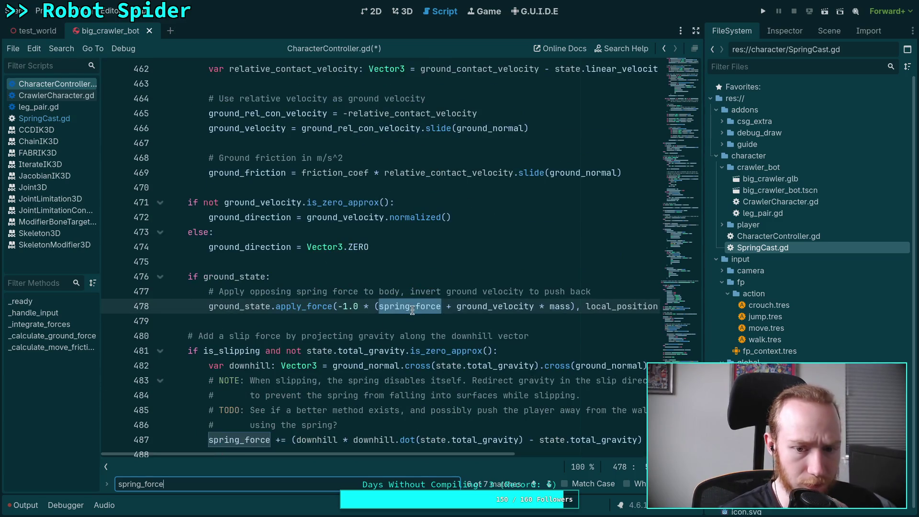
- Change spring_force to spring.total_force in the ground apply_force call on line 478
left_click(412, 309)
type(".tot")
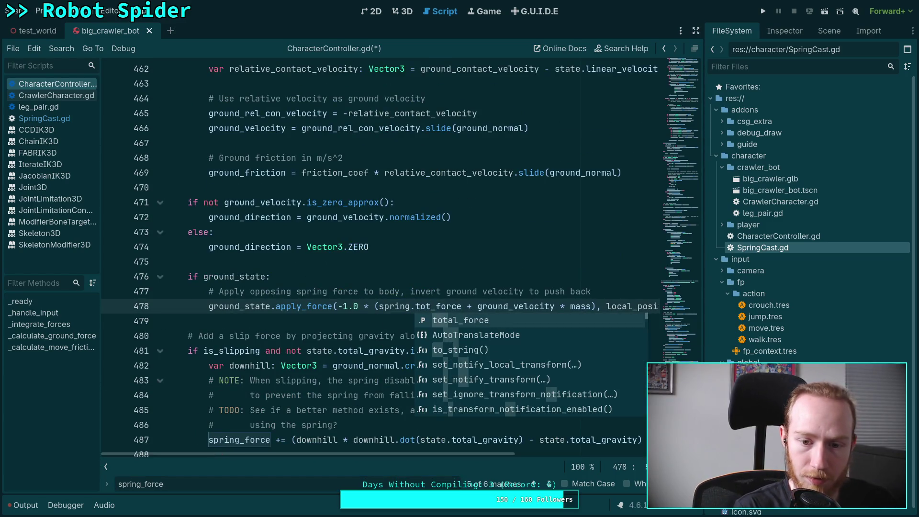
key("Tab")
scroll(448, 312, "down", 1)
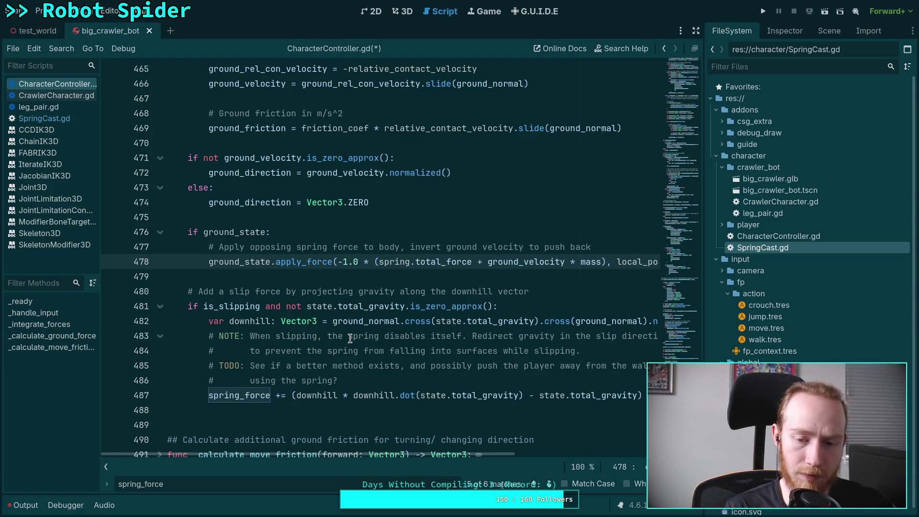
scroll(401, 272, "up", 3)
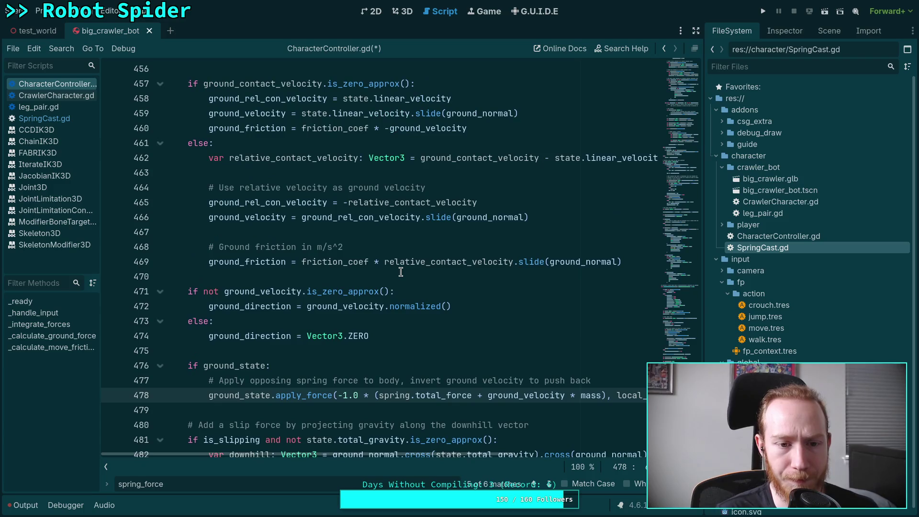
scroll(401, 272, "up", 1)
scroll(402, 272, "down", 3)
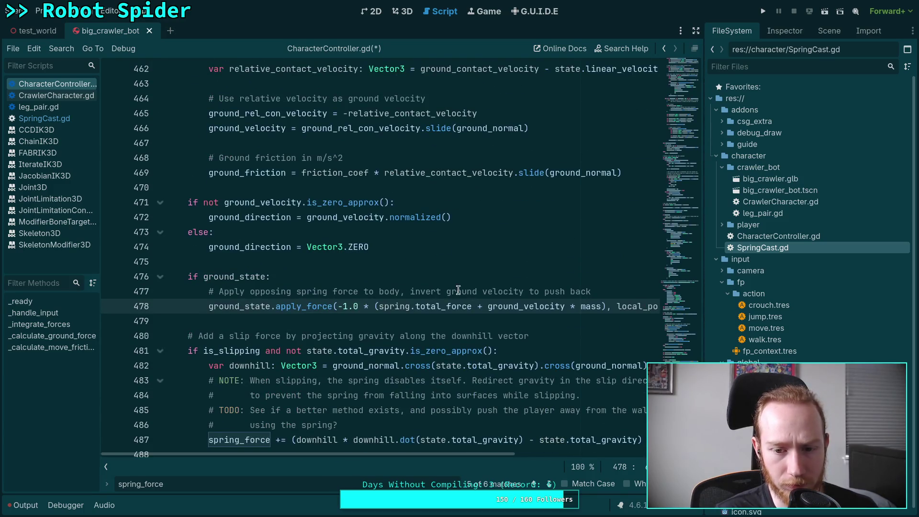
- Check the ground_velocity * mass term and the new total_force on line 478
left_click_drag(375, 310, 613, 312)
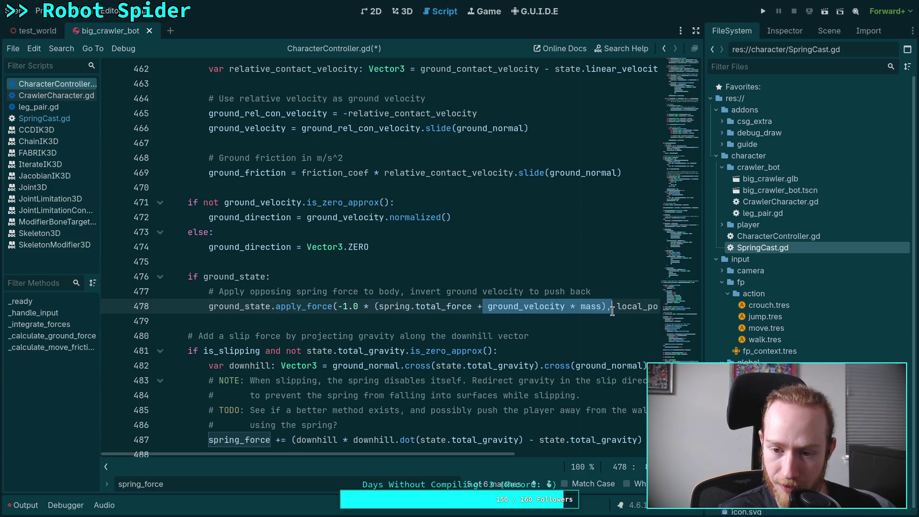
left_click(437, 307)
double_click(437, 306)
scroll(437, 308, "down", 1)
scroll(438, 308, "down", 2)
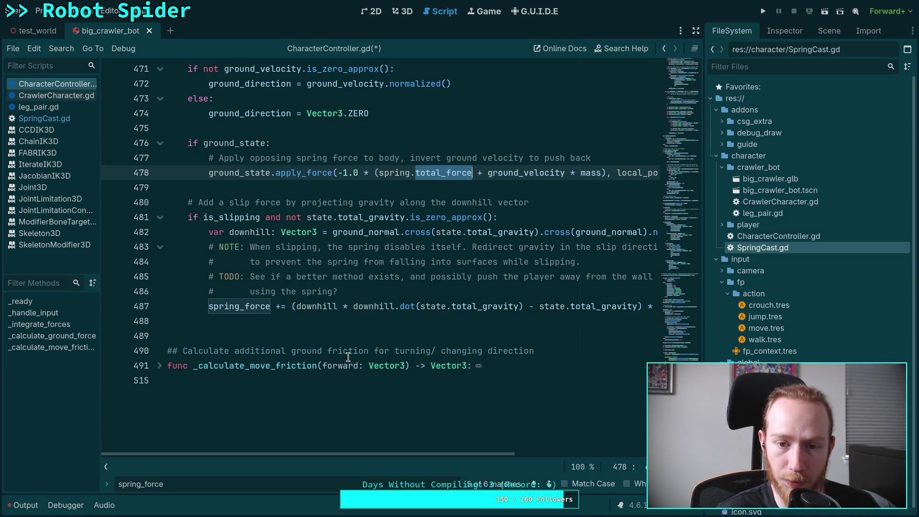
- Change spring_force to spring.total_force in the slip-force line 487
left_click(207, 307)
left_click(242, 306)
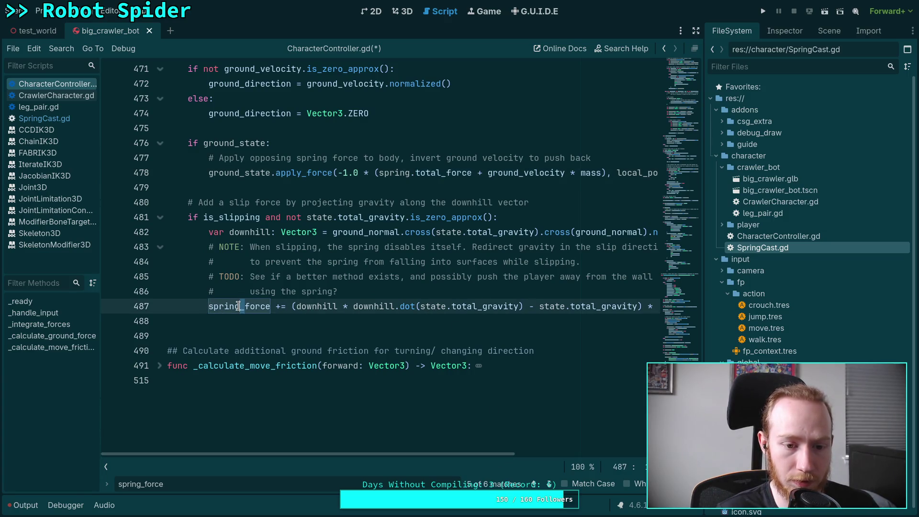
type(".total")
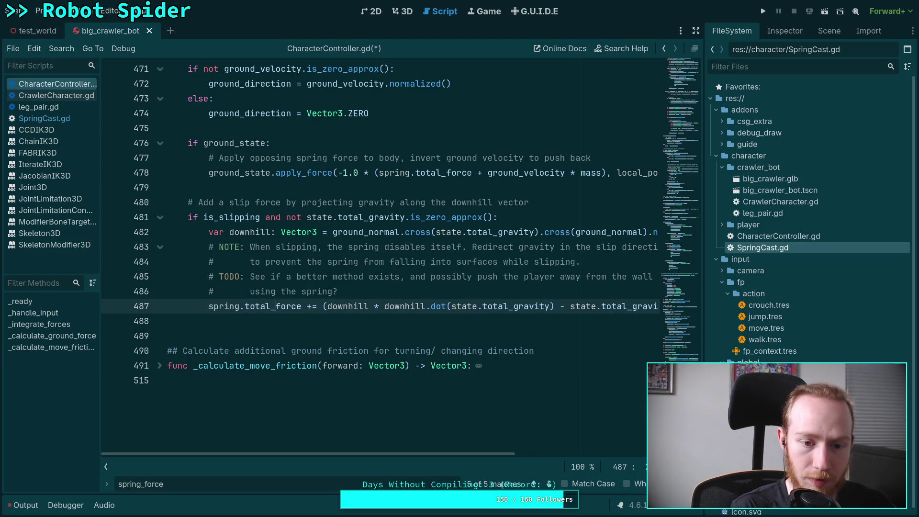
key("Escape")
double_click(273, 306)
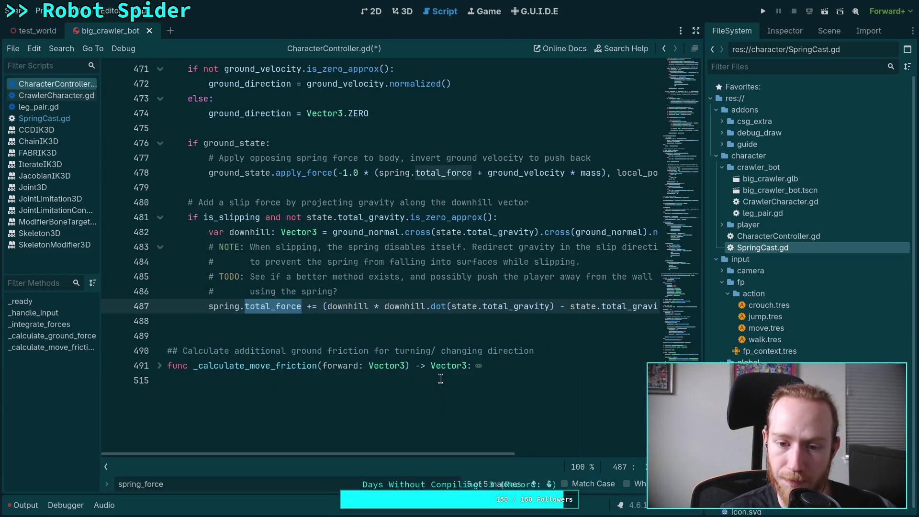
scroll(445, 460, "right", 3)
scroll(432, 458, "left", 3)
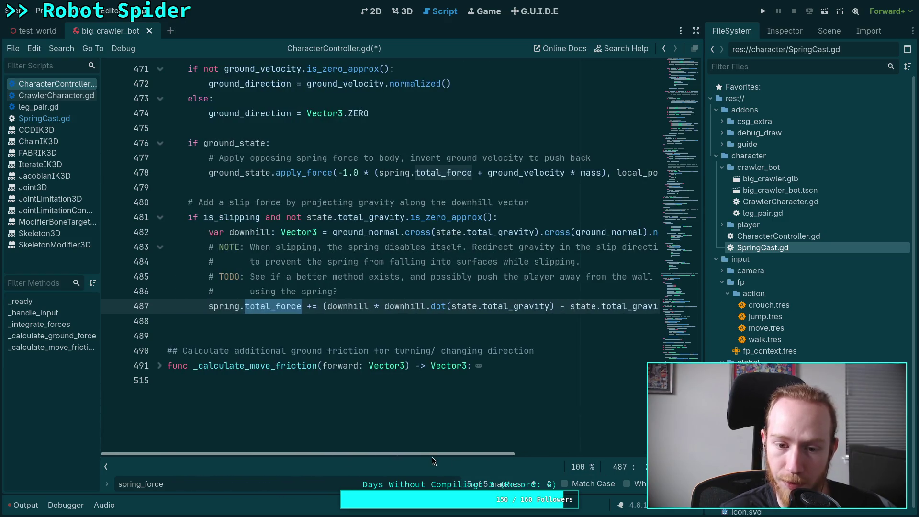
scroll(440, 405, "up", 2)
- Find the spring_force declaration and select it with its comment
left_click(549, 484)
left_click(550, 484)
left_click(534, 485)
left_click_drag(311, 262, 322, 238)
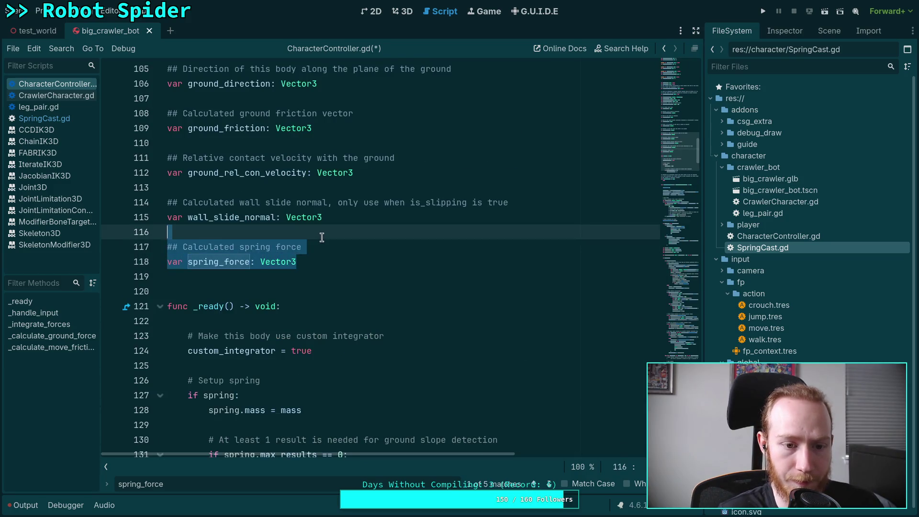
- Delete the spring_force declaration and switch lines 278 and 279 to spring.total_force
key("BackSpace")
key("BackSpace")
left_click(549, 484)
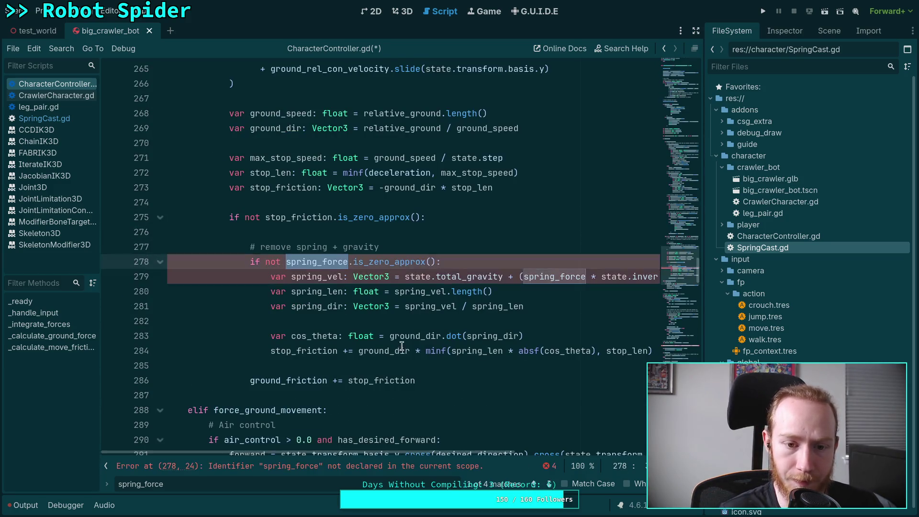
left_click(318, 262)
type(".total")
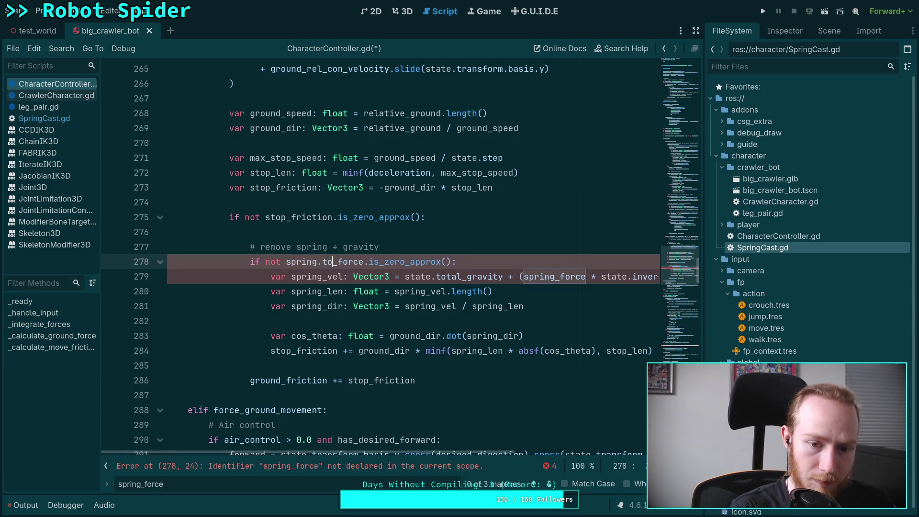
left_click(424, 217)
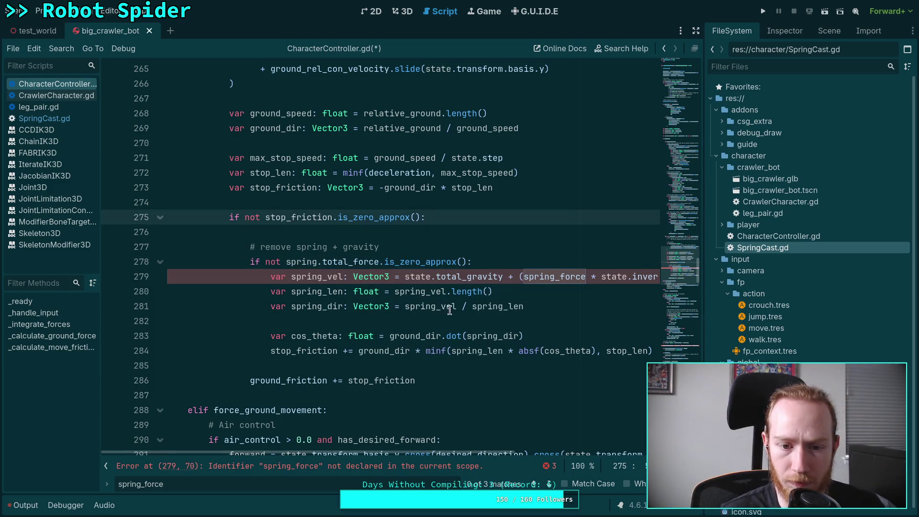
left_click(555, 278)
type(".total")
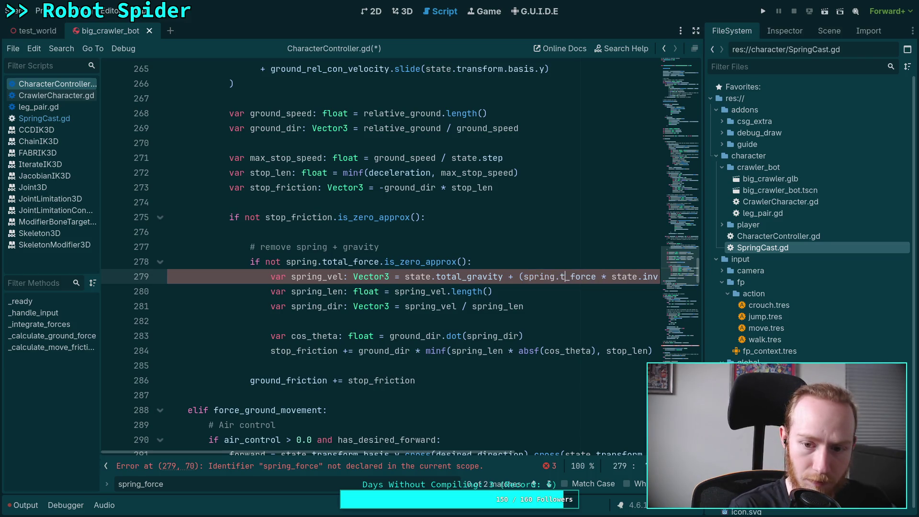
scroll(491, 449, "right", 3)
scroll(380, 421, "left", 3)
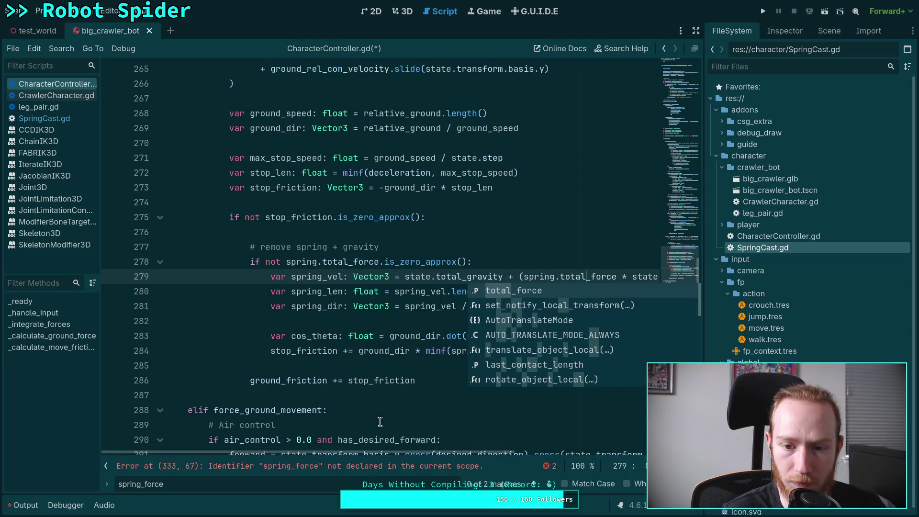
left_click(374, 317)
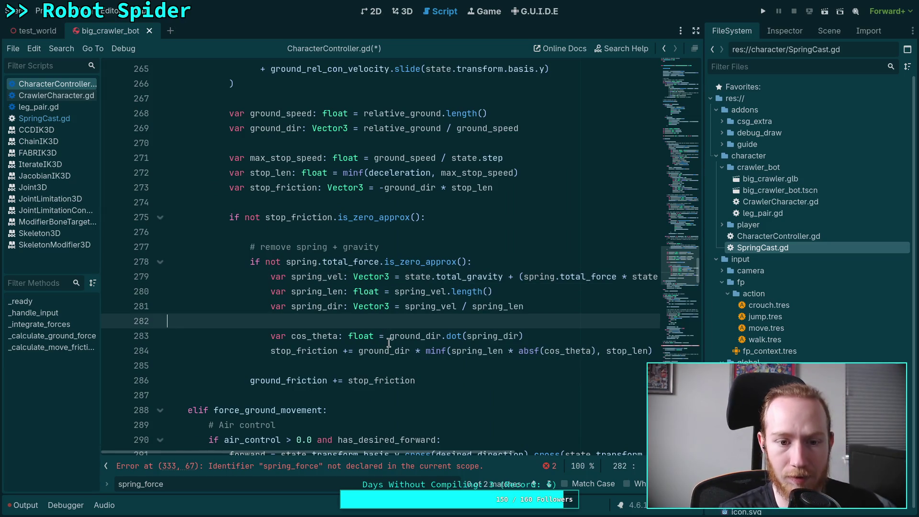
- Replace spring_force with spring.total_force on line 333
scroll(414, 333, "down", 1)
scroll(421, 335, "up", 6)
scroll(420, 335, "down", 5)
scroll(486, 375, "down", 1)
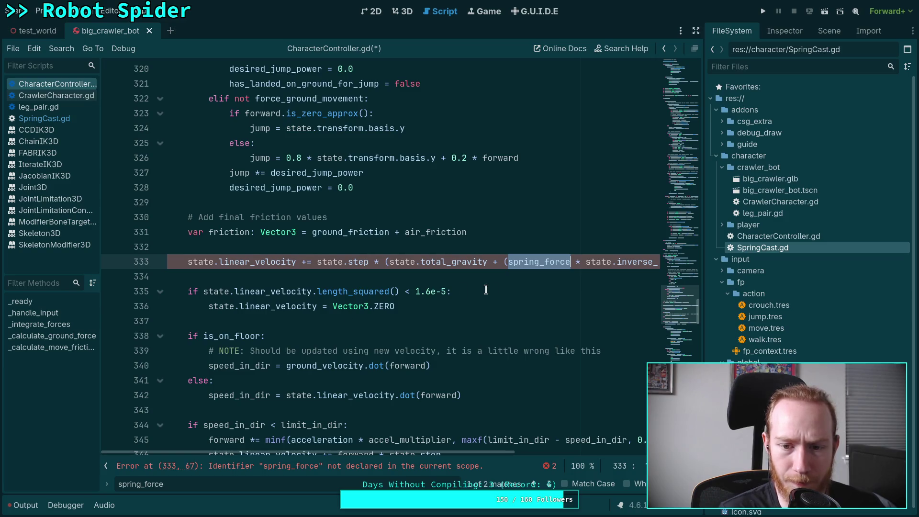
left_click(473, 290)
left_click(539, 261)
type(".tot")
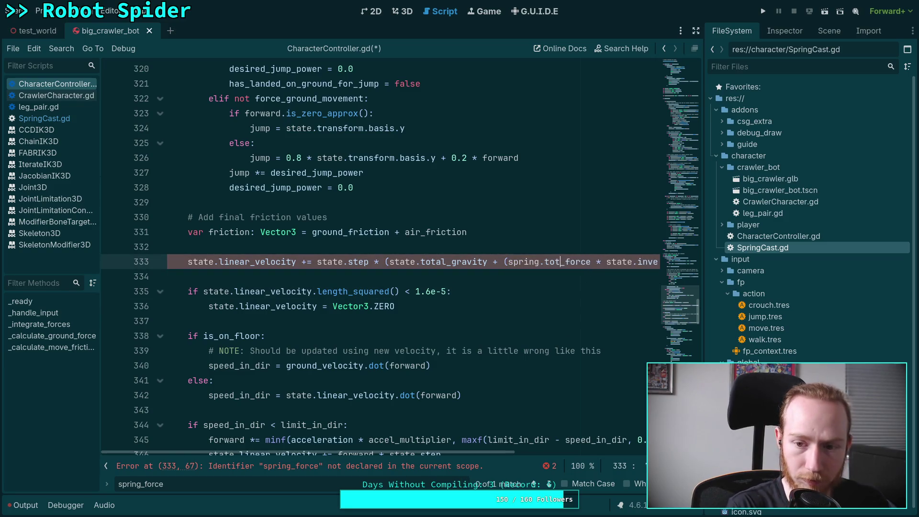
type("al")
scroll(557, 458, "right", 3)
scroll(557, 458, "right", 3)
key("Escape")
key("Up")
key("Up")
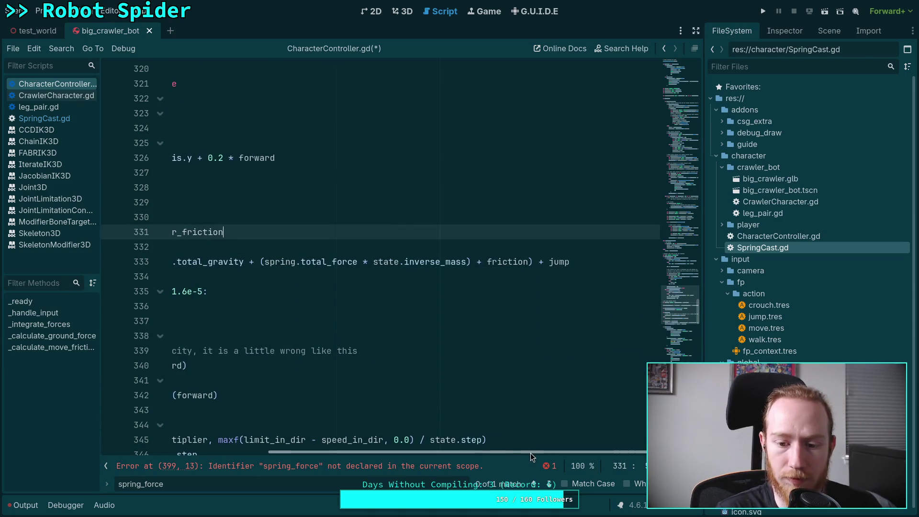
scroll(532, 447, "left", 6)
- Delete the leftover spring_force reset line at 399
left_click(550, 484)
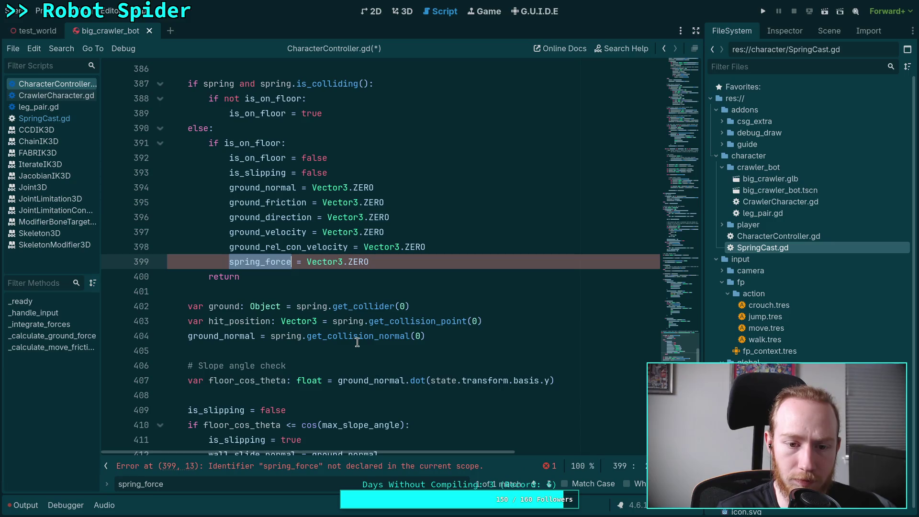
left_click_drag(404, 267, 486, 248)
scroll(494, 346, "up", 3)
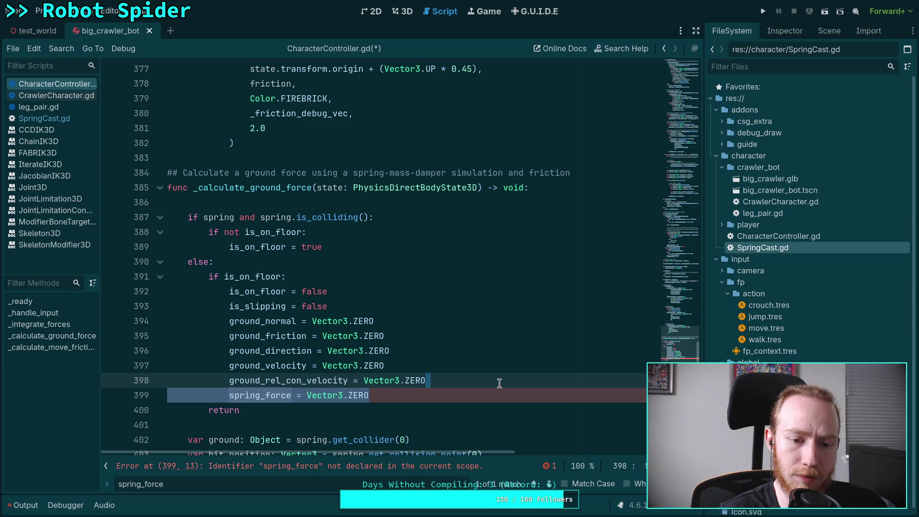
key("BackSpace")
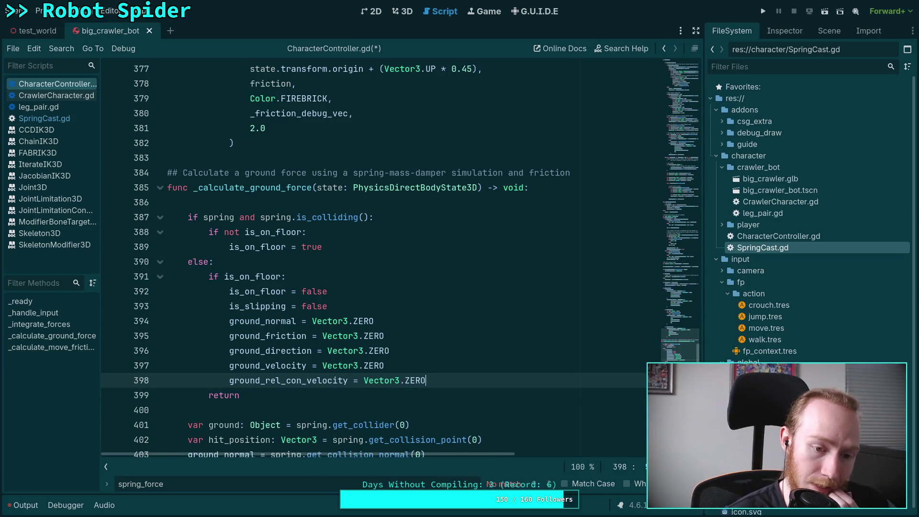
scroll(518, 441, "down", 2)
- Clear the search field, save CharacterController.gd, and check SpringCast.gd
left_click_drag(164, 484, 110, 490)
type("shape_cas")
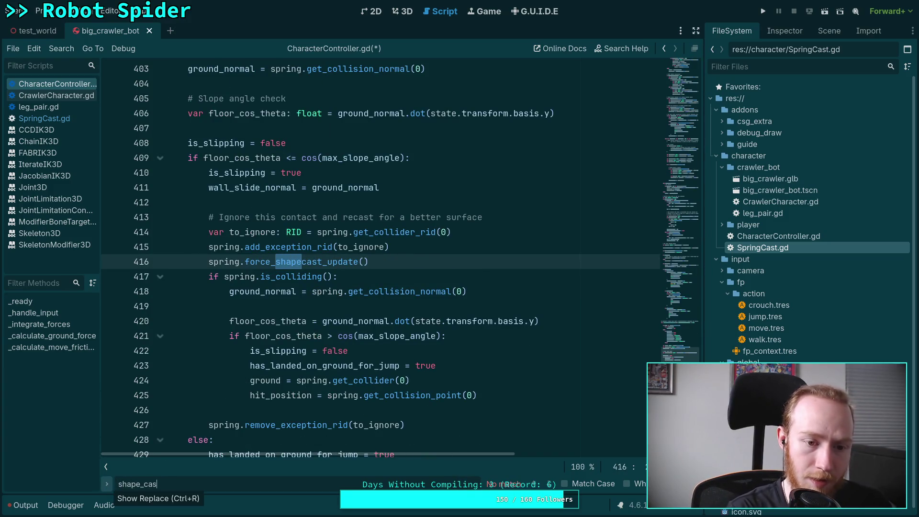
key("BackSpace")
key("BackSpace")
key("BackSpace")
left_click(484, 321)
key("ctrl+s")
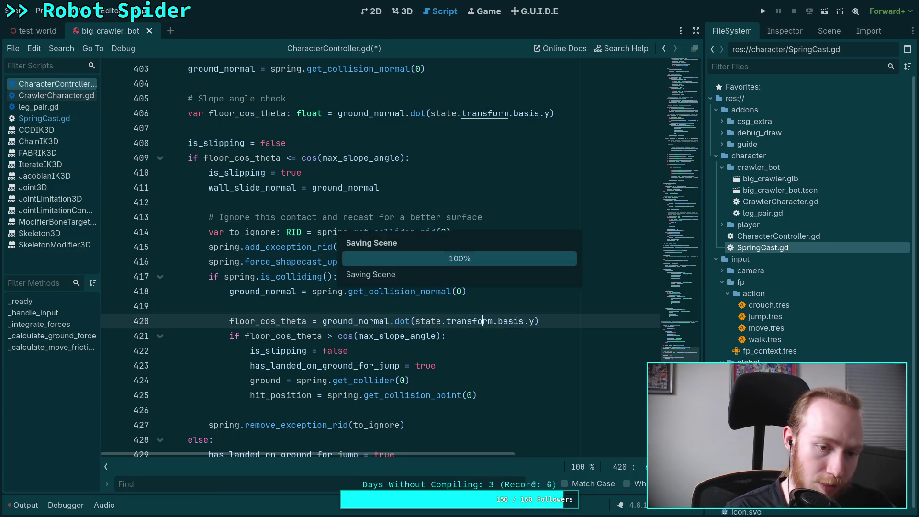
left_click(65, 123)
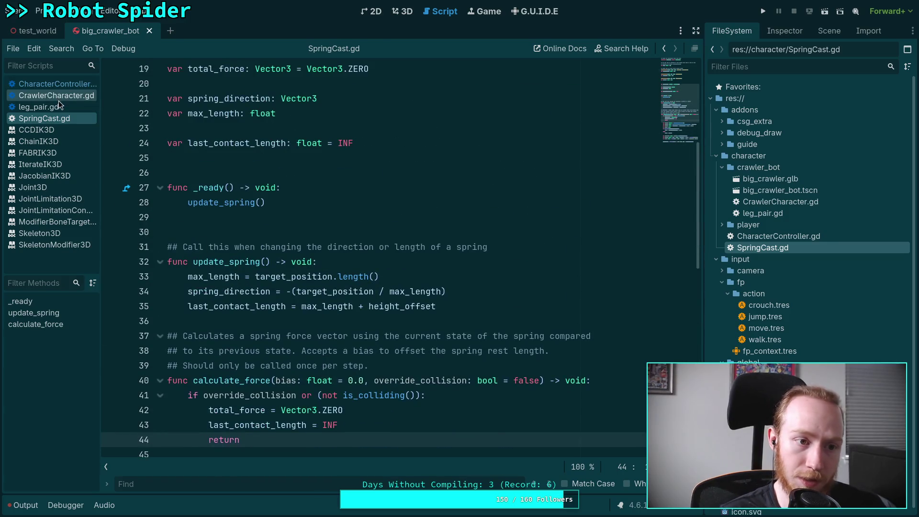
left_click(53, 84)
scroll(227, 308, "up", 10)
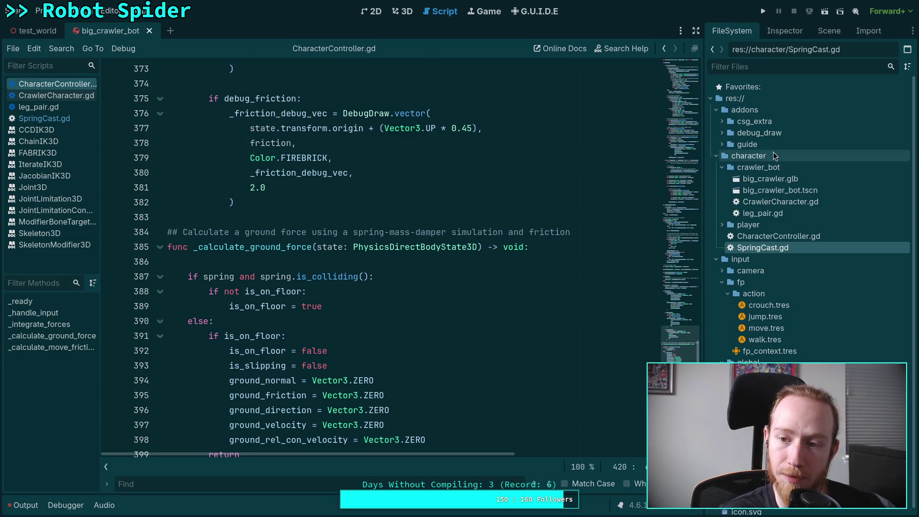
- Open player/player.tscn from FileSystem and view the Player in the 3D editor
left_click(829, 30)
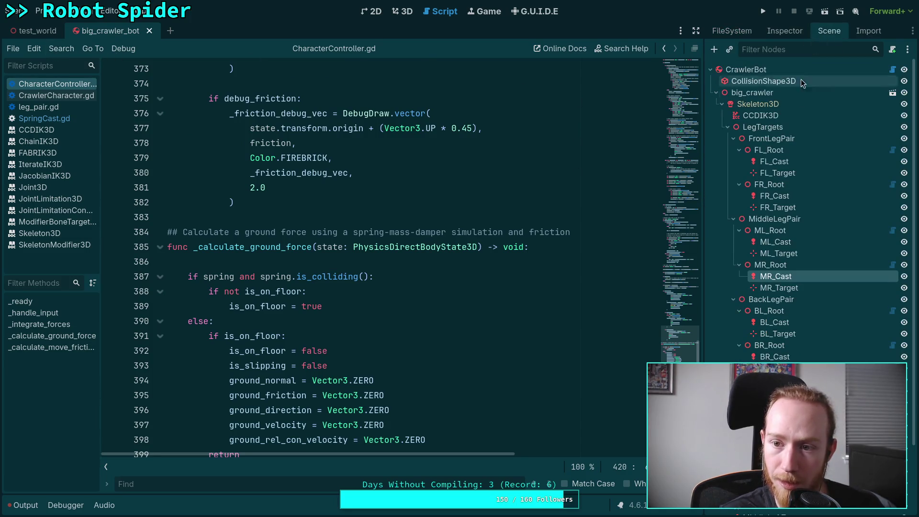
left_click(781, 31)
left_click(732, 30)
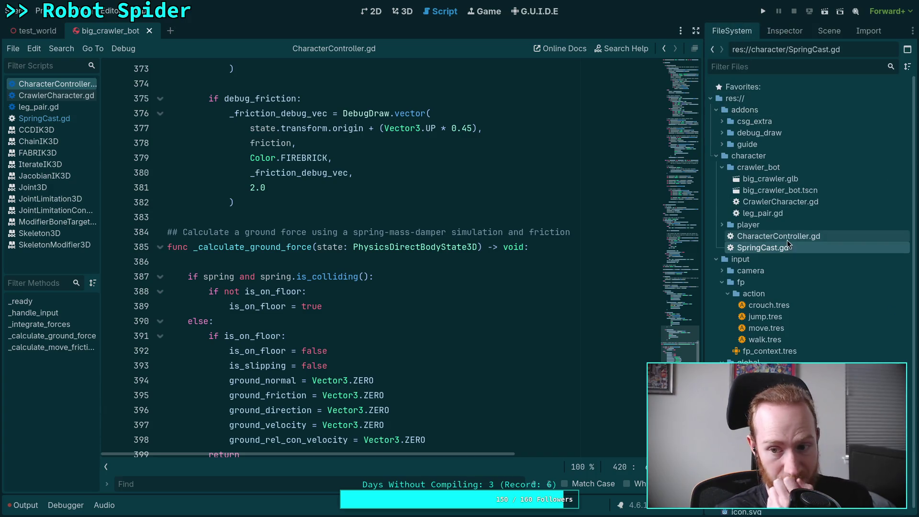
left_click(722, 225)
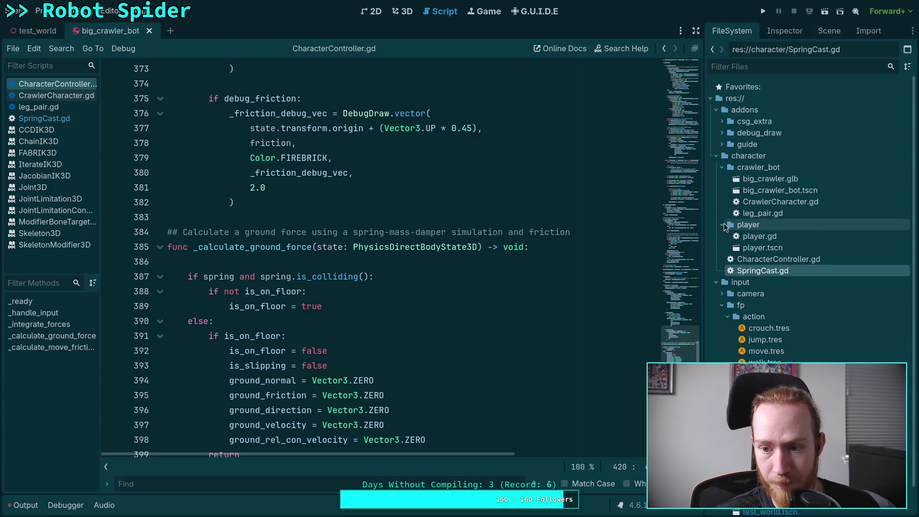
left_click(766, 249)
double_click(766, 248)
left_click(790, 30)
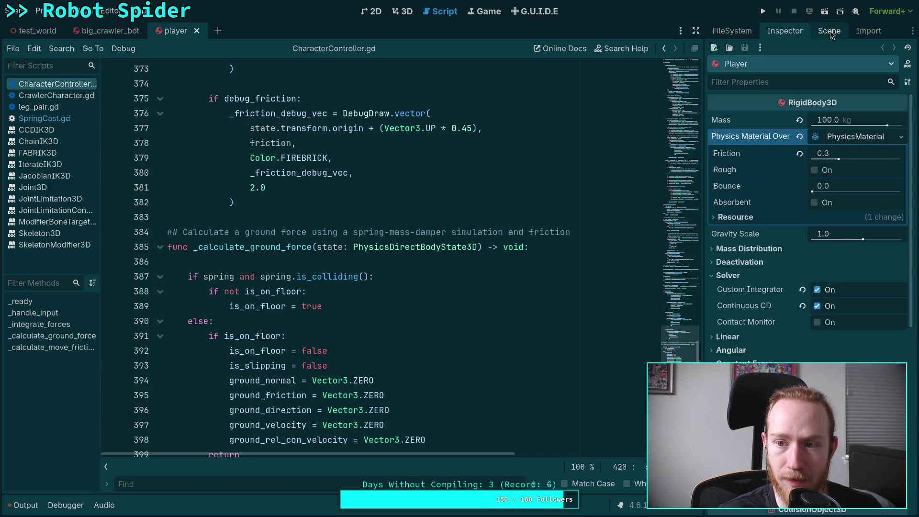
key("ctrl+F2")
- Change the spring_cast node's type from ShapeCast3D to SpringCast
left_click(835, 33)
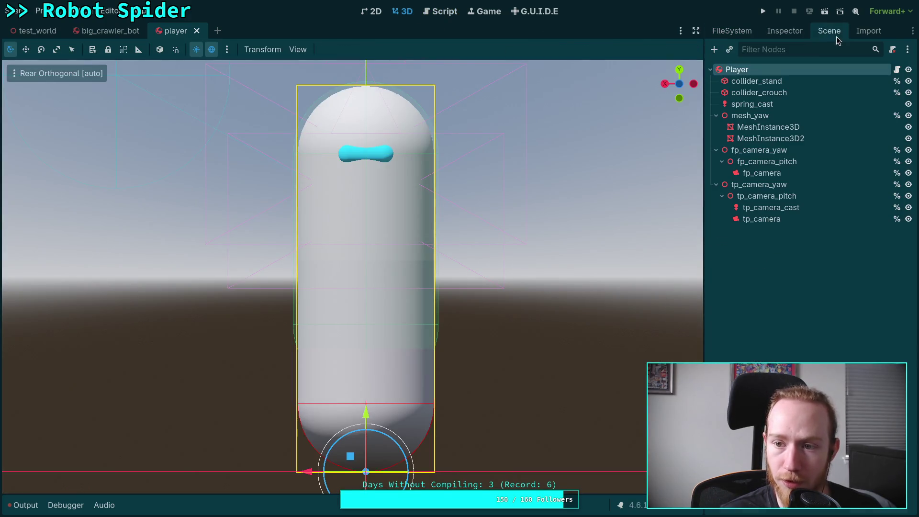
left_click(774, 103)
right_click(774, 104)
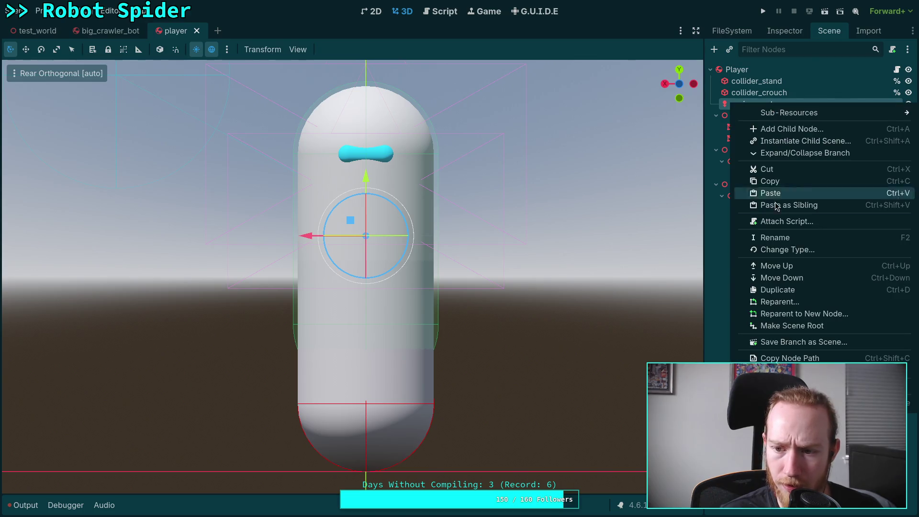
left_click(778, 250)
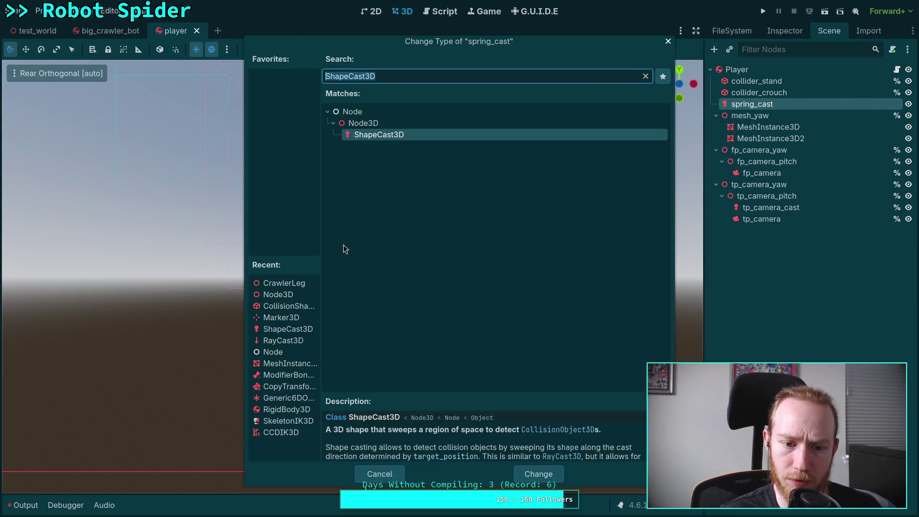
type("spr")
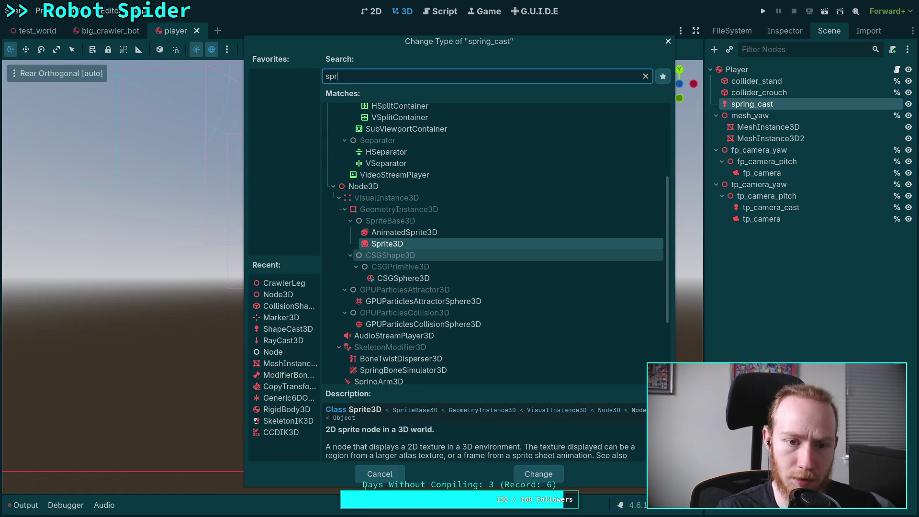
type("ing")
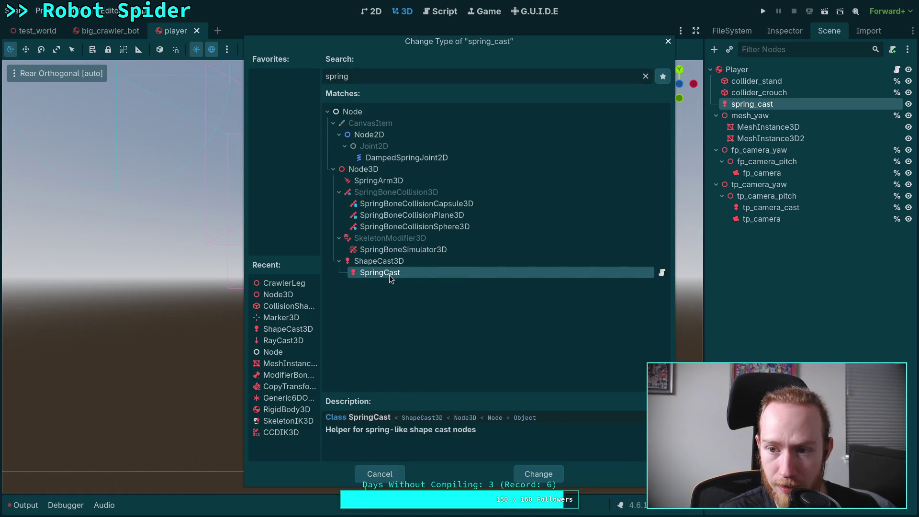
double_click(390, 274)
- Inspect the Player root node's properties, then return to the script editor
left_click(737, 70)
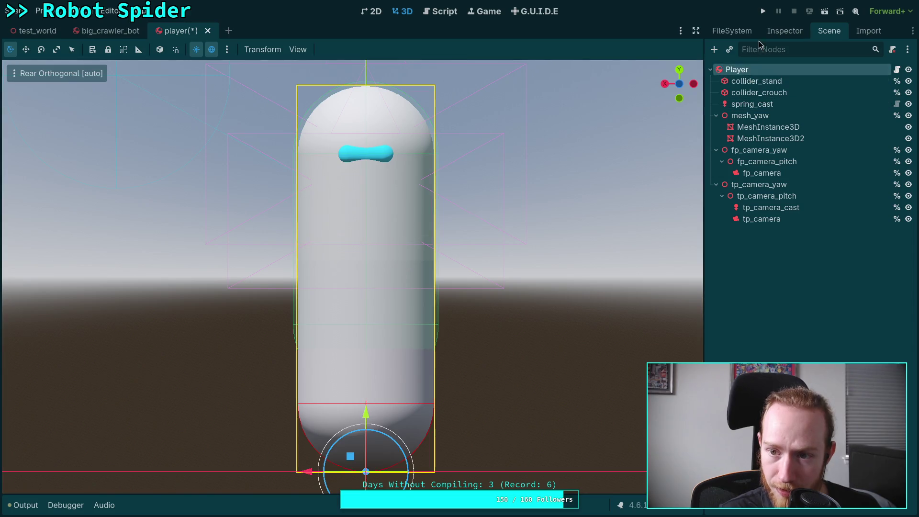
left_click(784, 31)
scroll(783, 277, "down", 5)
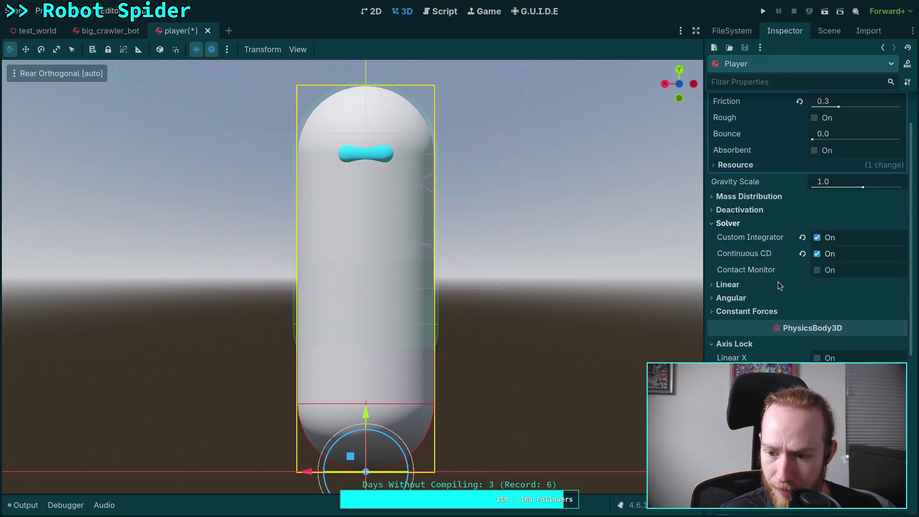
scroll(779, 286, "up", 5)
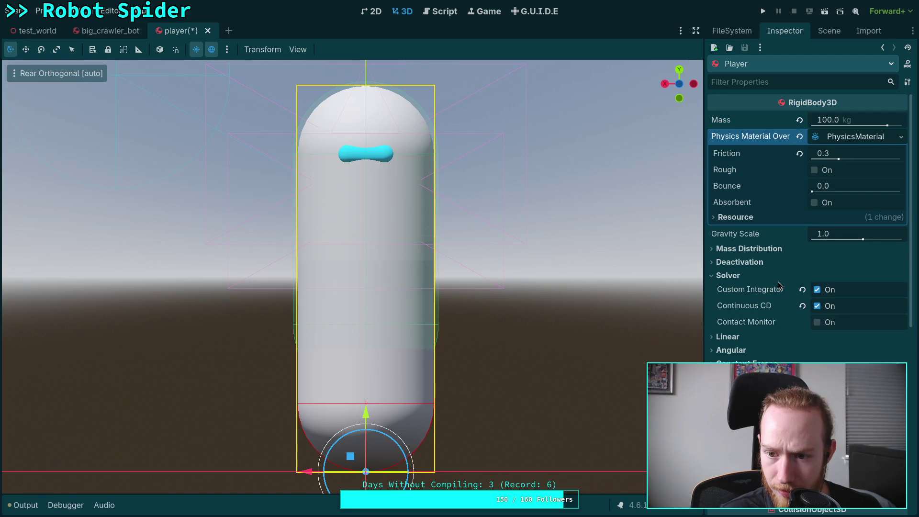
scroll(779, 285, "down", 6)
scroll(777, 284, "up", 6)
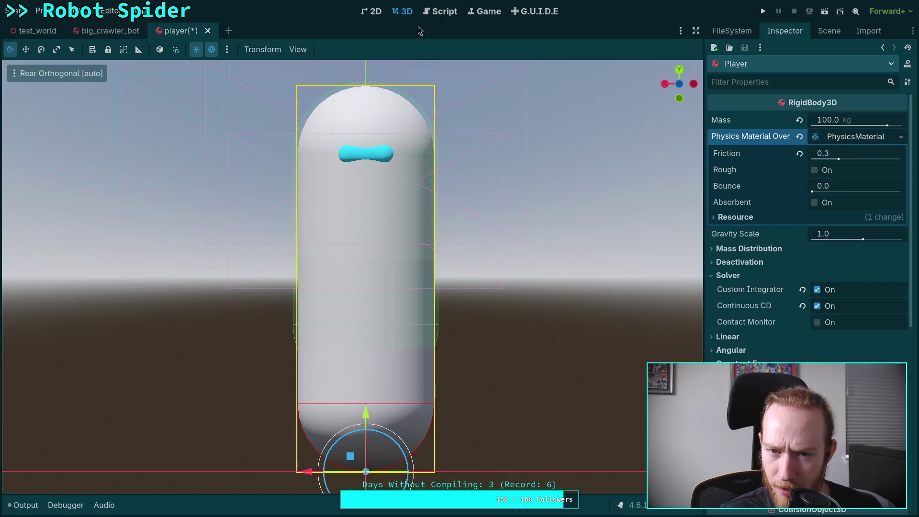
left_click(443, 11)
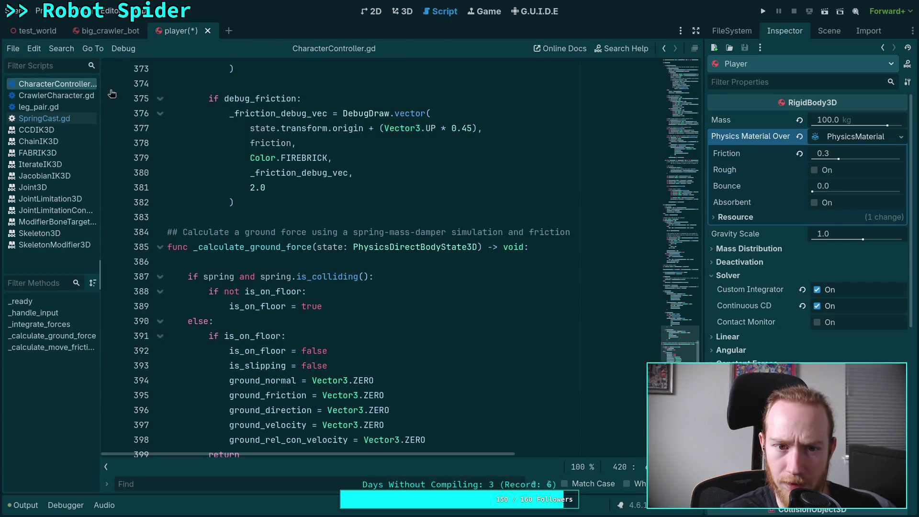
- Open the Player's script player.gd from the Scene tree
scroll(461, 163, "up", 20)
scroll(461, 163, "down", 20)
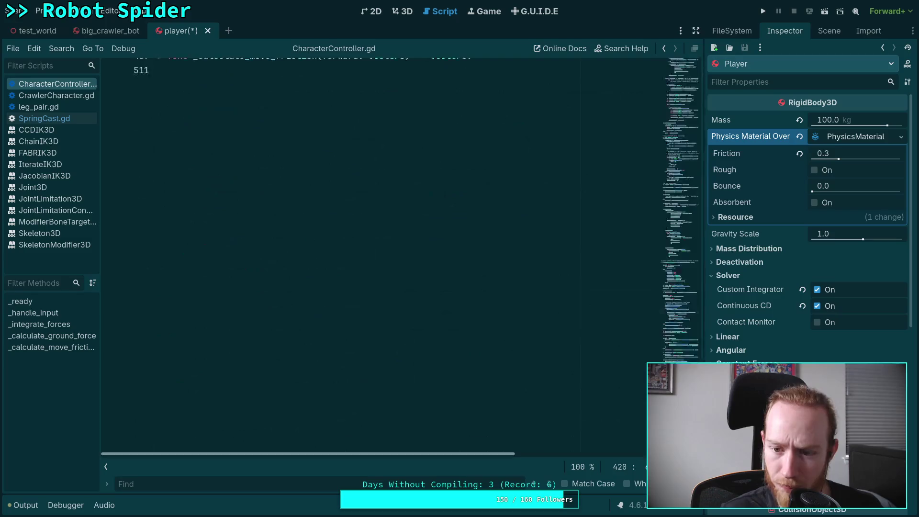
left_click(814, 30)
left_click(897, 70)
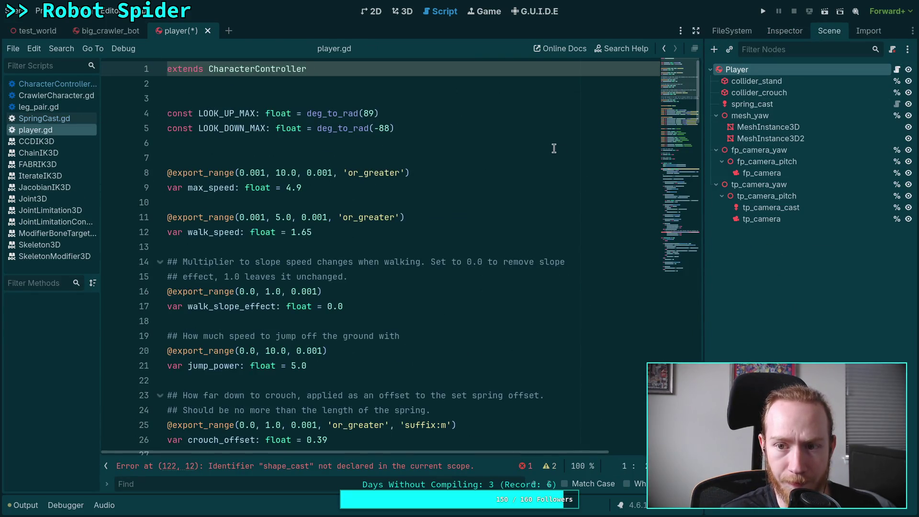
left_click(423, 103)
- Replace shape_cast with spring in the line 122 crouch check and save player.gd
scroll(460, 144, "down", 20)
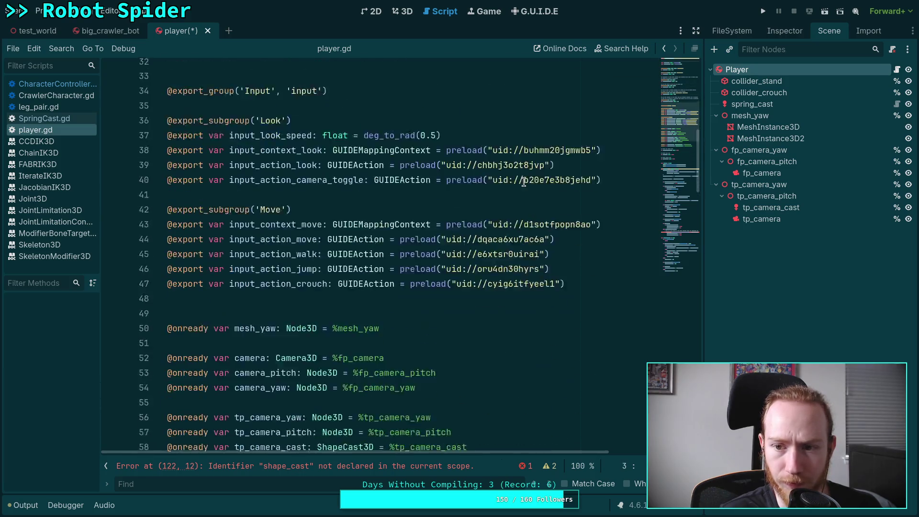
scroll(525, 182, "down", 8)
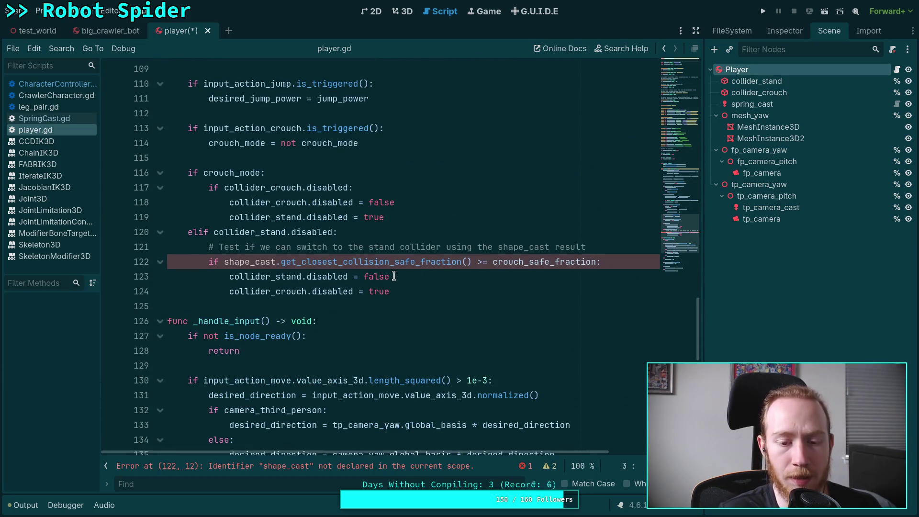
scroll(401, 338, "up", 1)
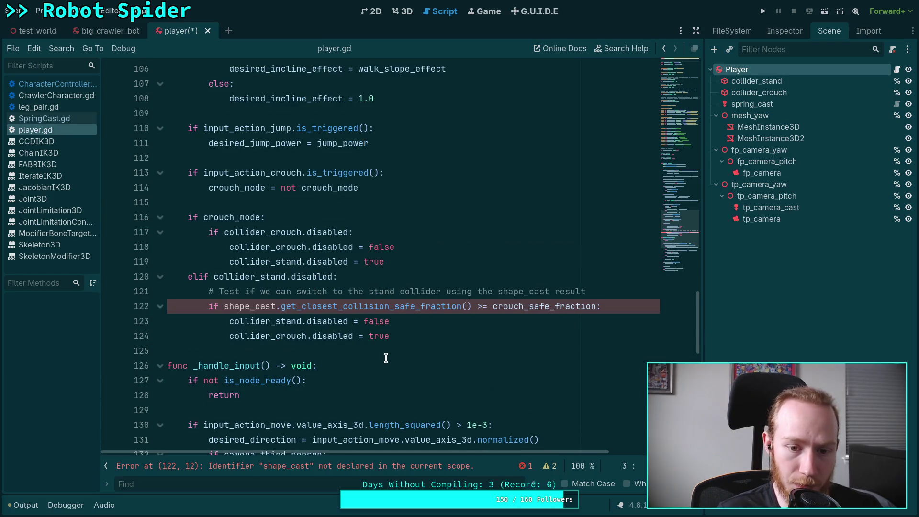
scroll(371, 356, "up", 1)
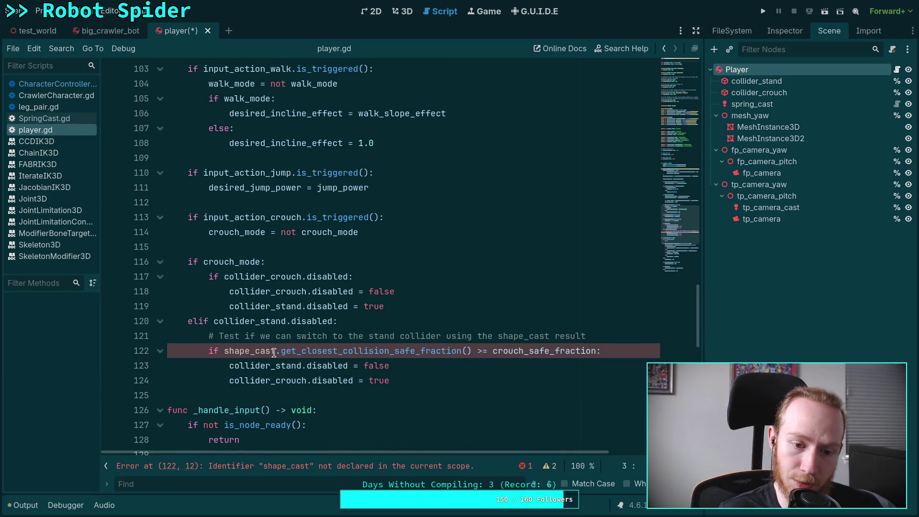
left_click_drag(225, 352, 276, 352)
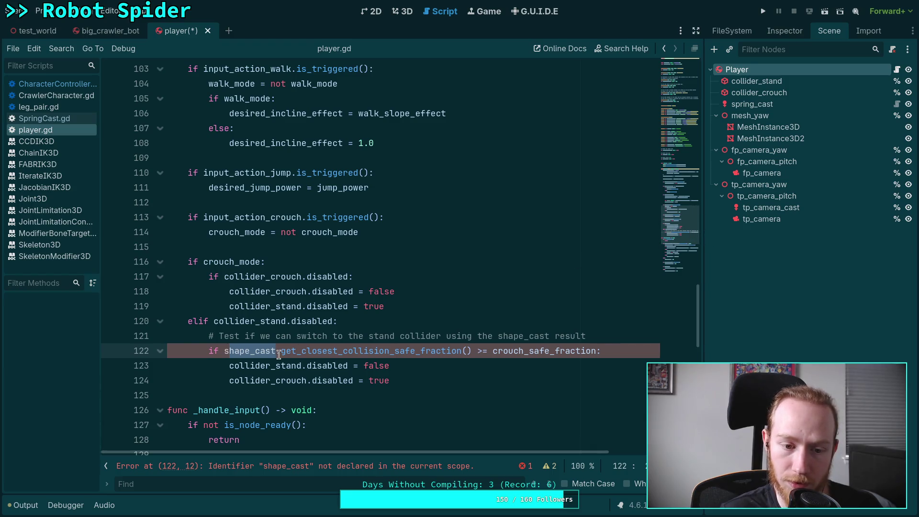
type("spring")
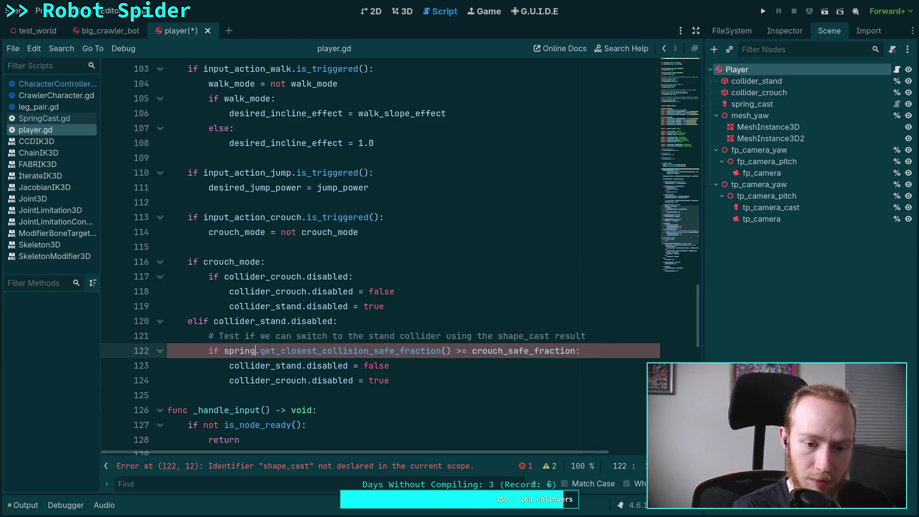
left_click(390, 380)
key("ctrl+s")
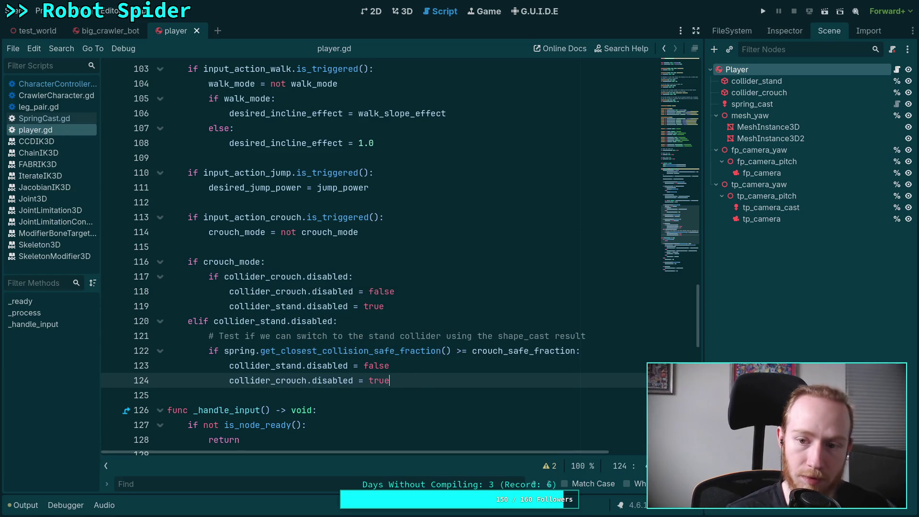
key("ctrl+Home")
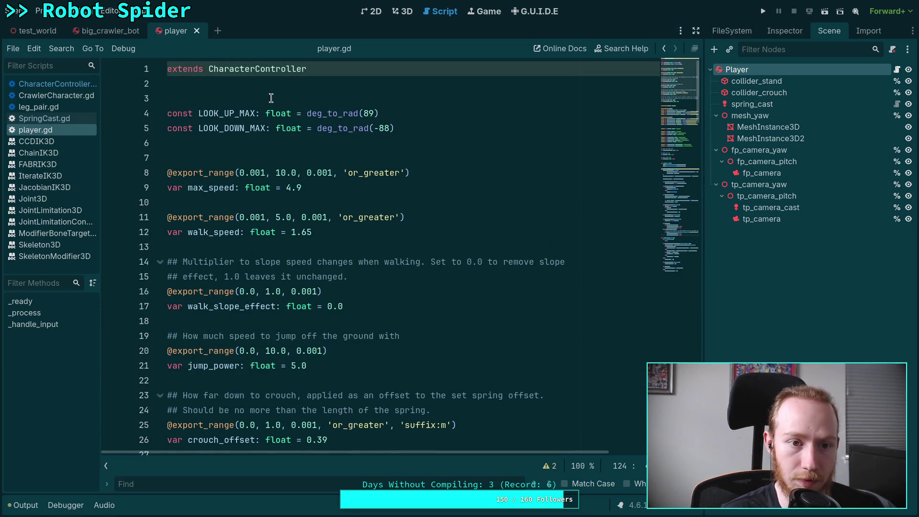
left_click(270, 99)
left_click(546, 466)
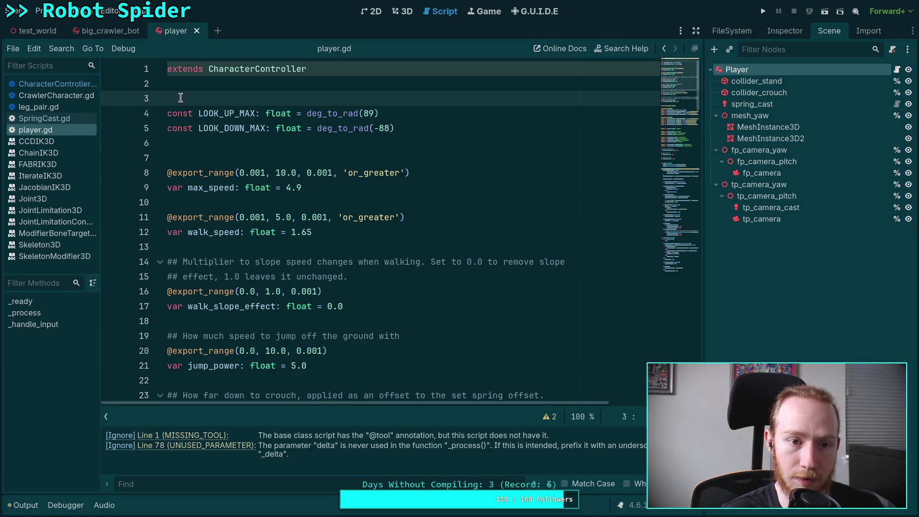
left_click(168, 71)
key("Return")
key("Up")
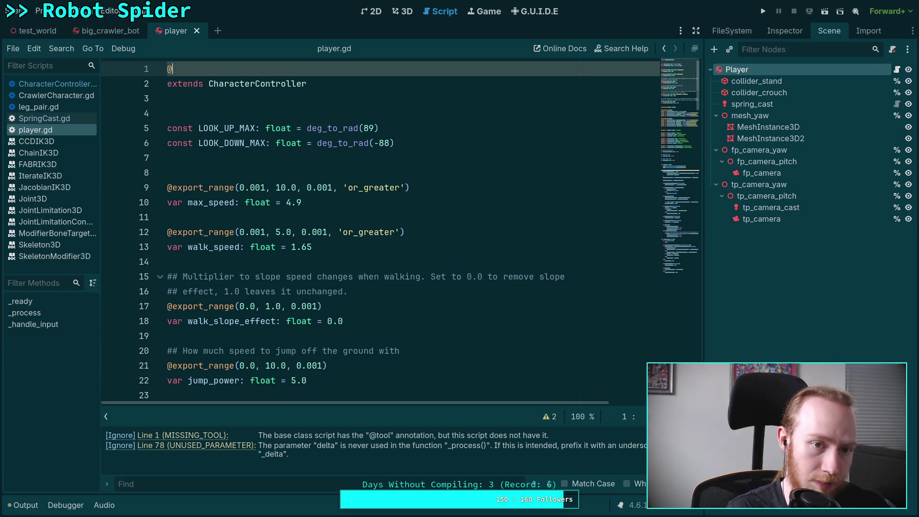
type("@tool")
key("ctrl+s")
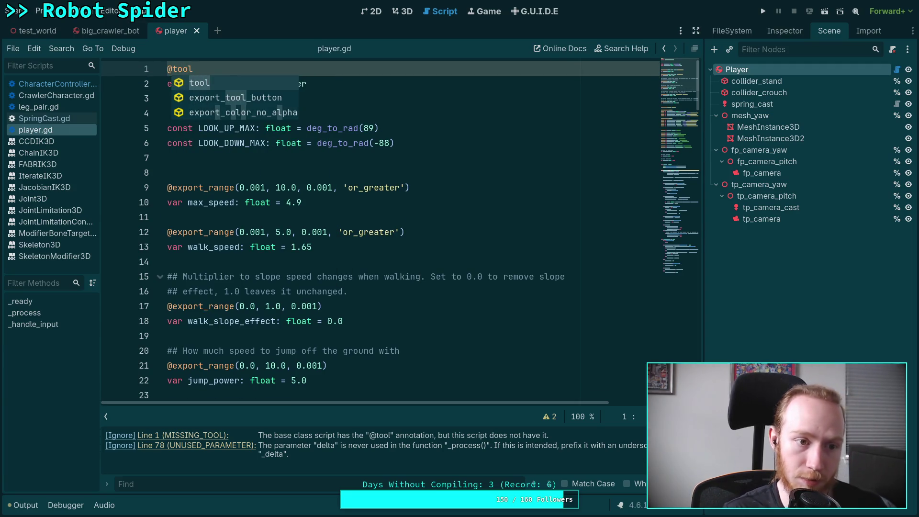
left_click(415, 177)
- Rename _process's delta parameter to _delta on line 79 and save
left_click(253, 438)
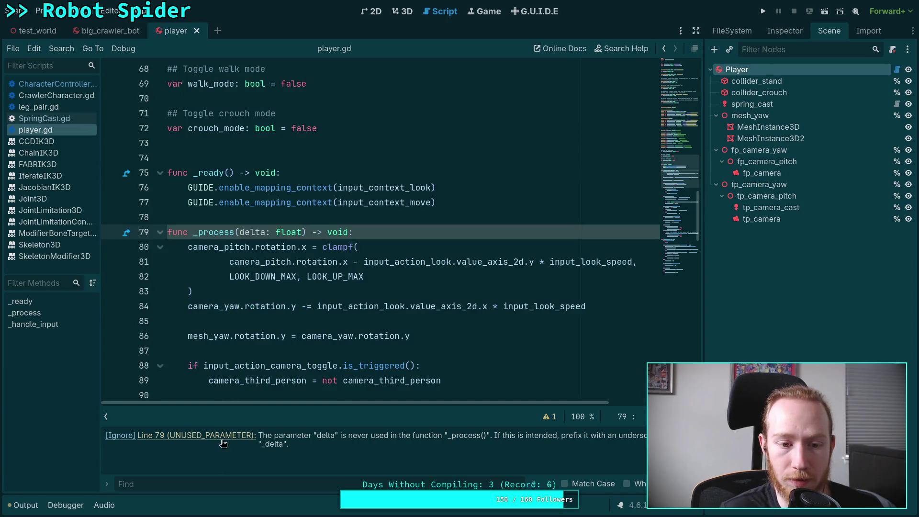
key("Escape")
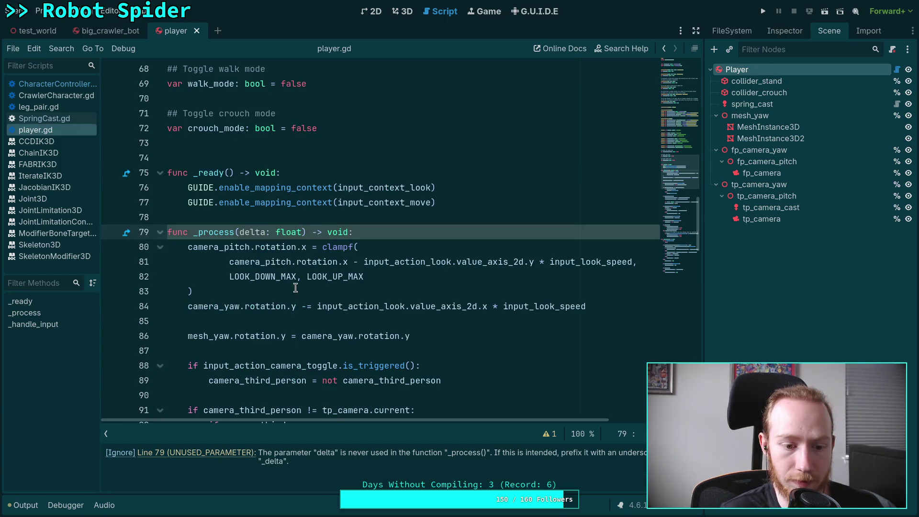
left_click(240, 232)
type("_")
key("ctrl+s")
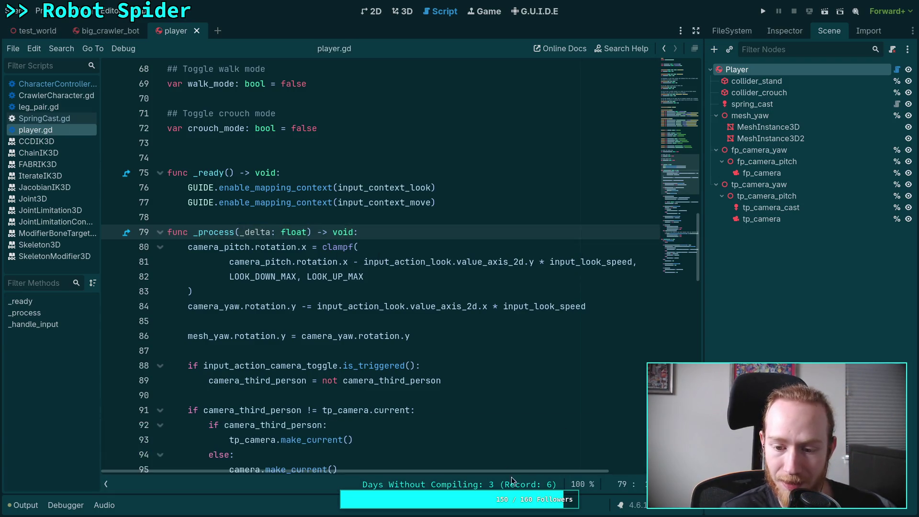
- Assign the spring_cast node to the Player's spring property in the Inspector
left_click(402, 11)
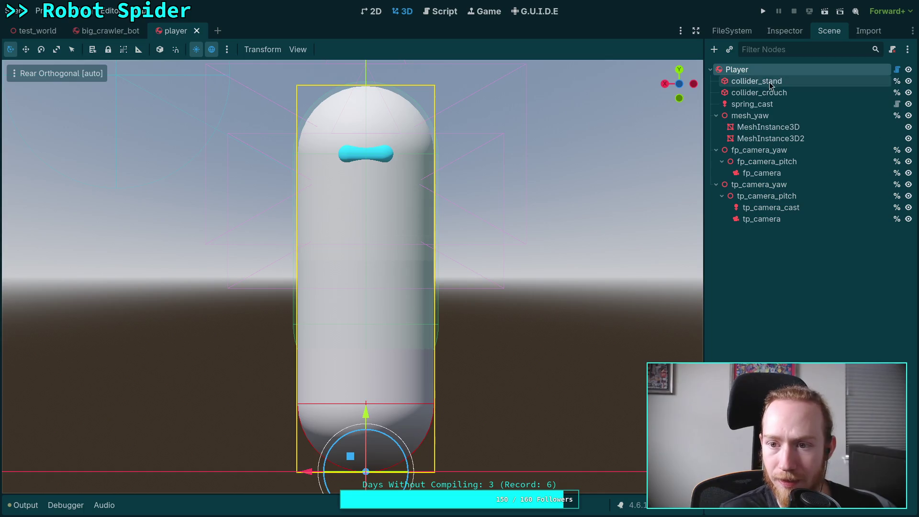
left_click(785, 30)
left_click(791, 216)
left_click(791, 216)
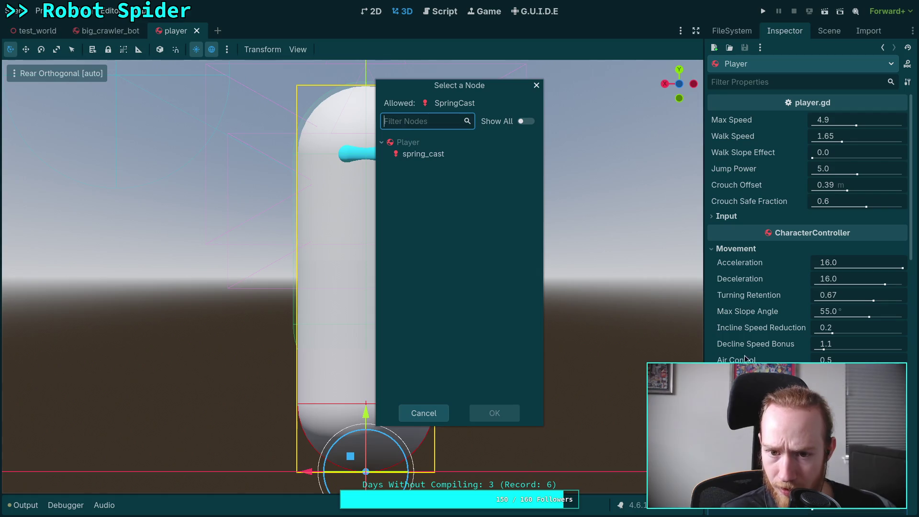
left_click(417, 155)
left_click(511, 421)
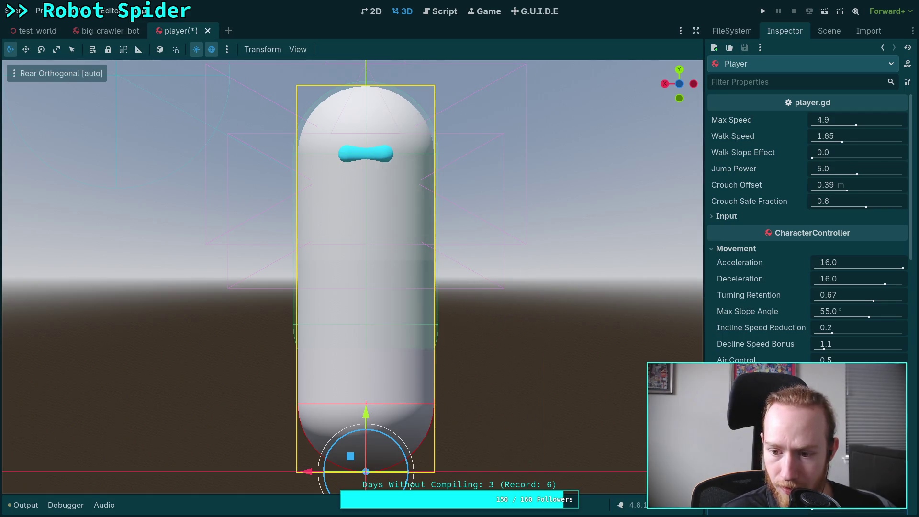
- Select spring_cast to show its properties, then switch to the terminal workspace
left_click(829, 30)
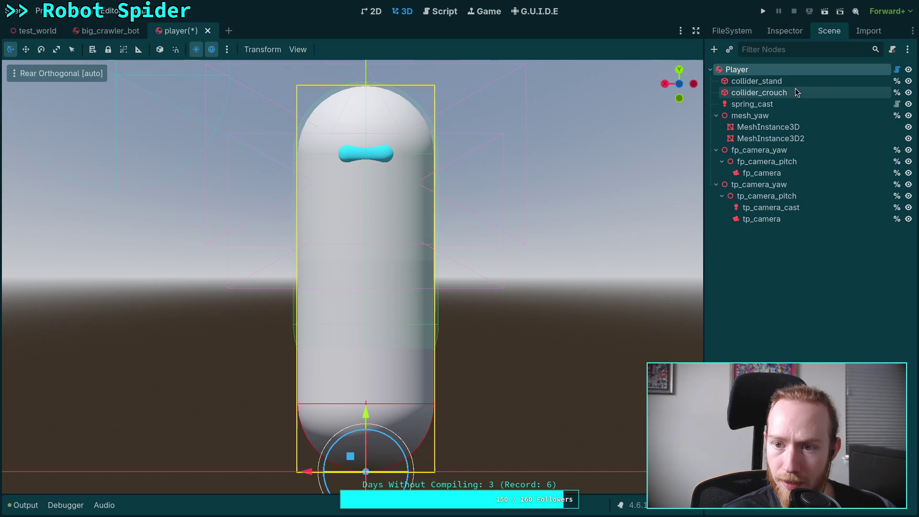
left_click(752, 104)
left_click(785, 34)
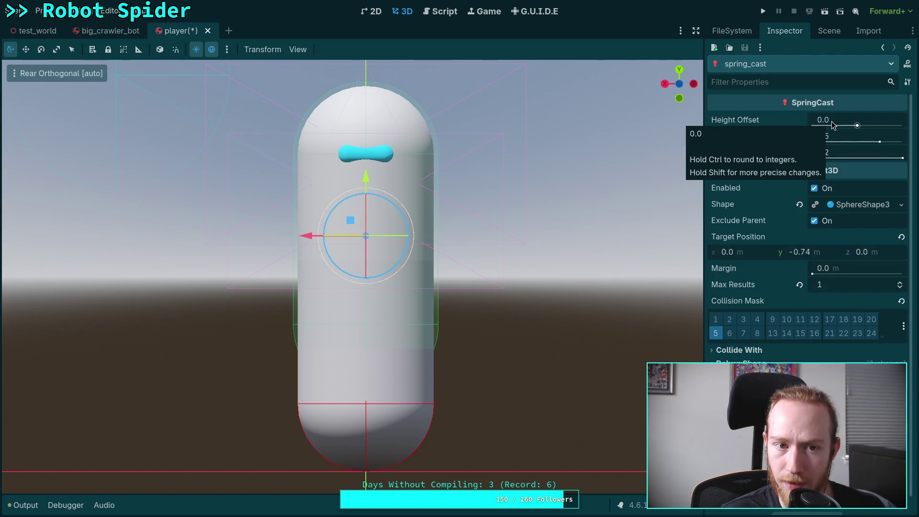
key("super+1")
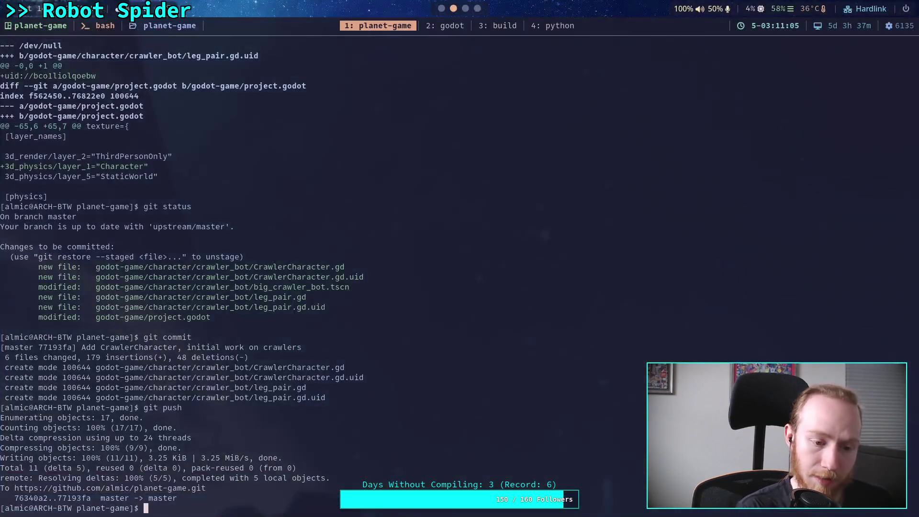
- Page through git diff godot-game/: the CharacterController.gd, big_crawler_bot, leg_pair.gd and player.gd changes
type("git diff g")
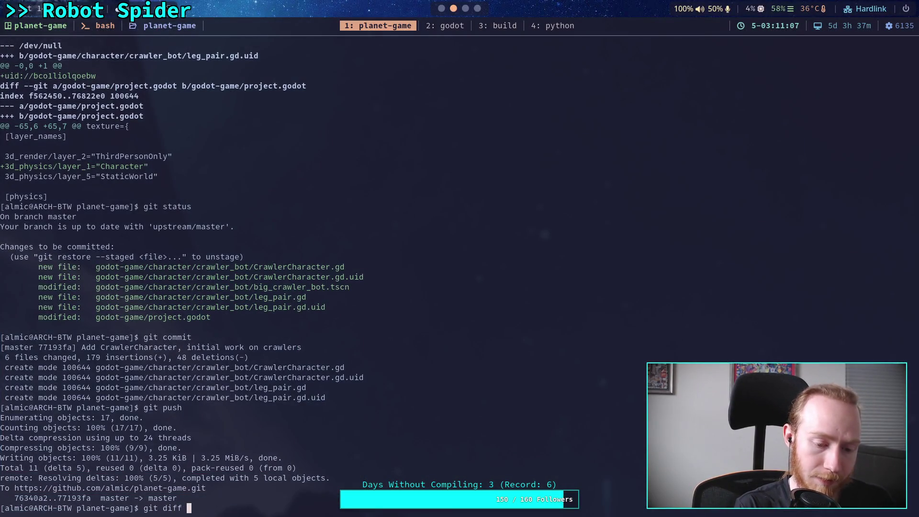
type("odot-game/")
key("Return")
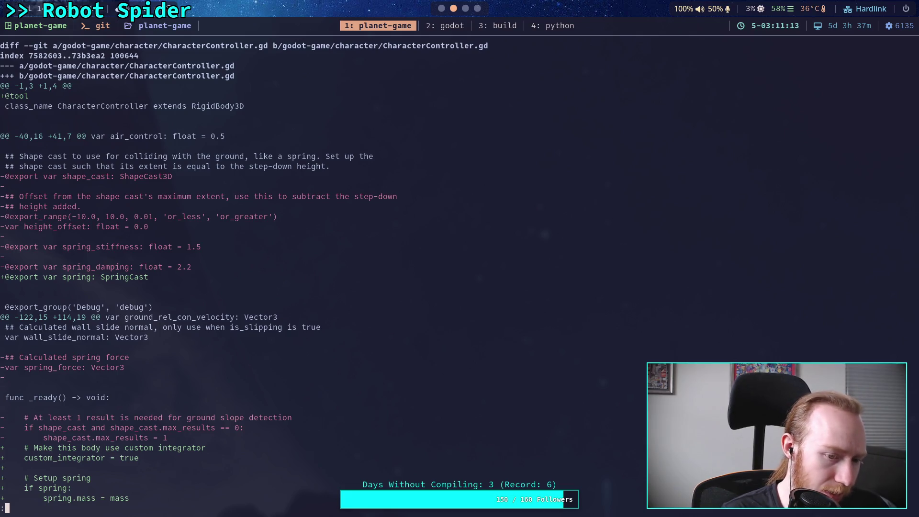
key("space")
key("space")
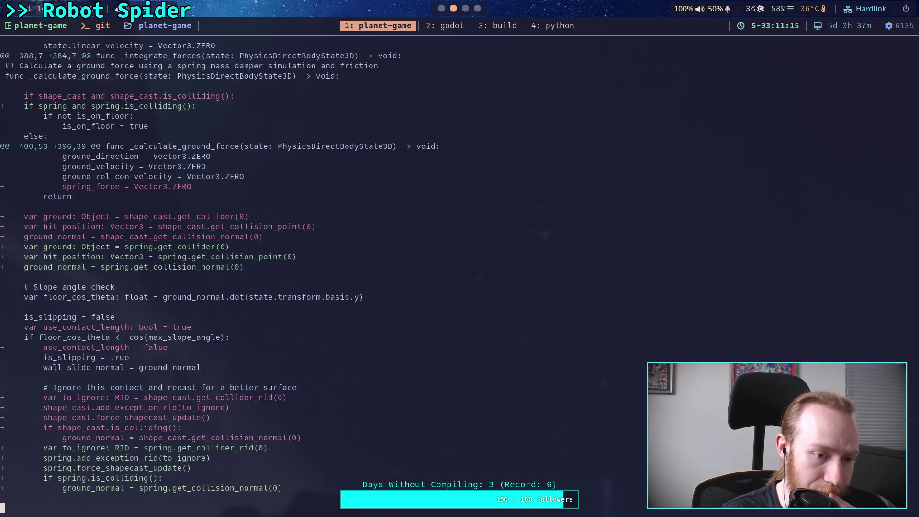
key("space")
key("space")
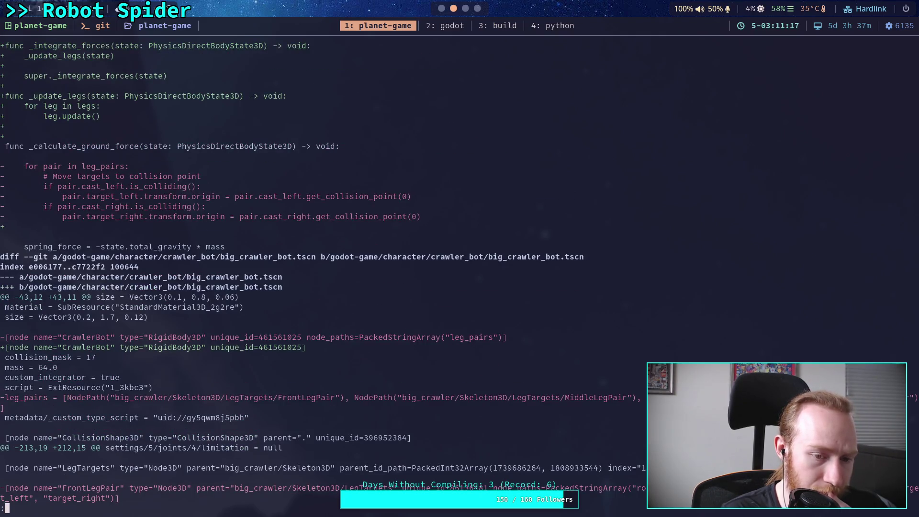
key("space")
key("space")
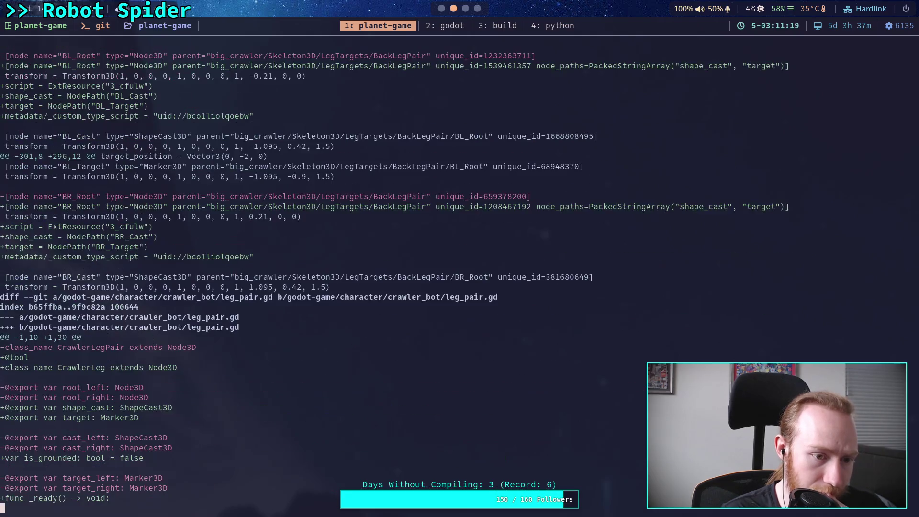
key("space")
key("b")
key("space")
scroll(459, 268, "down", 3)
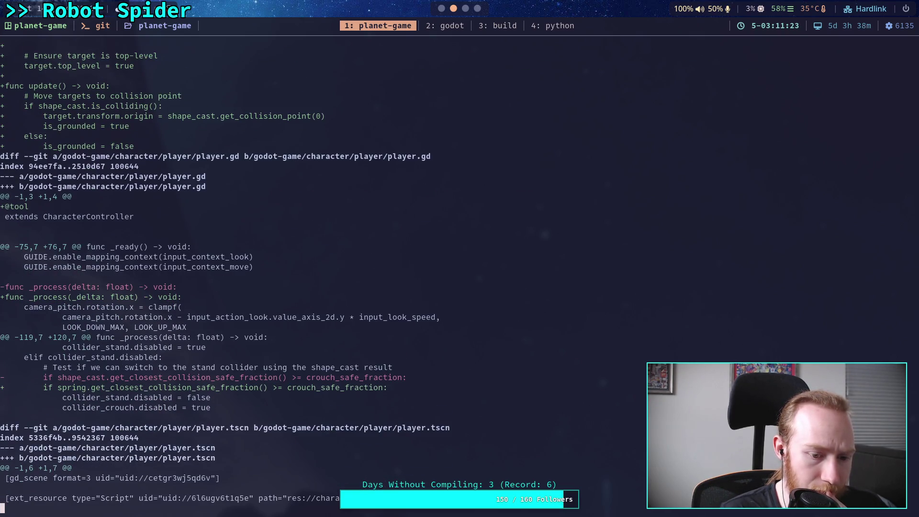
scroll(459, 268, "down", 10)
scroll(254, 272, "down", 2)
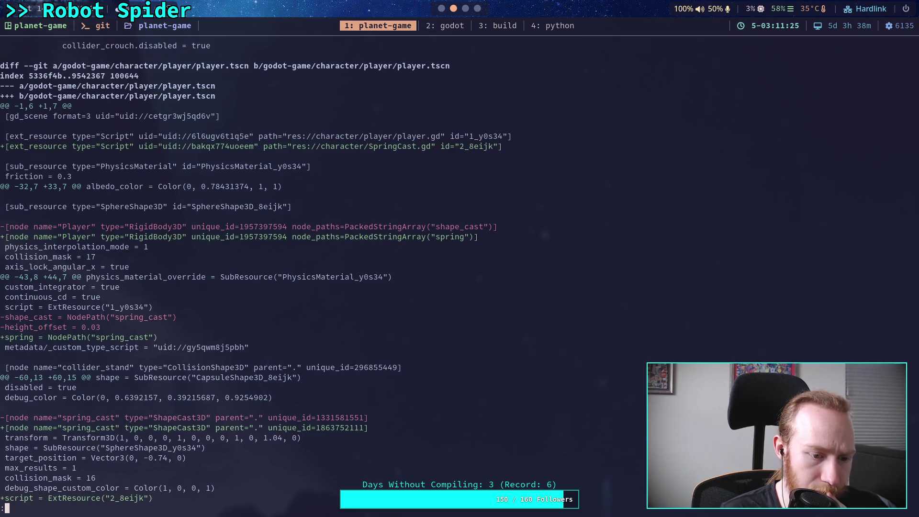
scroll(253, 272, "down", 3)
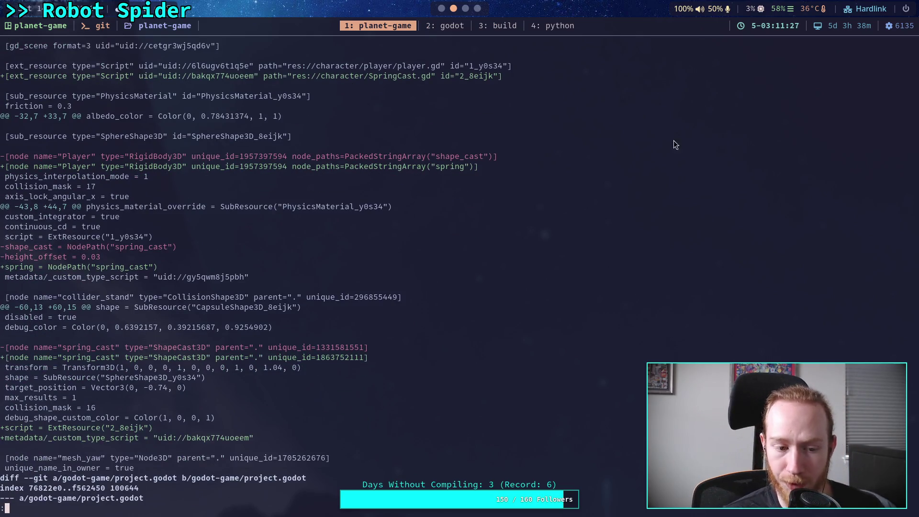
key("super+2")
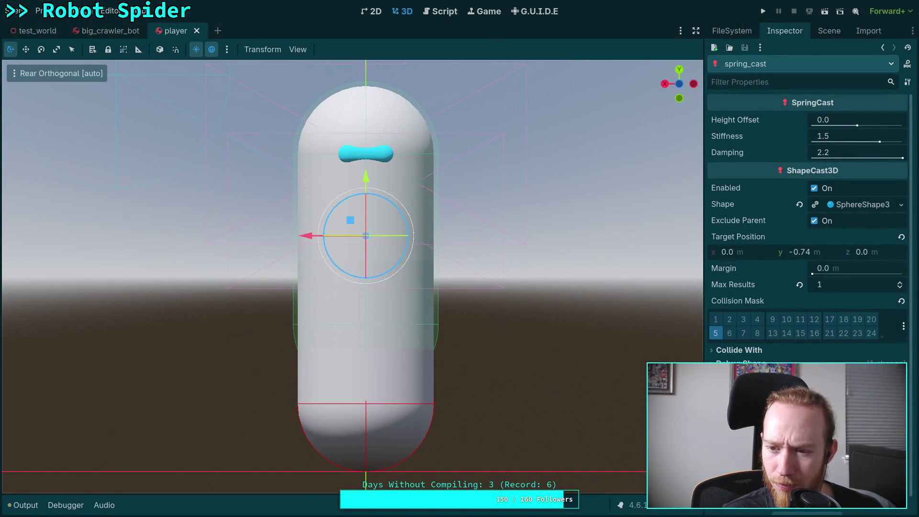
- Set spring_cast's Height Offset to 0.03 and save the player scene
left_click(857, 120)
type("3")
key("Return")
key("ctrl+s")
key("super+1")
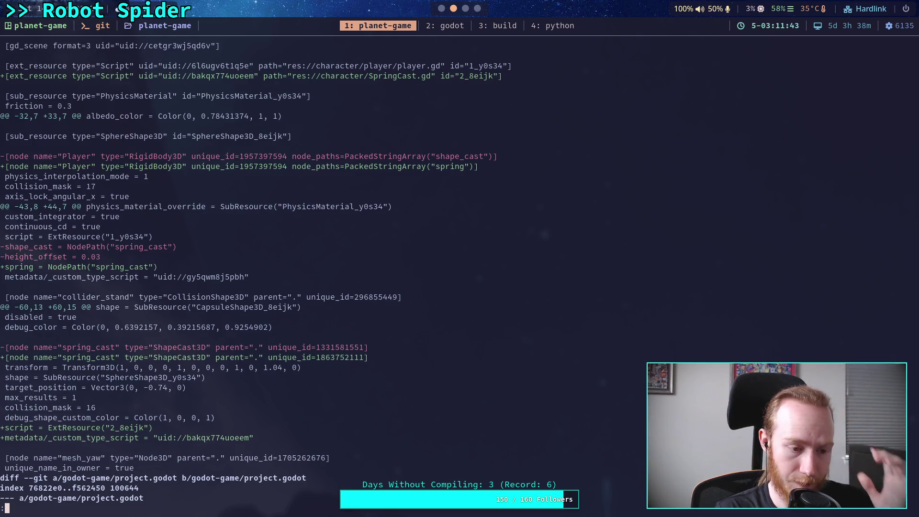
- Rerun the godot-game diff, then narrow it to godot-game/character/ to review CrawlerCharacter.gd
key("q")
key("Up")
key("Return")
key("space")
key("space")
key("space")
key("q")
key("Up")
type("character/")
key("Return")
key("space")
key("space")
key("space")
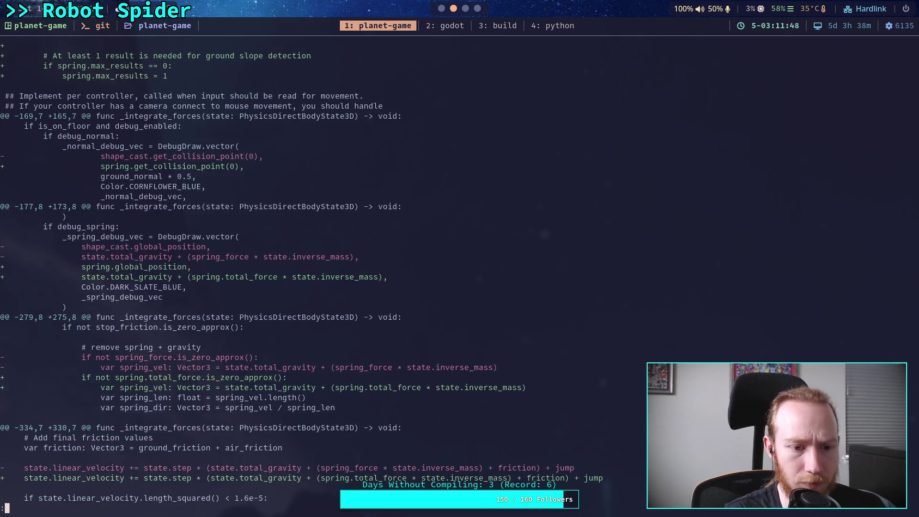
key("q")
- Diff godot-game/character/player/ to confirm player.tscn adds height_offset 0.03 on spring_cast
key("Up")
type("player/")
key("Return")
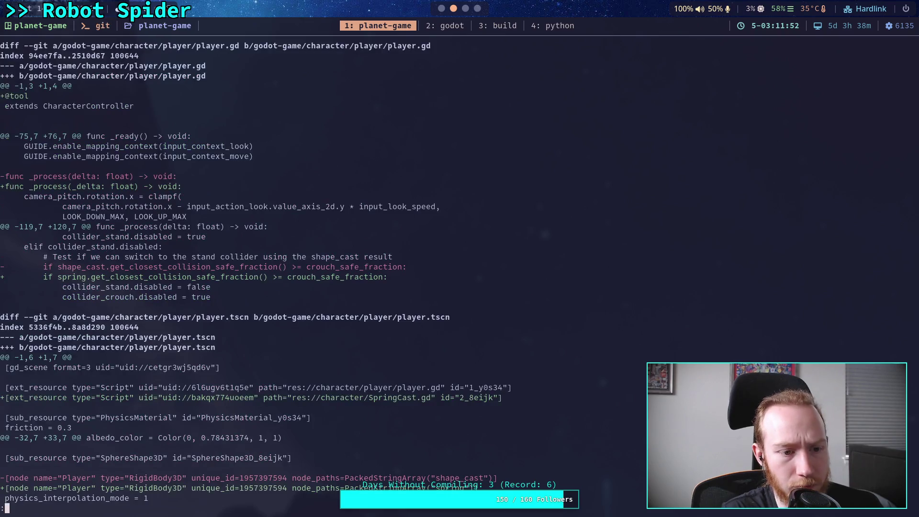
scroll(400, 268, "down", 8)
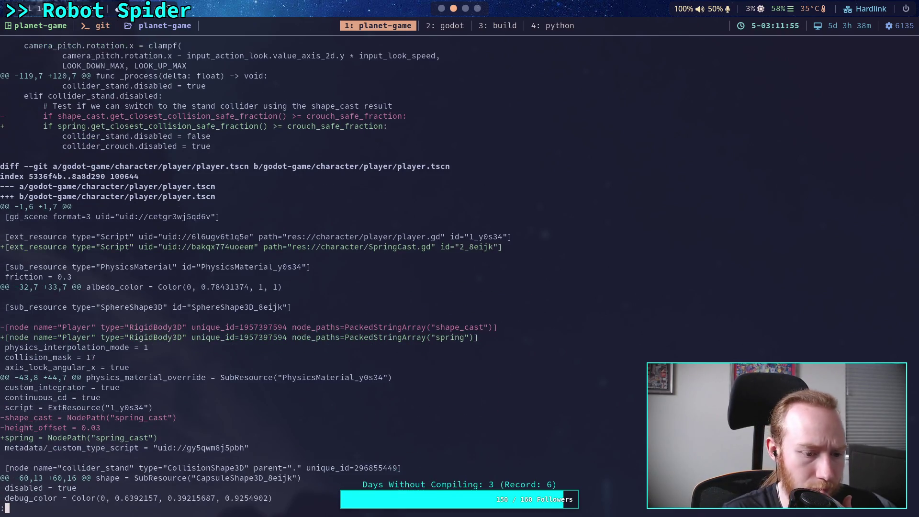
scroll(400, 268, "down", 2)
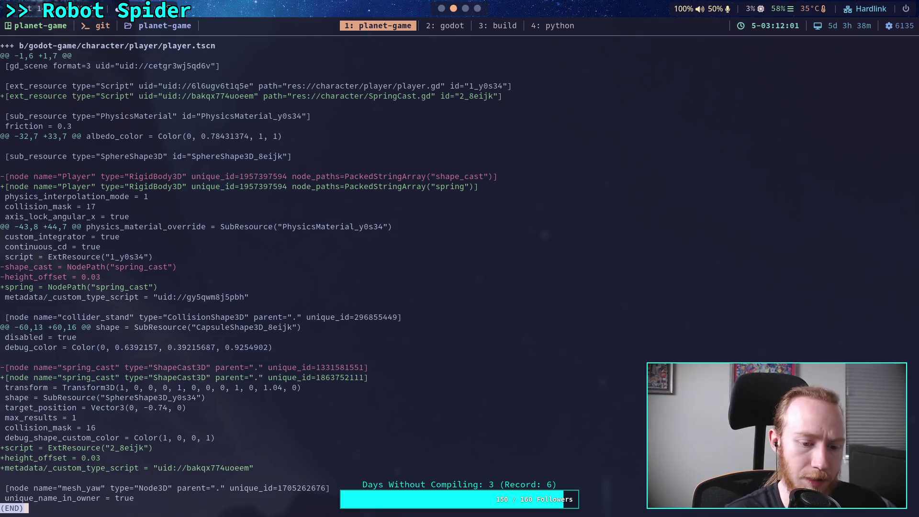
key("q")
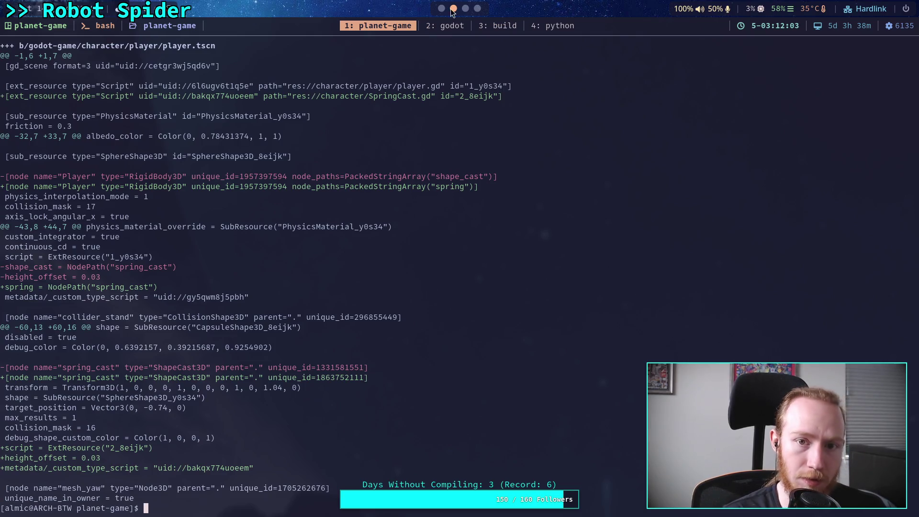
left_click(452, 11)
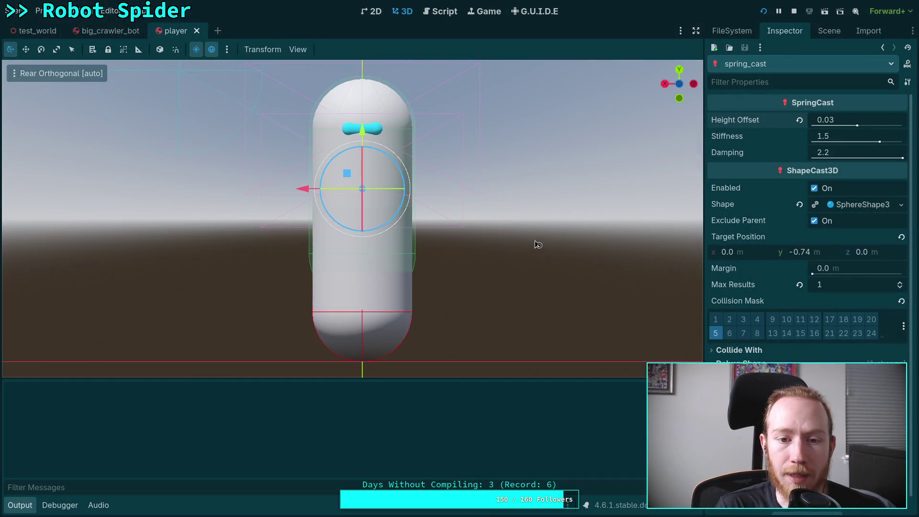
- After a failed test run, replace spring_force on line 33 with spring.total_force
key("F5")
key("F8")
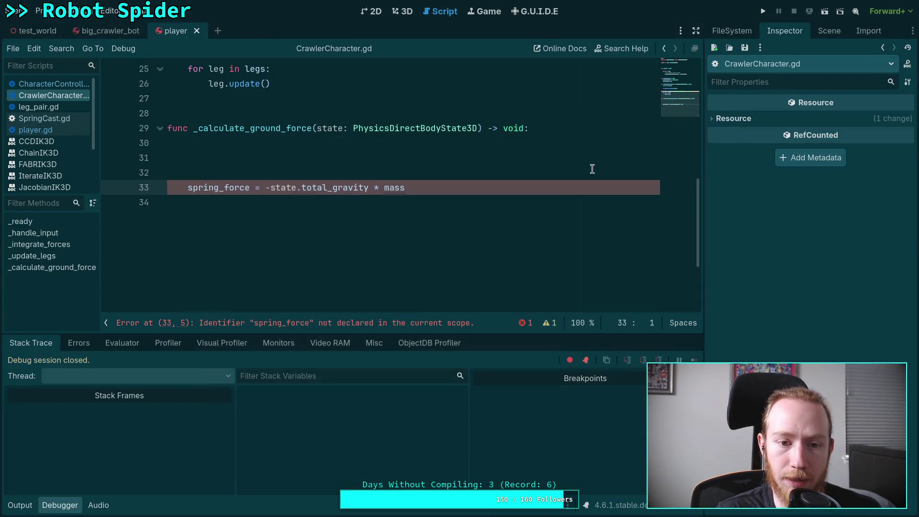
scroll(404, 265, "up", 2)
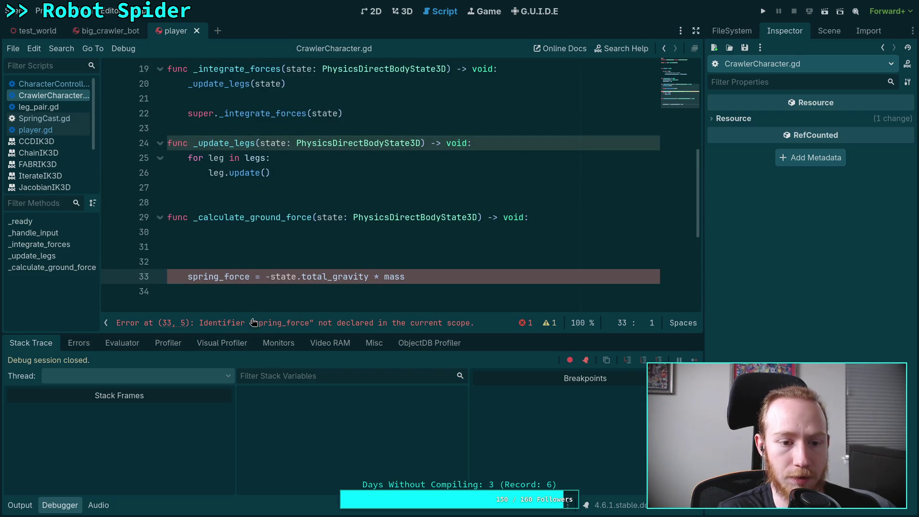
double_click(214, 278)
scroll(268, 273, "up", 3)
scroll(319, 270, "down", 6)
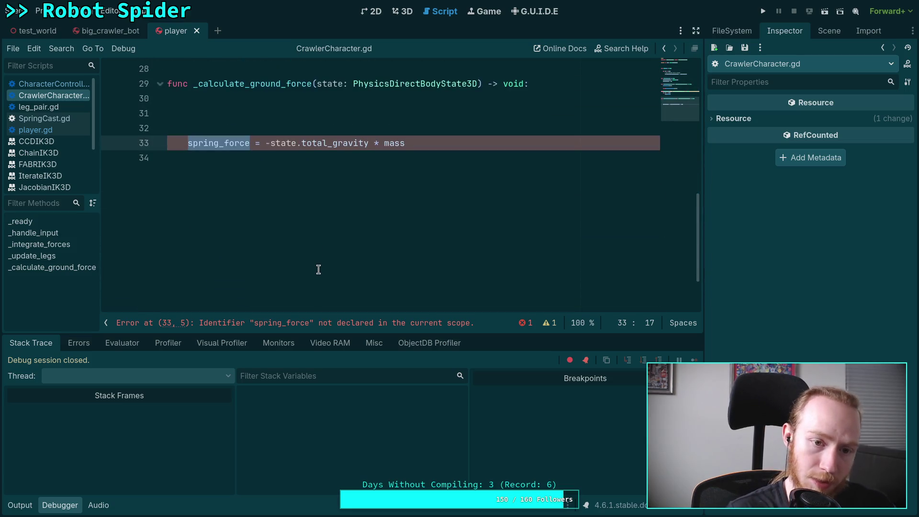
type("spring.t")
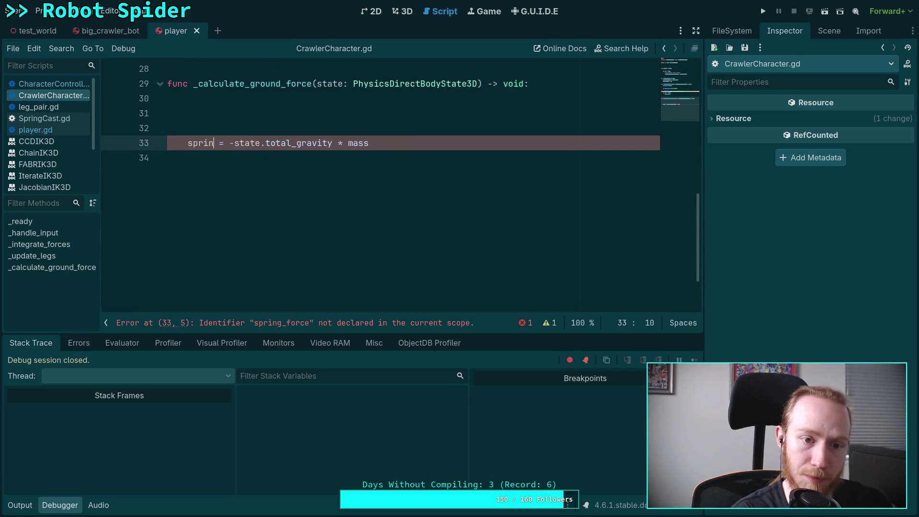
key("Return")
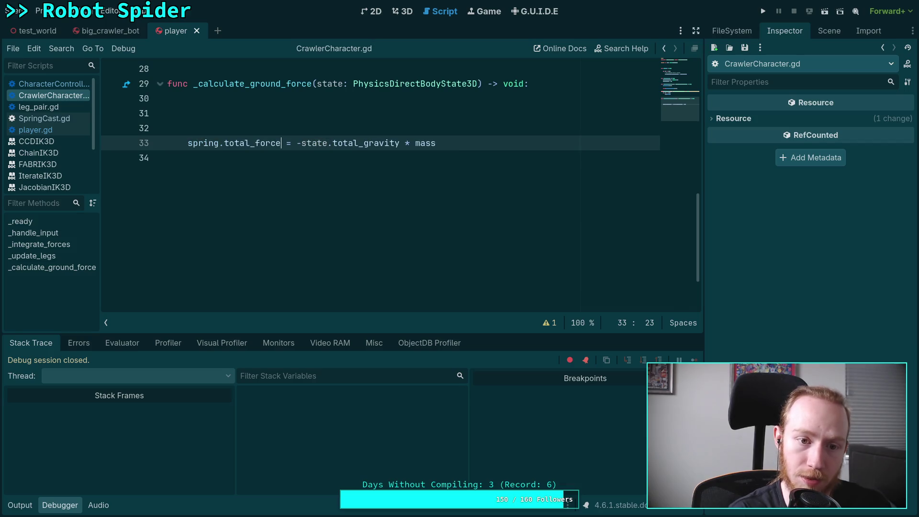
- Launch the game again with the edited CrawlerCharacter.gd
scroll(320, 270, "up", 3)
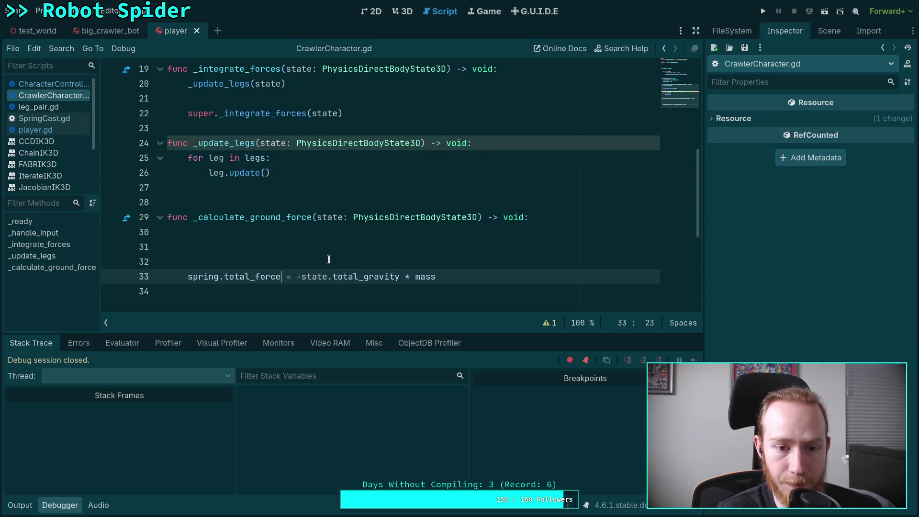
scroll(329, 260, "up", 2)
scroll(327, 259, "up", 2)
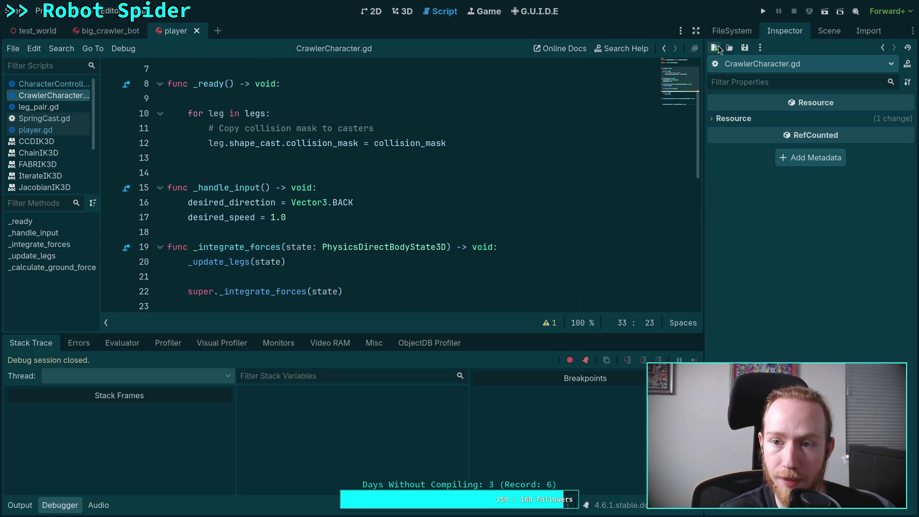
left_click(763, 11)
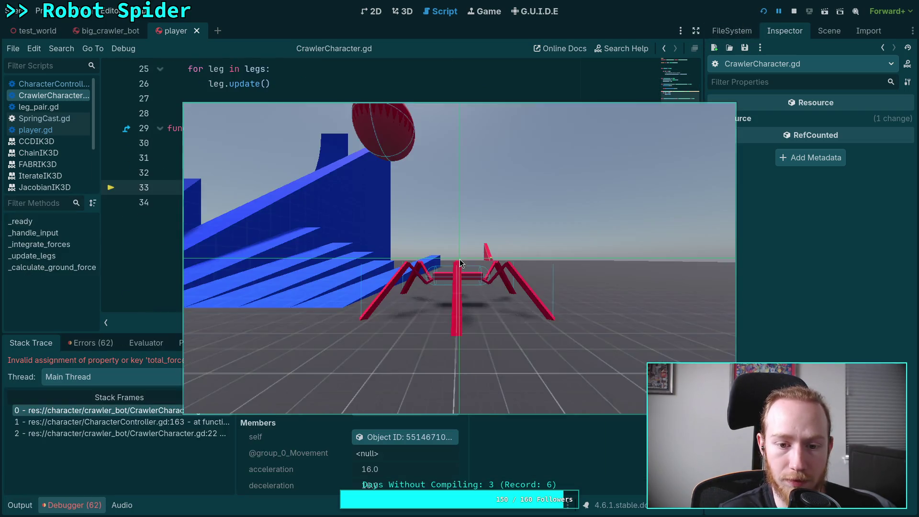
- Move the game window aside to read the error, stop the run, and hide the debugger panel
mouse_move(348, 320)
left_mouse_down()
mouse_move(509, 273)
mouse_move(471, 276)
left_mouse_up()
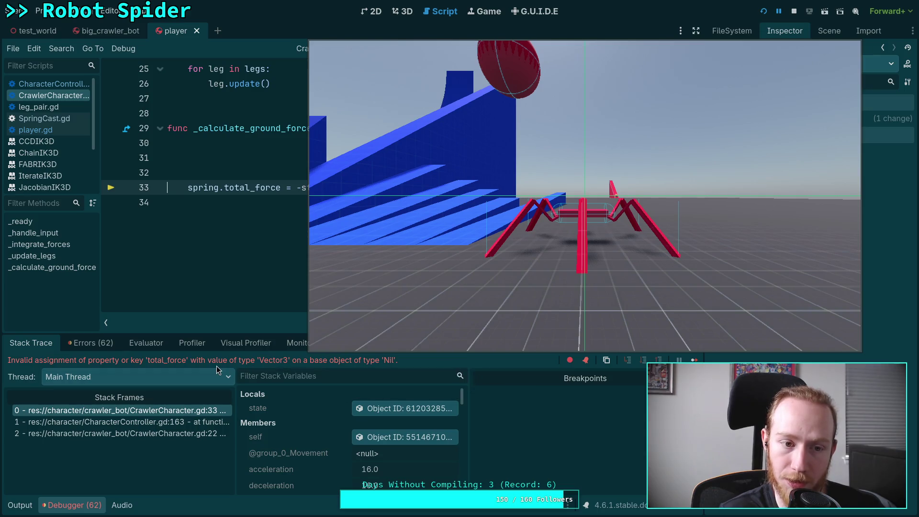
left_click(794, 12)
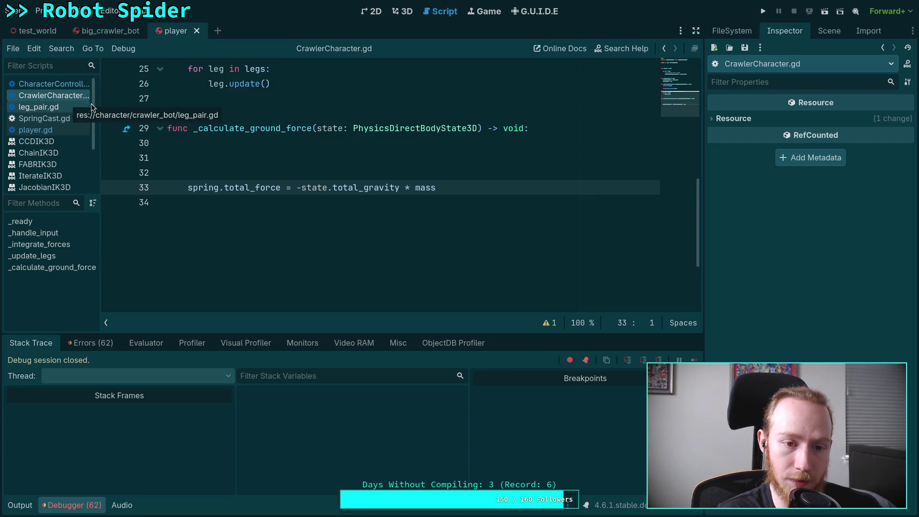
left_click(186, 188)
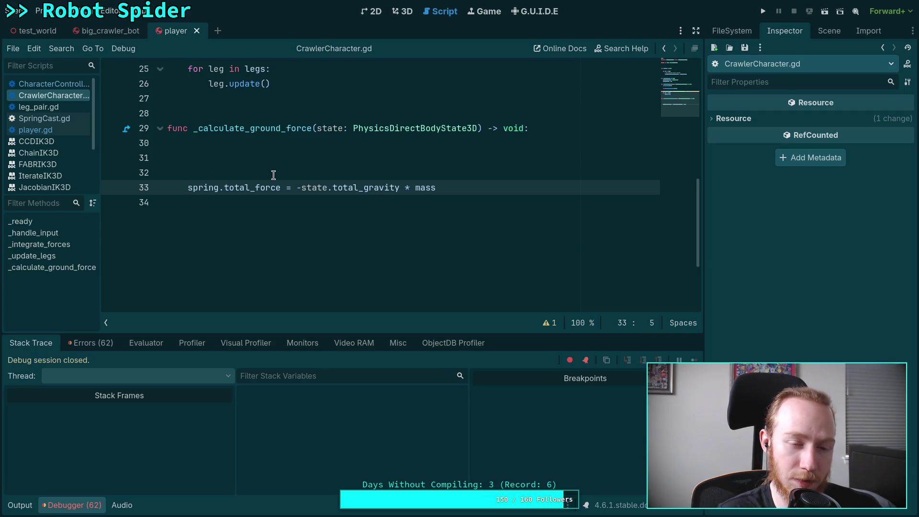
left_click(293, 160)
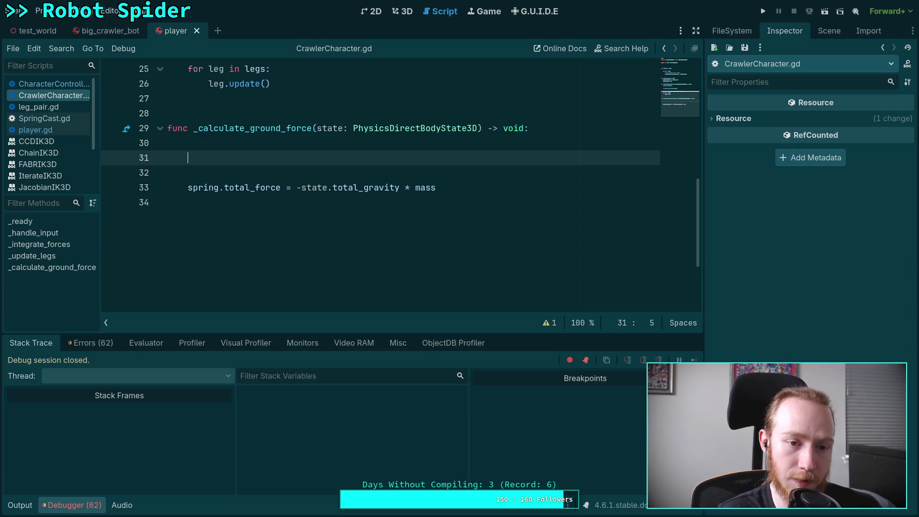
key("ctrl+j")
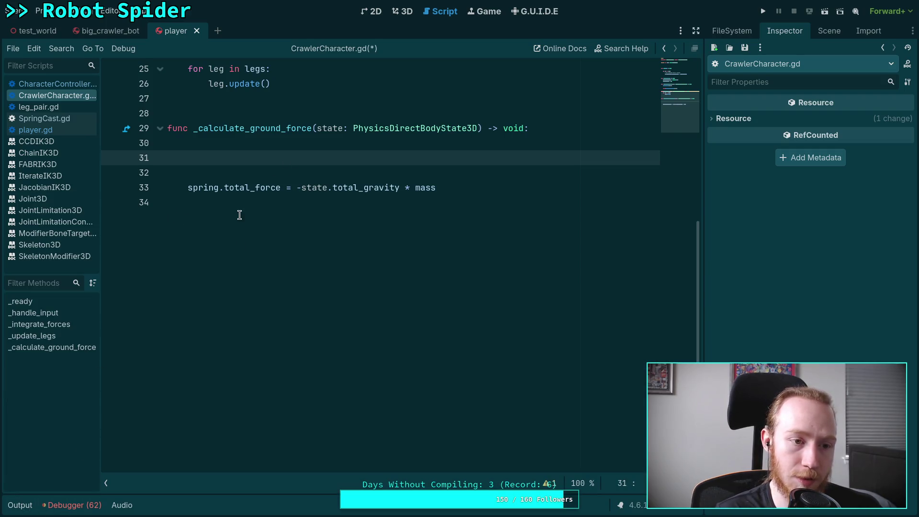
- Open CharacterController.gd and search it for 'spring'
scroll(236, 213, "up", 2)
scroll(346, 203, "up", 2)
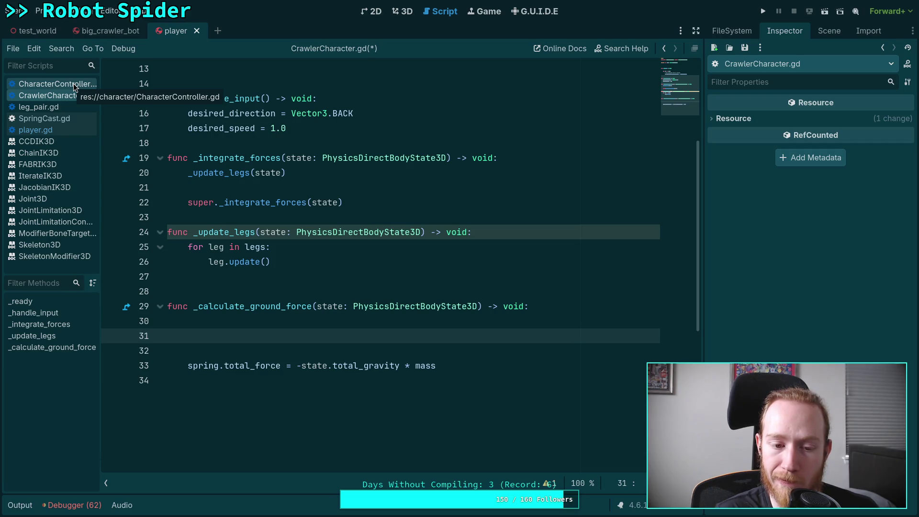
left_click(79, 85)
scroll(351, 212, "up", 5)
key("ctrl+f")
type("sp")
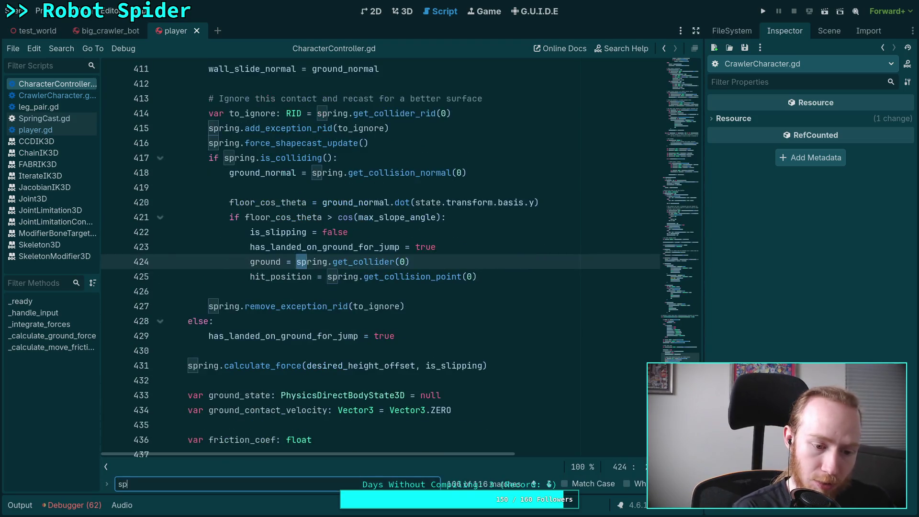
type("ring")
scroll(353, 244, "up", 5)
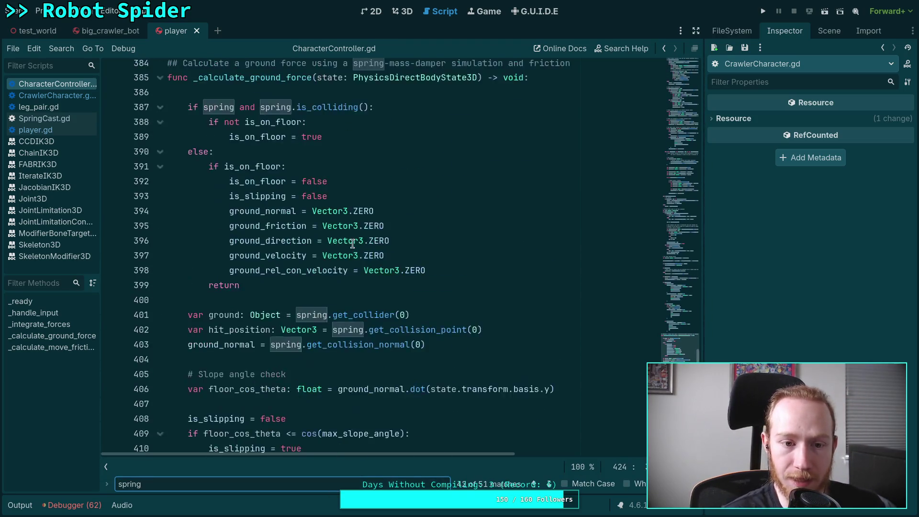
scroll(353, 245, "up", 2)
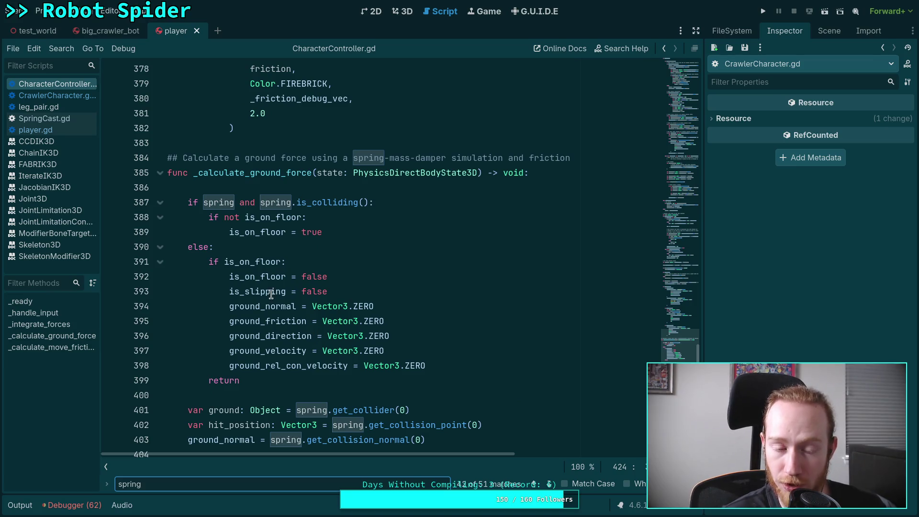
scroll(253, 276, "down", 1)
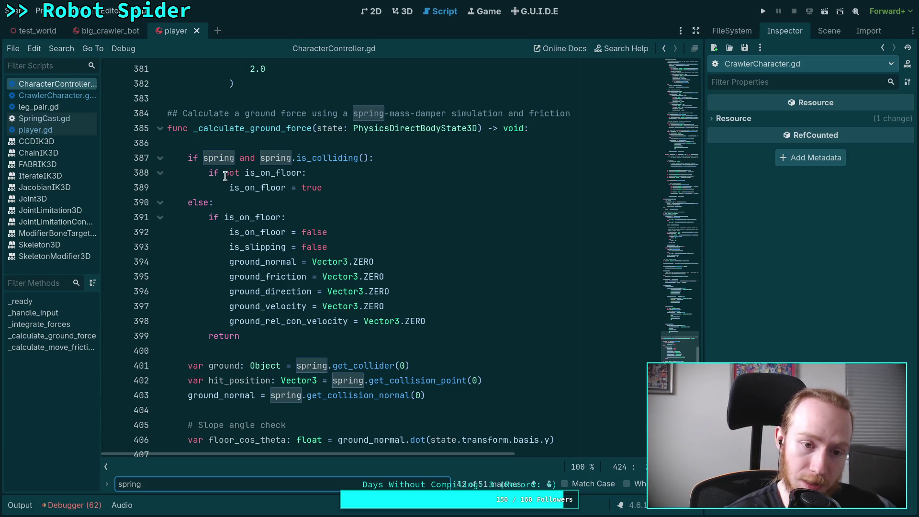
- Step through the spring matches down to line 474, then wrap back to the first match
left_click(549, 485)
left_click(550, 485)
left_click(550, 485)
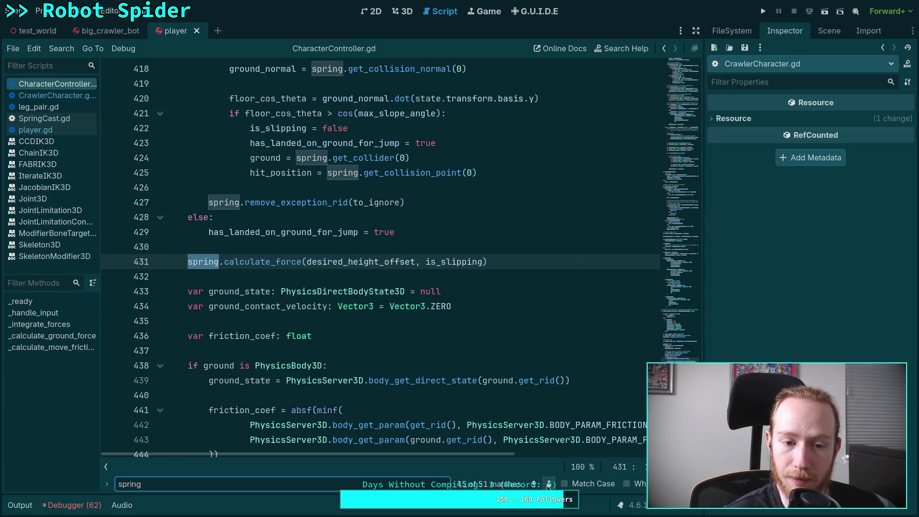
left_click(549, 484)
left_click(549, 484)
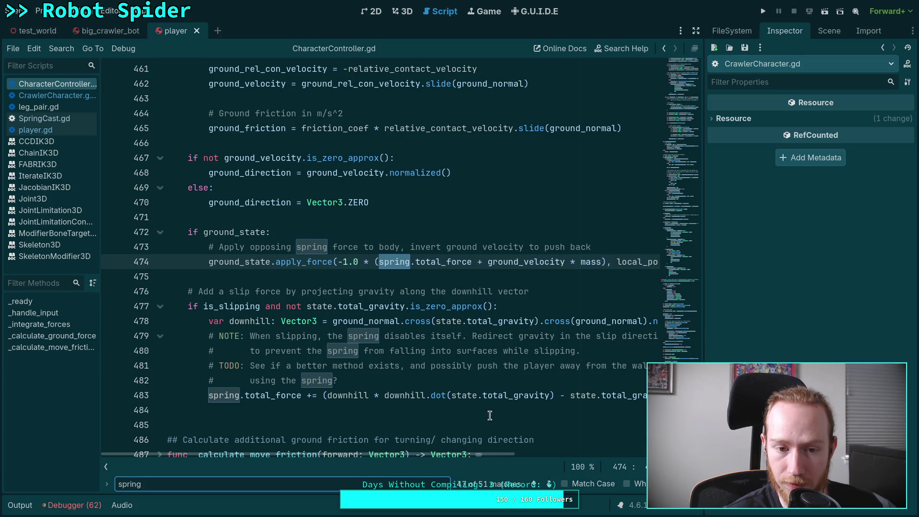
scroll(486, 410, "down", 6)
scroll(486, 409, "up", 15)
scroll(486, 410, "up", 12)
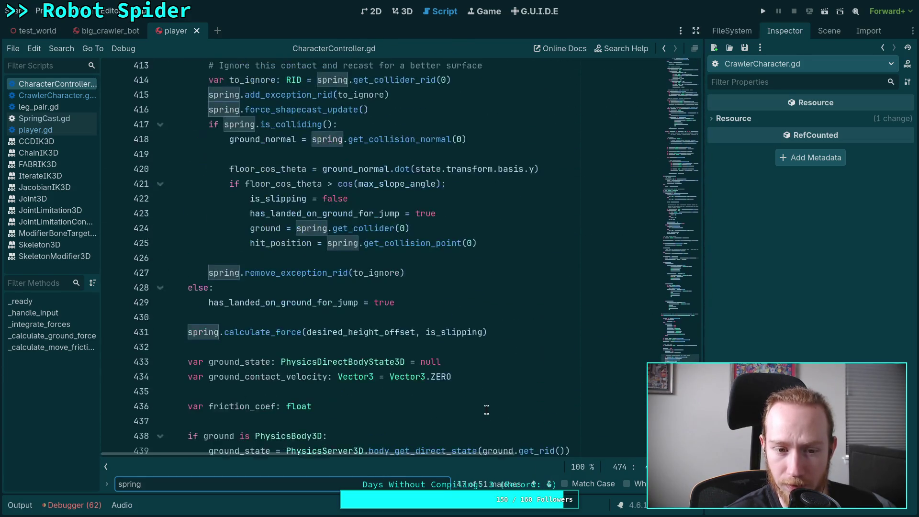
scroll(487, 410, "up", 8)
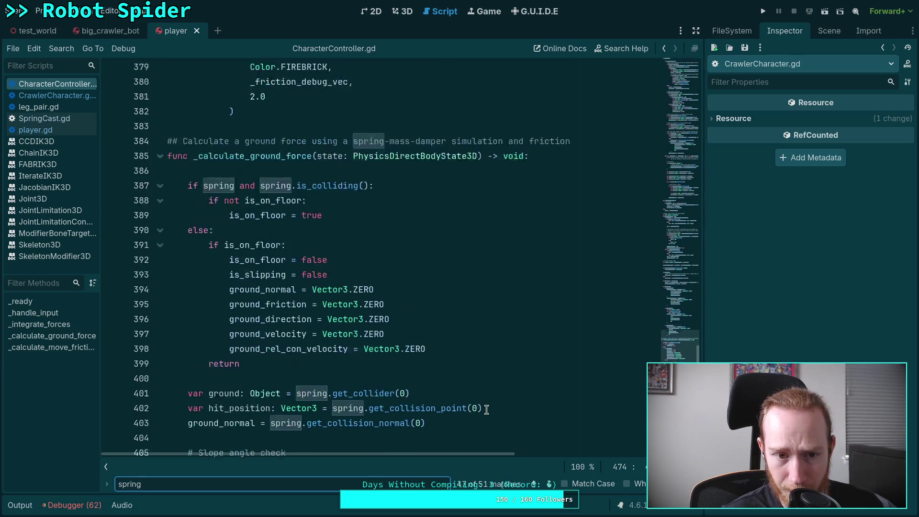
left_click(550, 484)
left_click(550, 485)
left_click(551, 485)
left_click(550, 485)
left_click(550, 484)
- Continue past the Setup spring comment on line 123 to line 168, ending at line 165's is_on_floor check
left_click(551, 485)
left_click(551, 485)
left_click(551, 485)
left_click(552, 484)
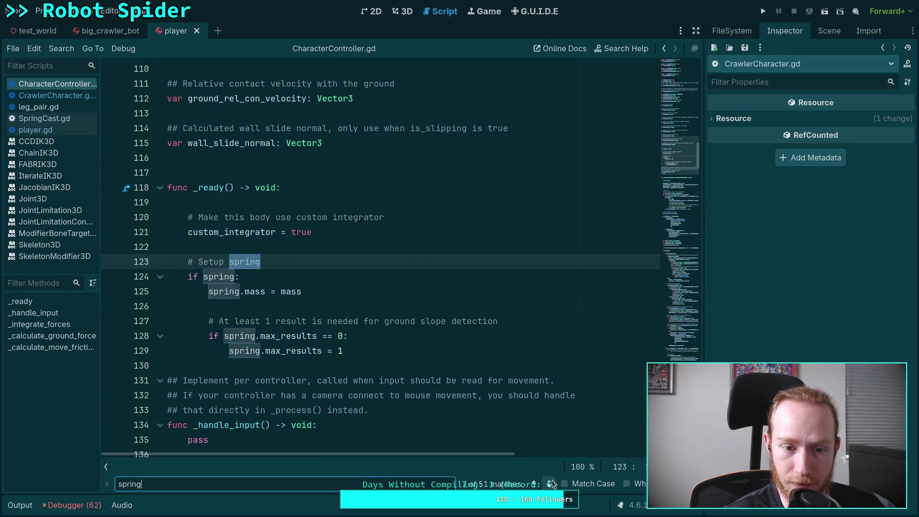
left_click(551, 485)
left_click(551, 484)
left_click(551, 484)
left_click(551, 485)
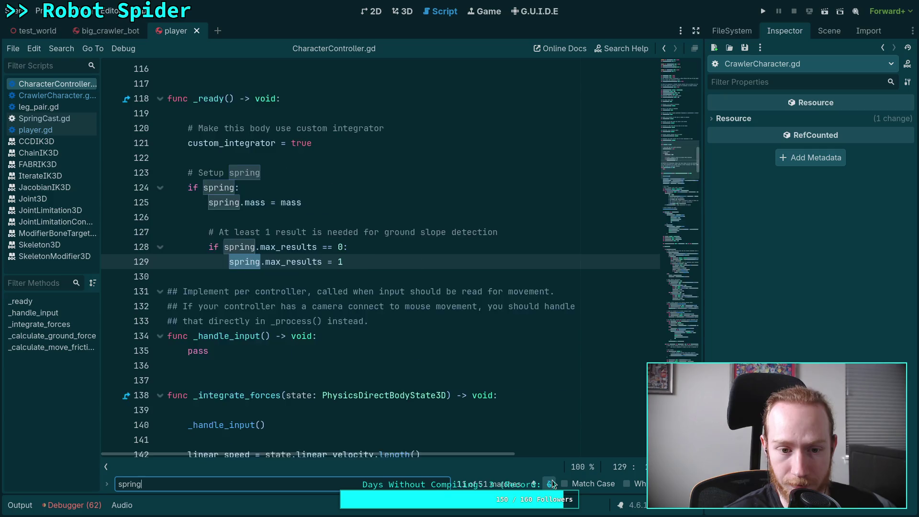
left_click(551, 485)
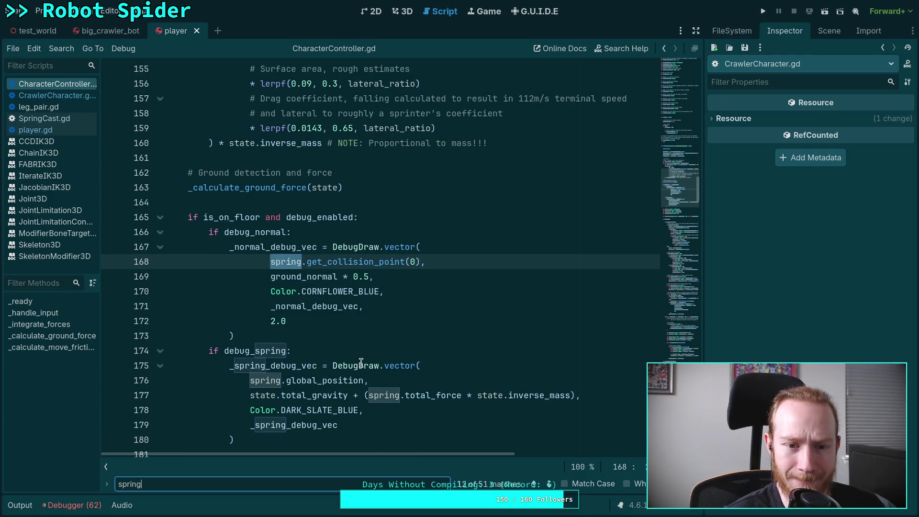
scroll(330, 288, "down", 1)
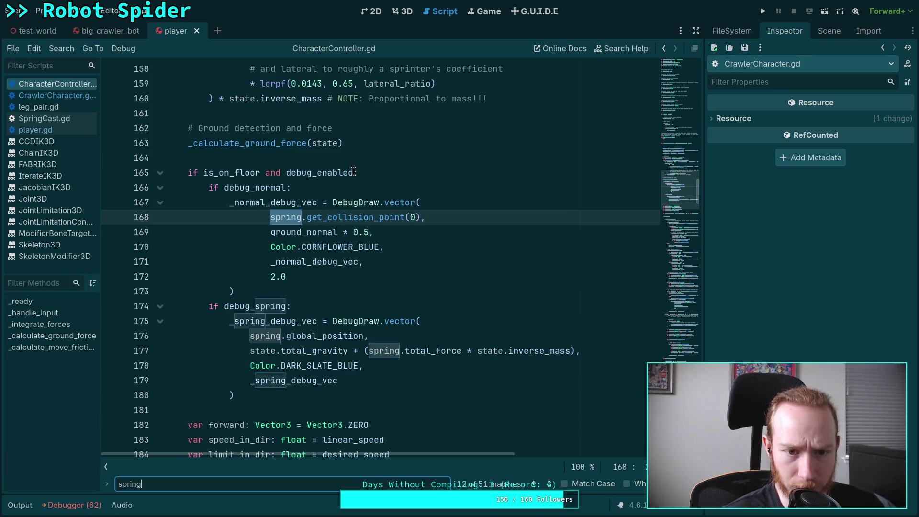
left_click(260, 172)
- Add 'and spring' after is_on_floor on line 165 and save the script
type("and spring")
key("ctrl+s")
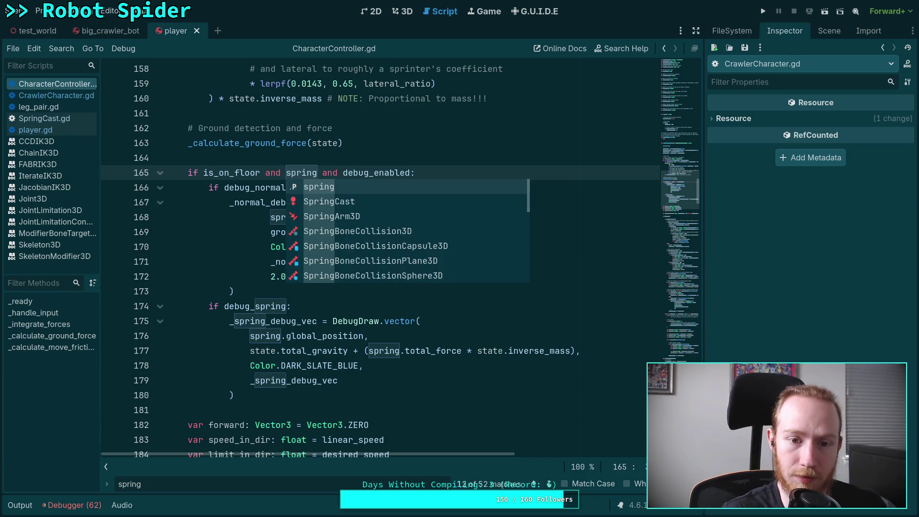
left_click(217, 144)
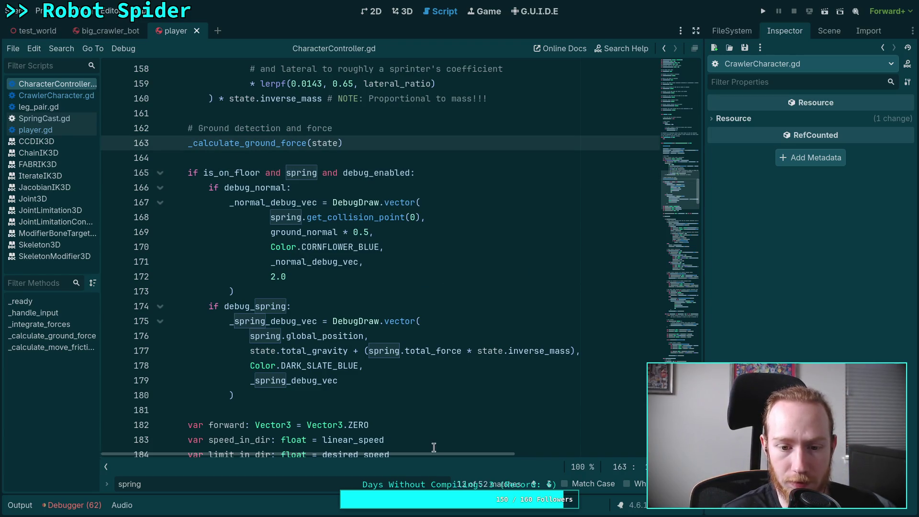
scroll(463, 431, "down", 1)
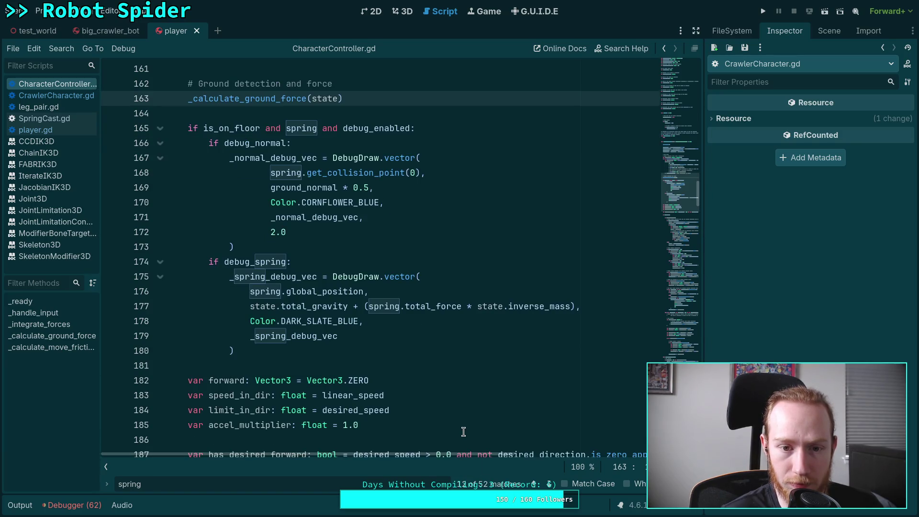
scroll(441, 412, "up", 3)
scroll(383, 311, "down", 2)
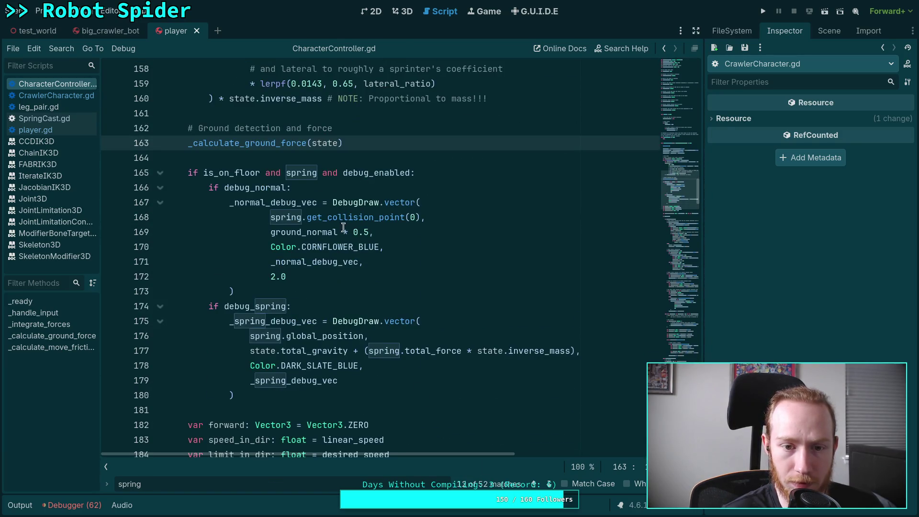
- Extend line 165's condition with 'and spring.is_colliding()'
left_click_drag(286, 173, 344, 171)
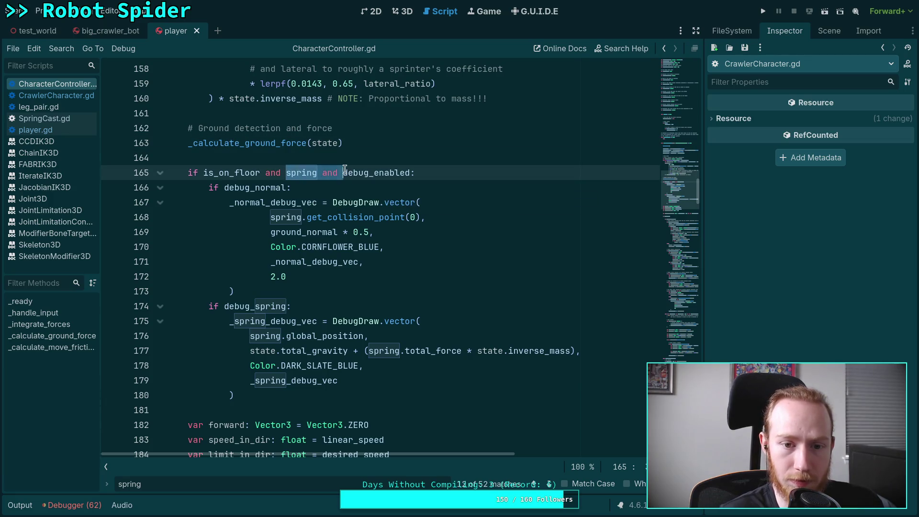
left_click(320, 172)
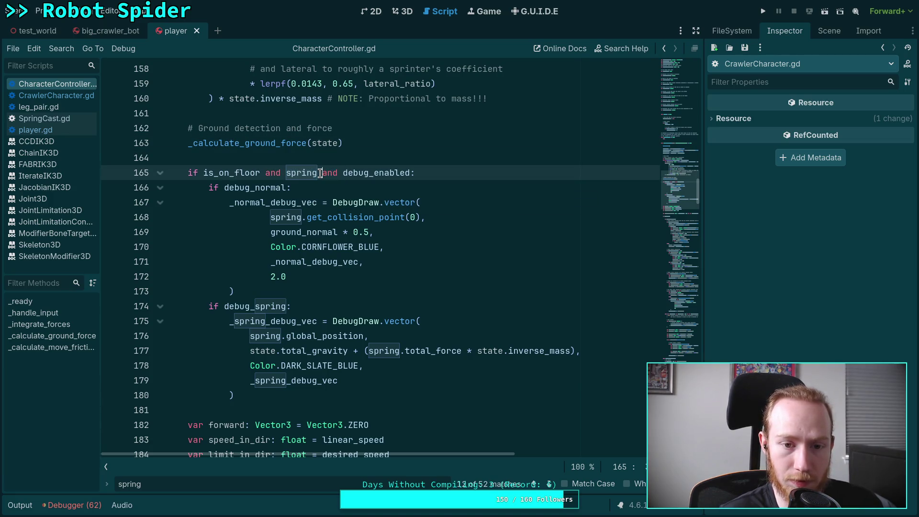
type("and spri")
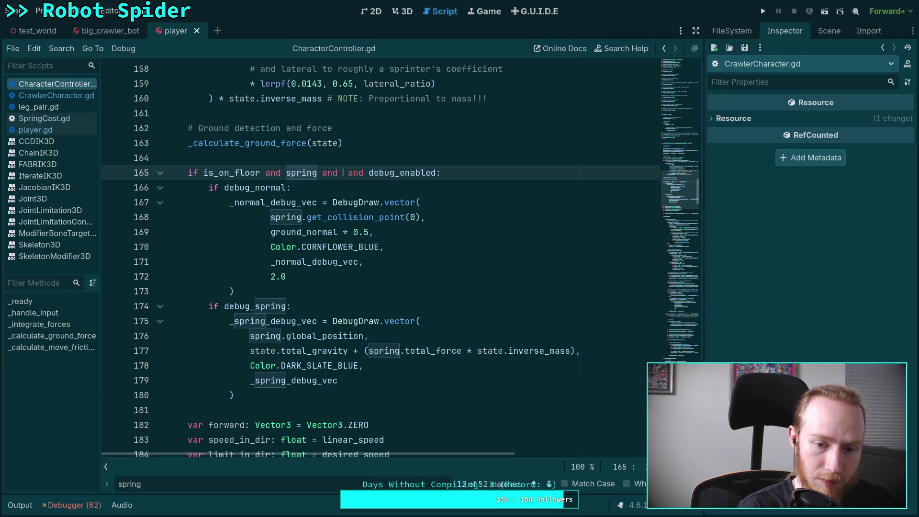
type("ng.is")
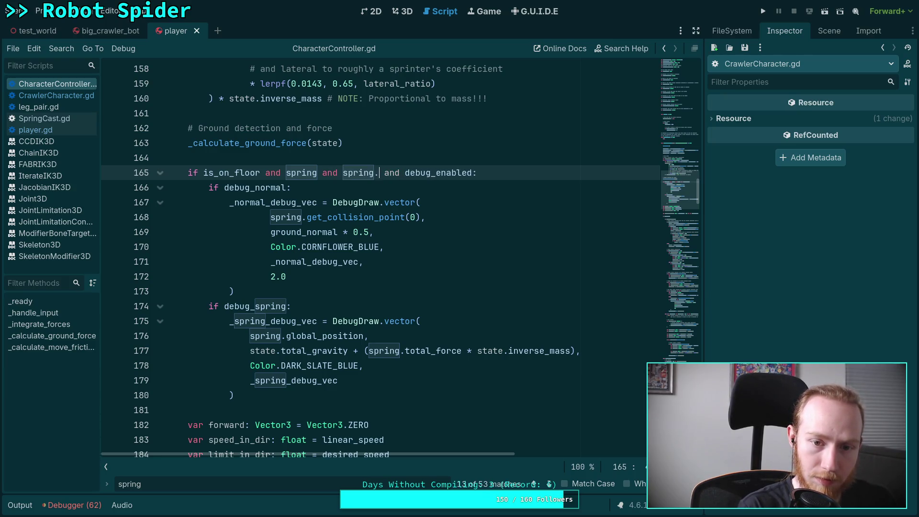
key("Return")
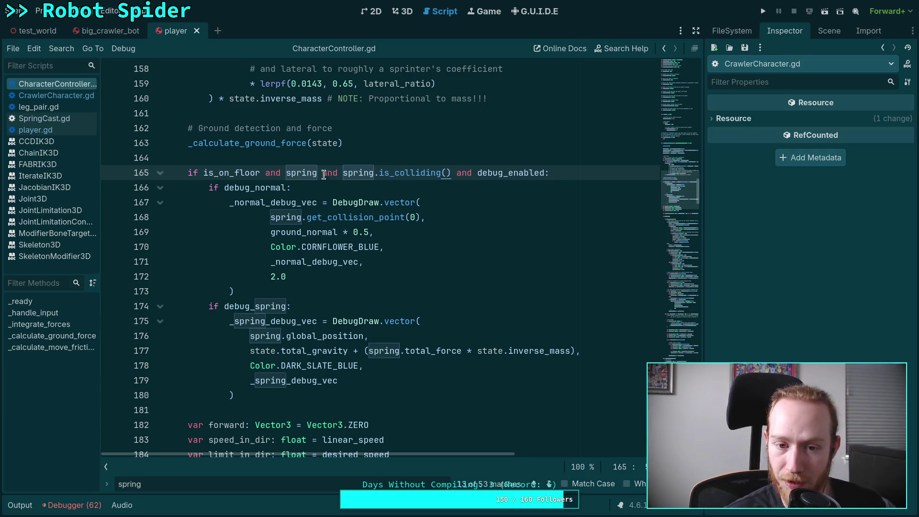
scroll(302, 327, "up", 3)
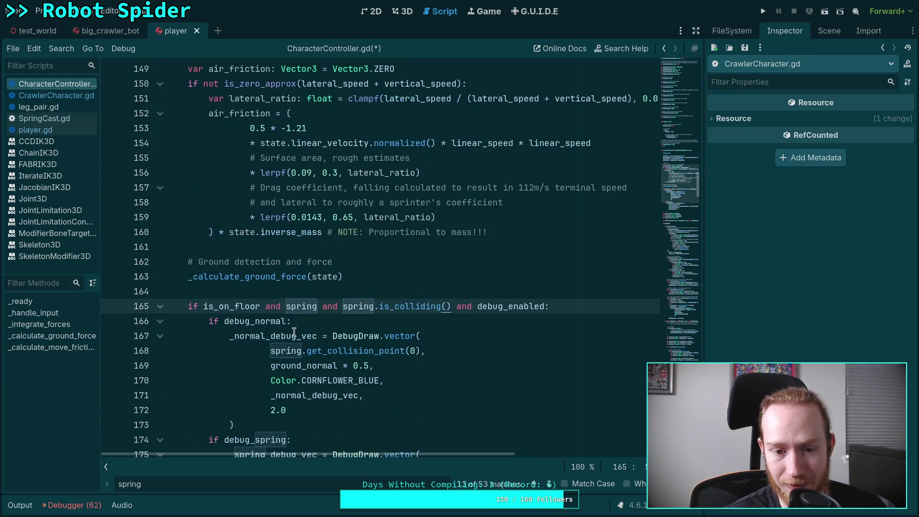
scroll(423, 387, "down", 3)
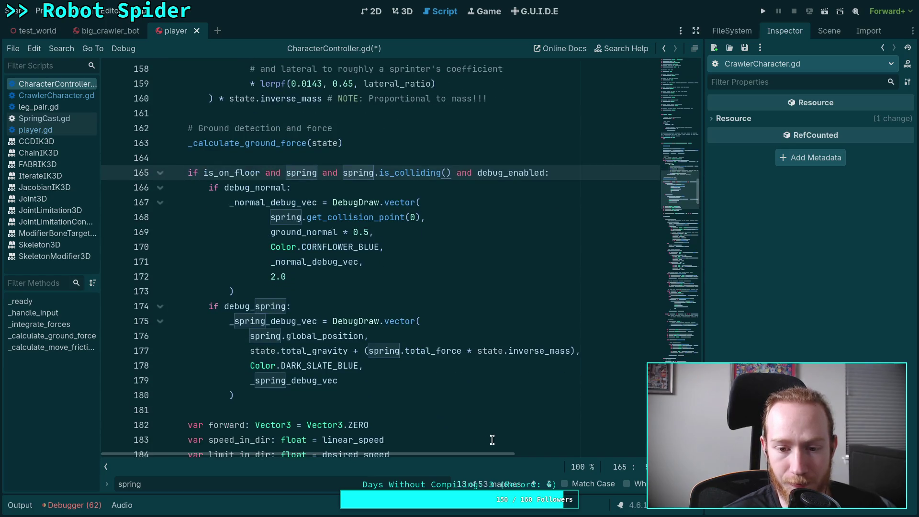
- Change line 278 to 'if spring and (not spring.total_force.is_zero_approx())'
left_click(549, 484)
left_click(549, 484)
left_click(549, 484)
left_click(549, 485)
left_click(549, 484)
left_click(549, 484)
left_click(549, 484)
left_click(549, 484)
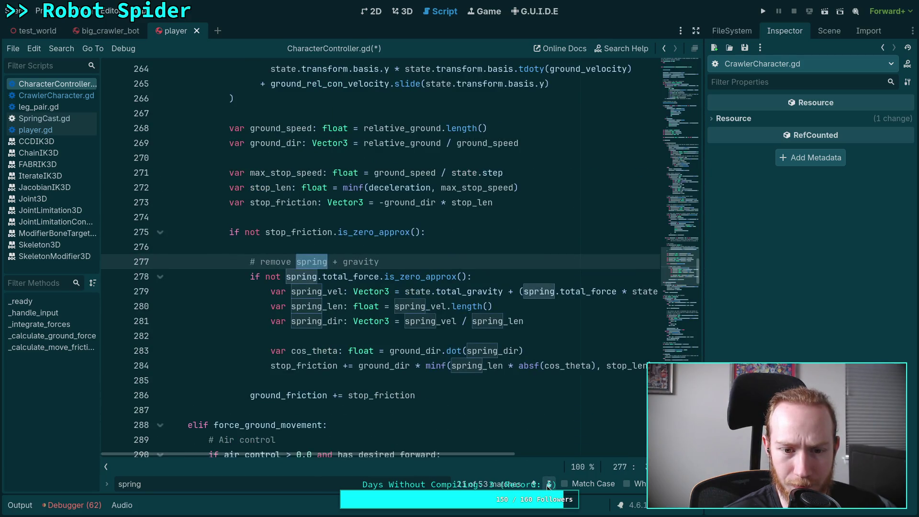
left_click(263, 277)
scroll(353, 316, "down", 1)
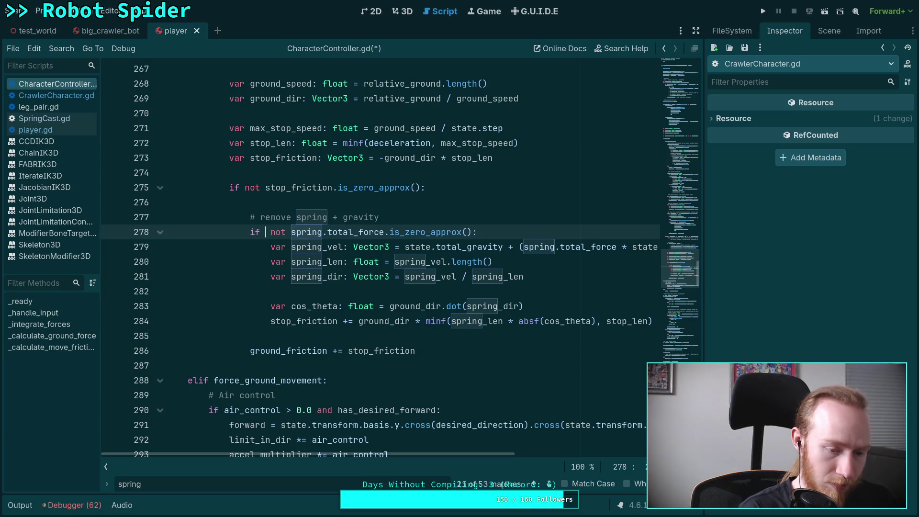
type("spring and")
left_click_drag(323, 232, 526, 232)
type("(")
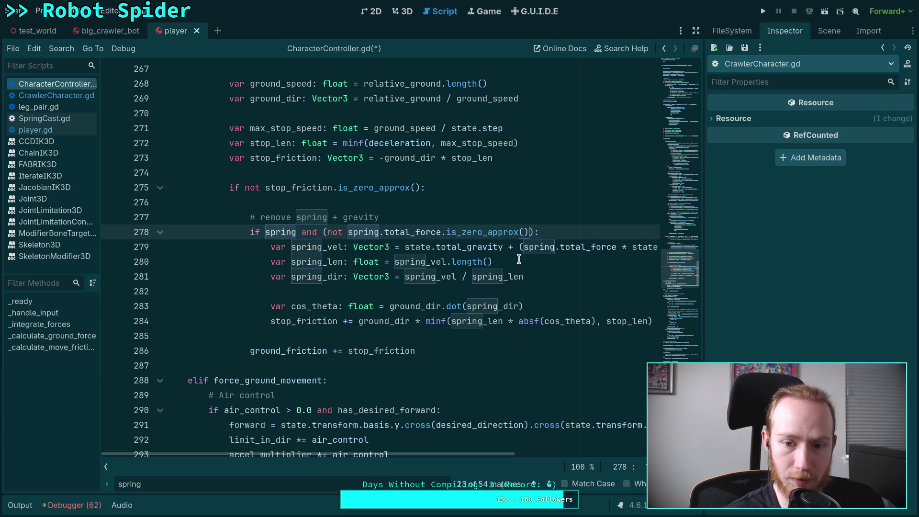
- Insert a blank line before the linear_velocity update near line 333
left_click(550, 484)
left_click(549, 484)
left_click(549, 484)
left_click(550, 484)
left_click(549, 484)
left_click(550, 484)
left_click(550, 484)
left_click(549, 484)
left_click(549, 484)
left_click(550, 484)
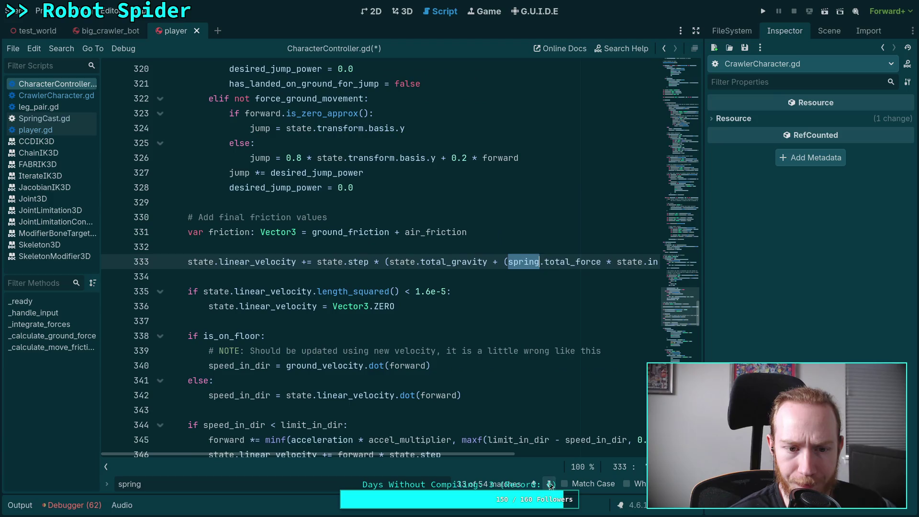
mouse_move(405, 455)
left_mouse_down()
mouse_move(583, 455)
mouse_move(388, 454)
left_mouse_up()
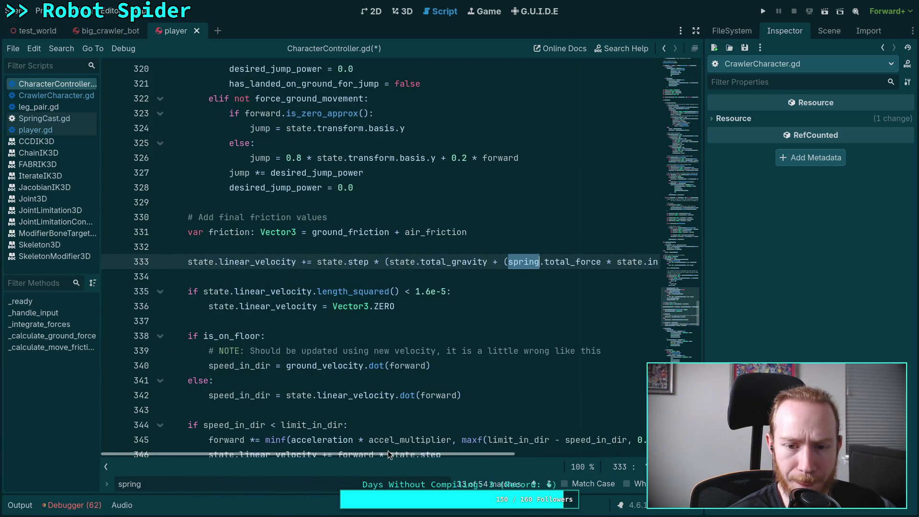
left_click_drag(456, 453, 607, 463)
scroll(560, 288, "left", 5)
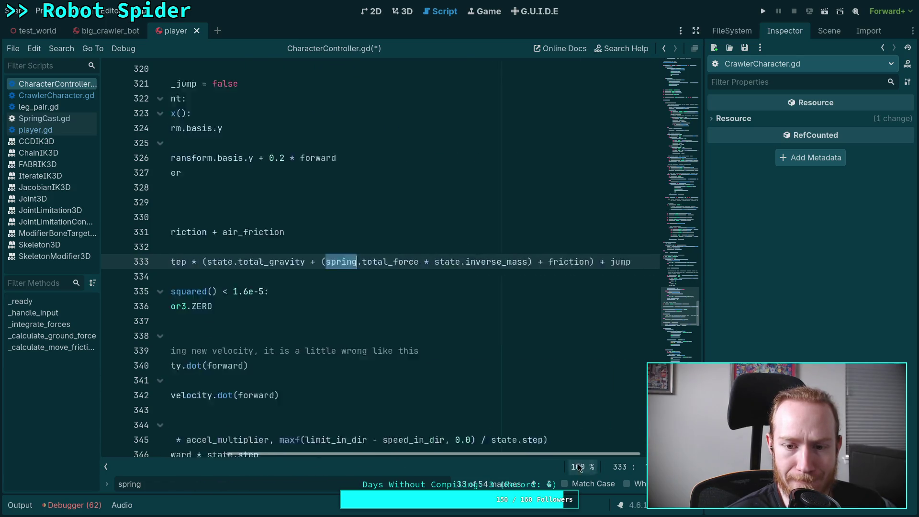
left_click(560, 245)
key("Return")
key("Return")
key("Up")
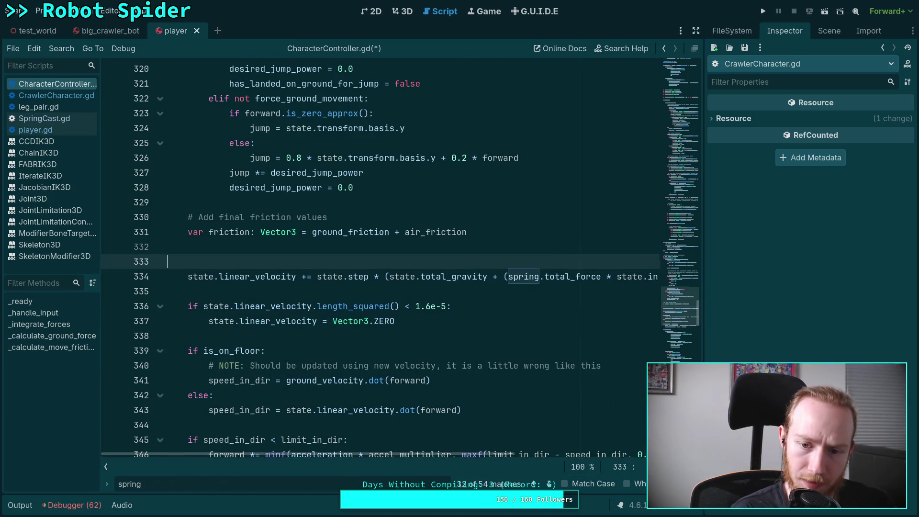
- Declare 'var spring_force: Vector3 = Vector3.ZERO' in CharacterController.gd
type("var spr")
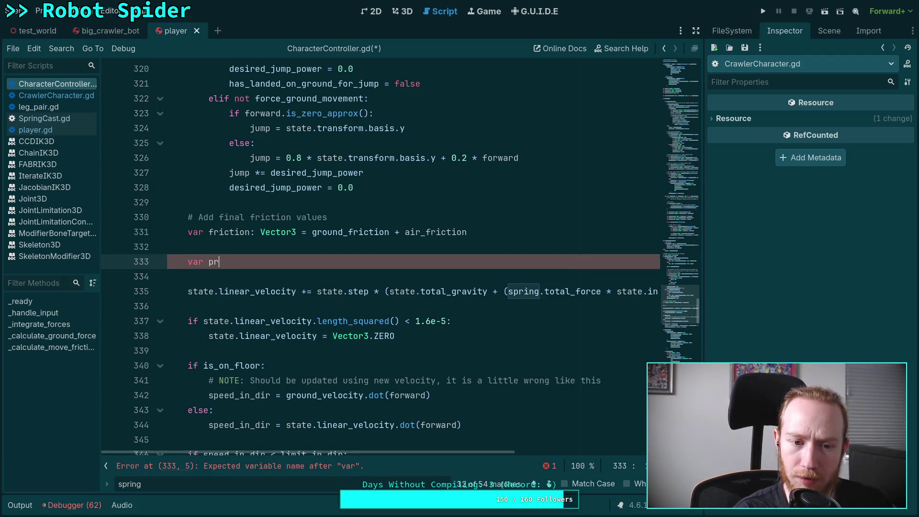
type("ing_force")
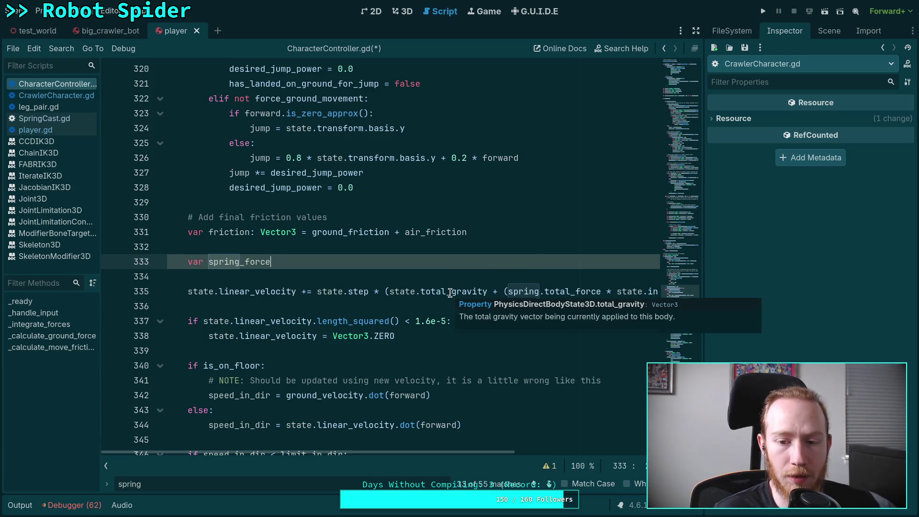
type(": Vc")
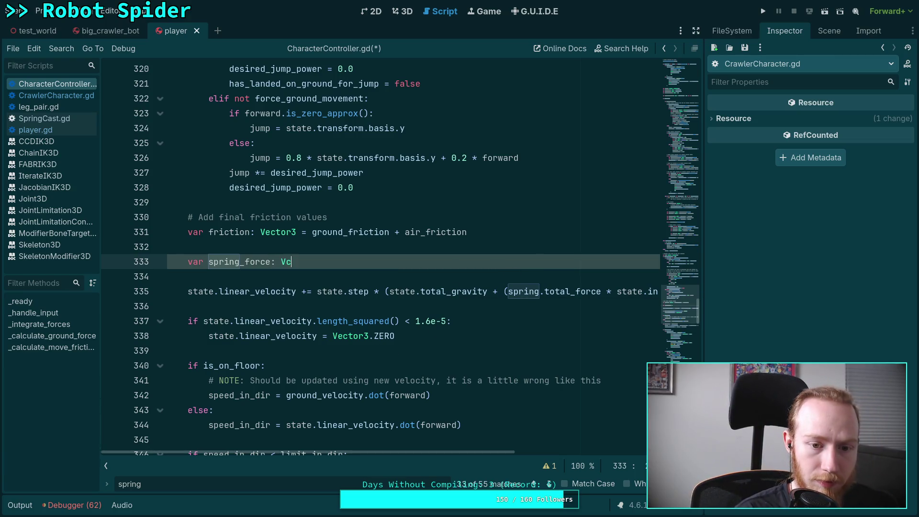
key("BackSpace")
type("ector3")
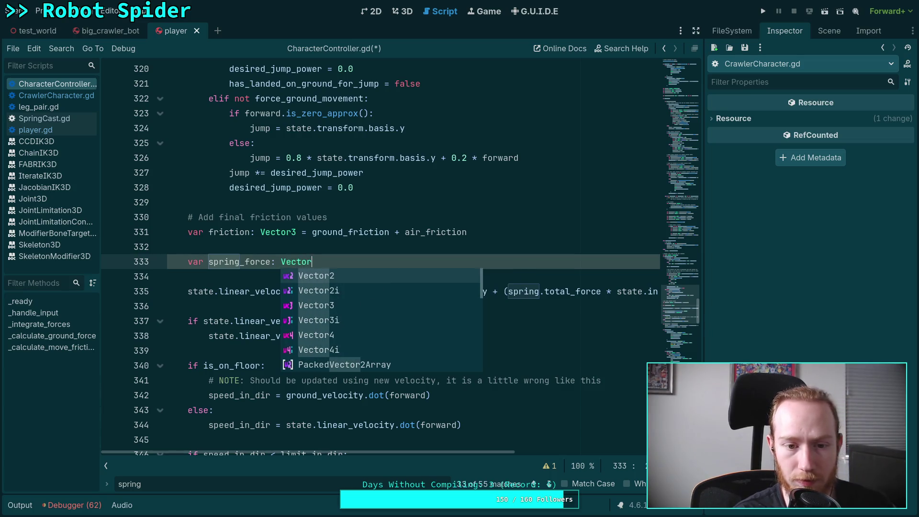
key("Escape")
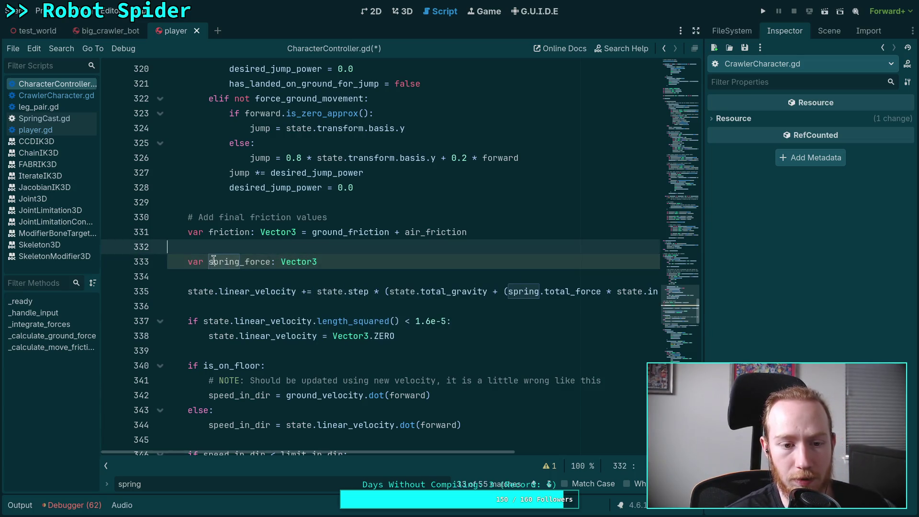
scroll(306, 261, "up", 10)
scroll(309, 263, "up", 4)
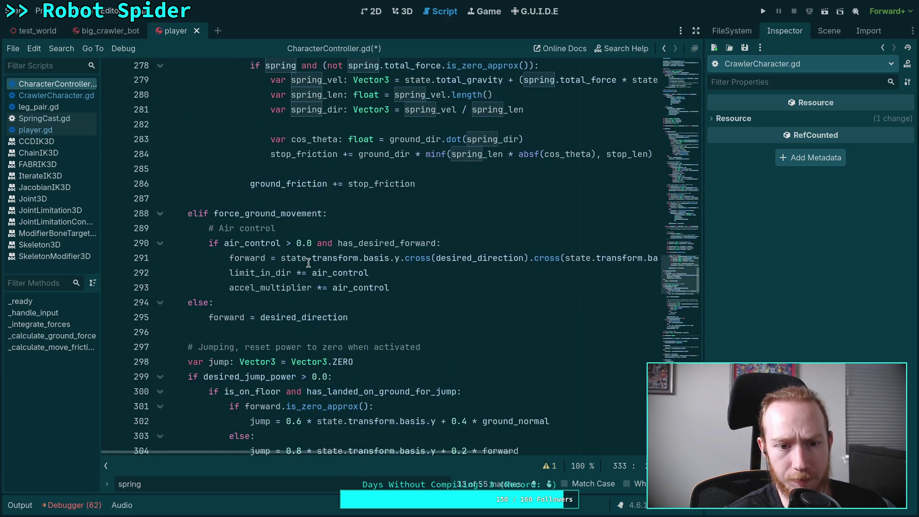
scroll(335, 261, "down", 14)
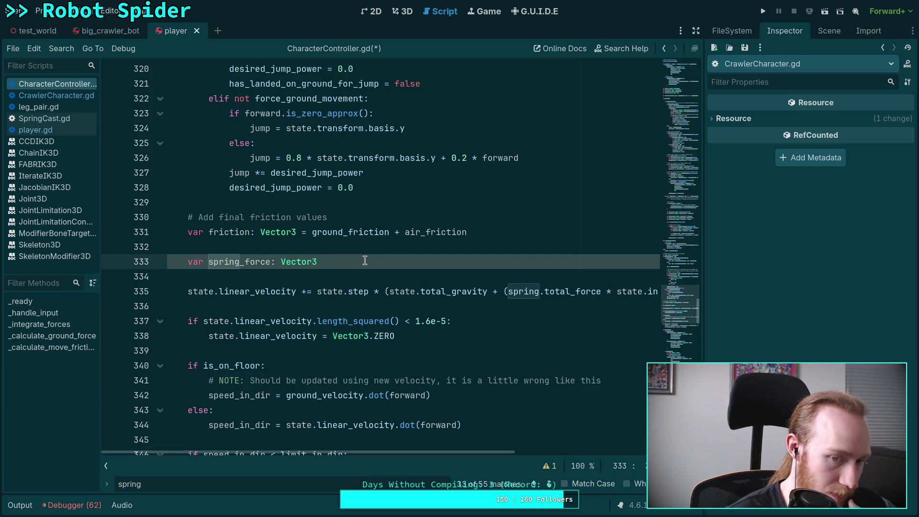
type("= Vector3.")
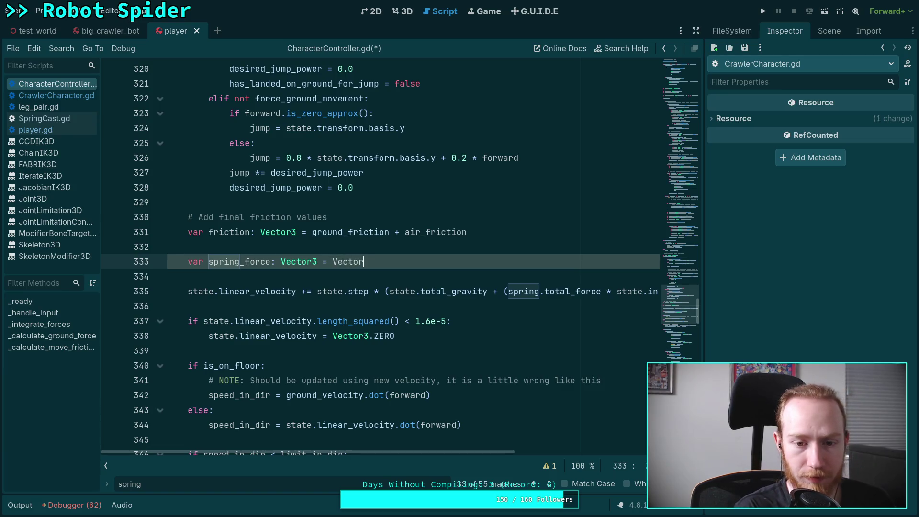
type("ZERO")
key("Return")
- Add 'if spring:' assigning spring_force = spring.total_force * state.inverse_mass on line 335
type("in")
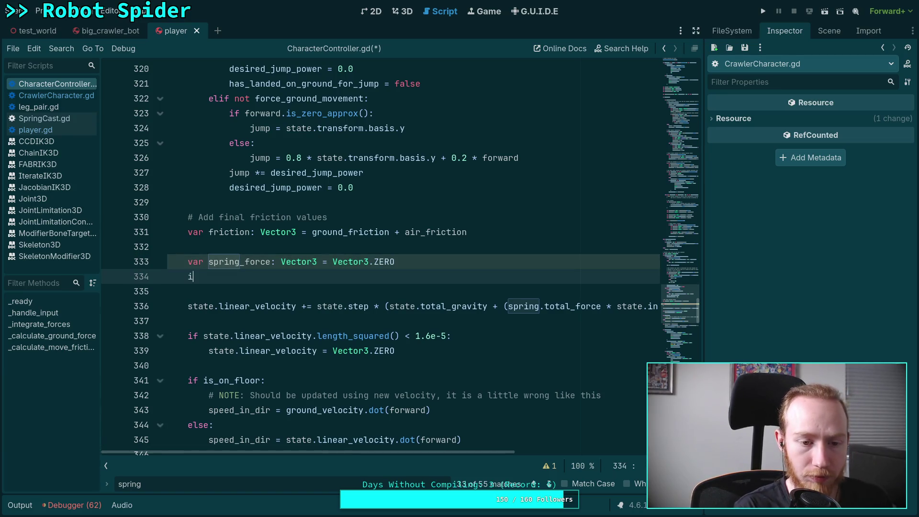
type("g:")
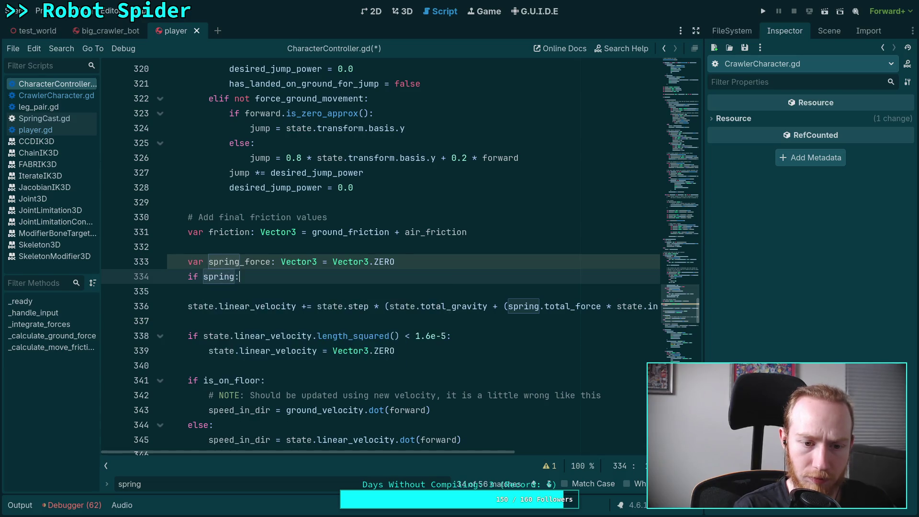
key("Return")
type("spring")
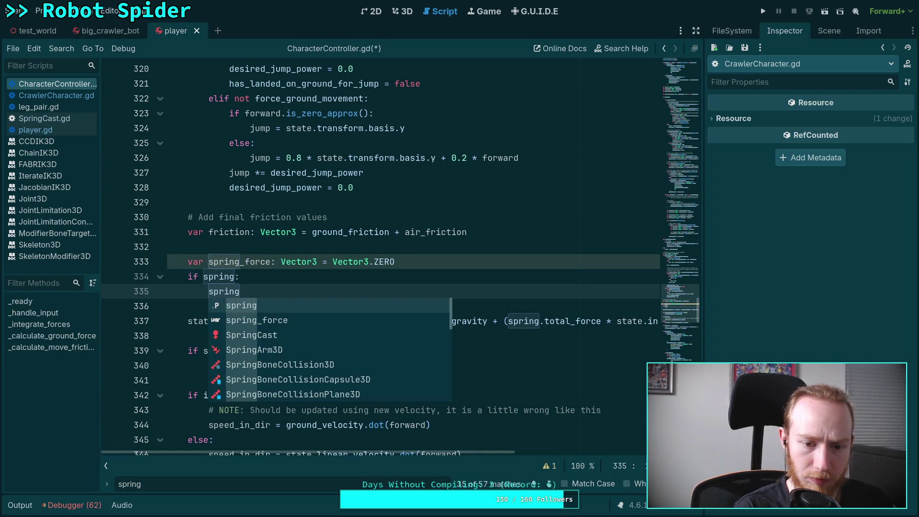
key("Down")
key("Return")
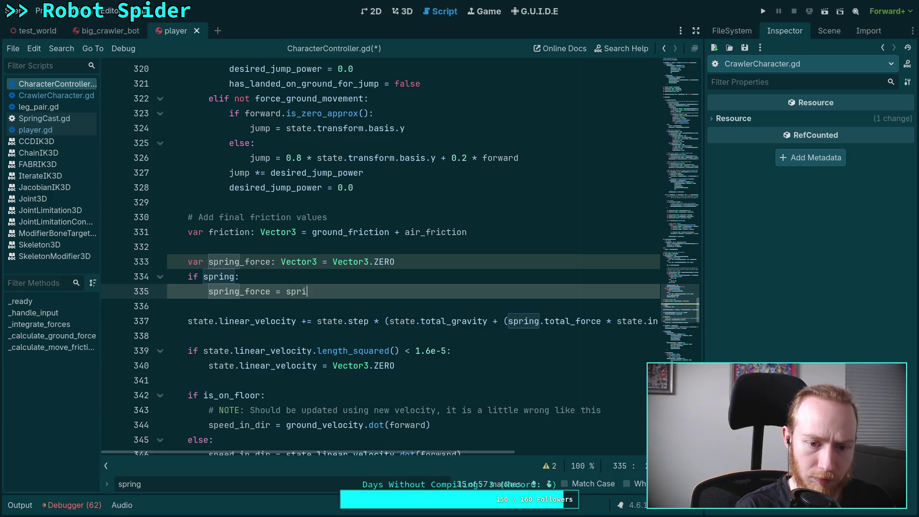
type("ng.to")
key("Return")
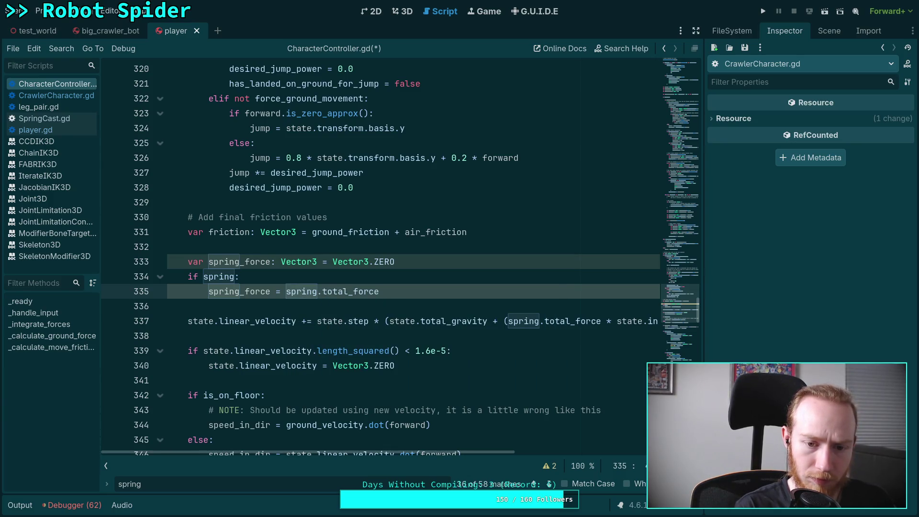
type("state.inv")
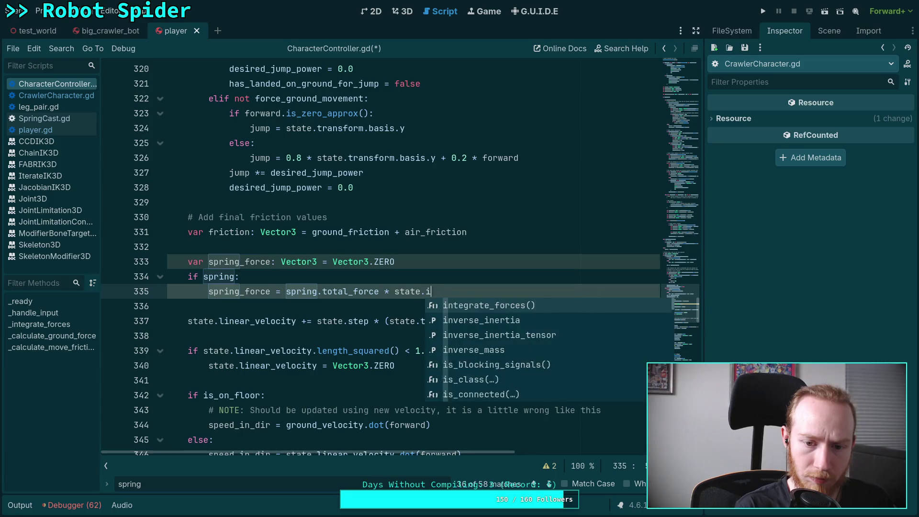
key("Down")
key("Down")
key("Return")
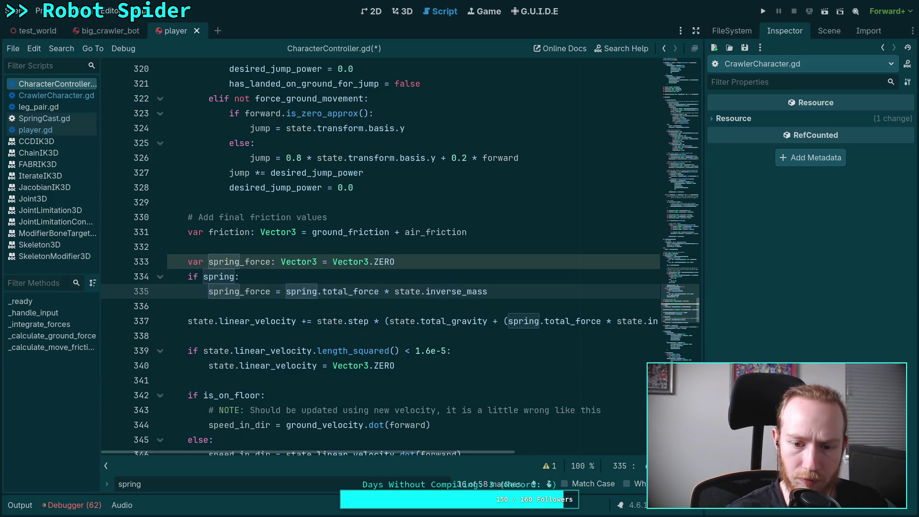
- Replace line 337's spring total force times inverse mass term with spring_force
left_click(542, 325)
key("Delete")
key("Delete")
key("Delete")
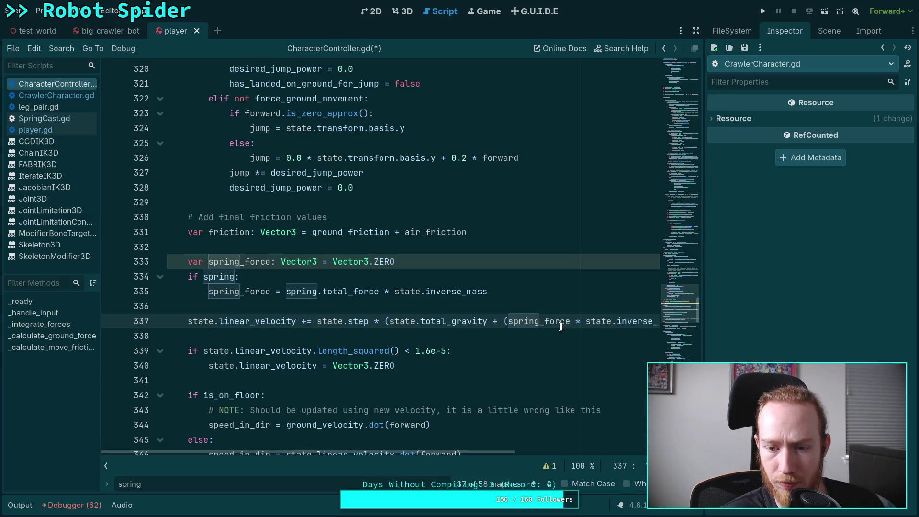
left_click_drag(573, 323, 535, 338)
key("BackSpace")
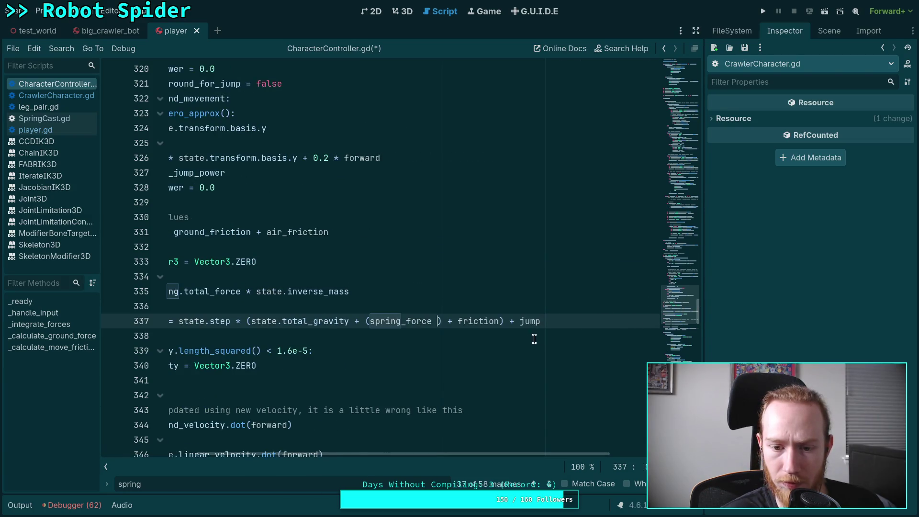
key("BackSpace")
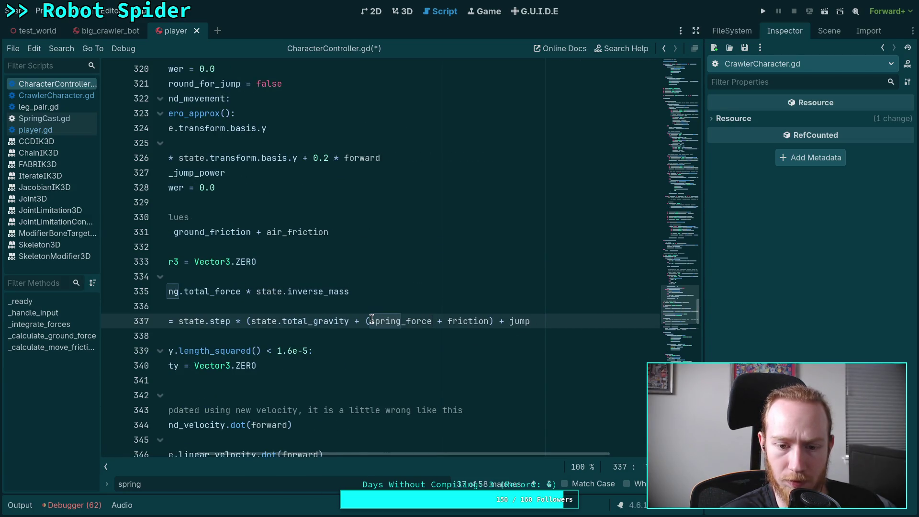
left_click_drag(456, 456, 315, 450)
left_click(434, 350)
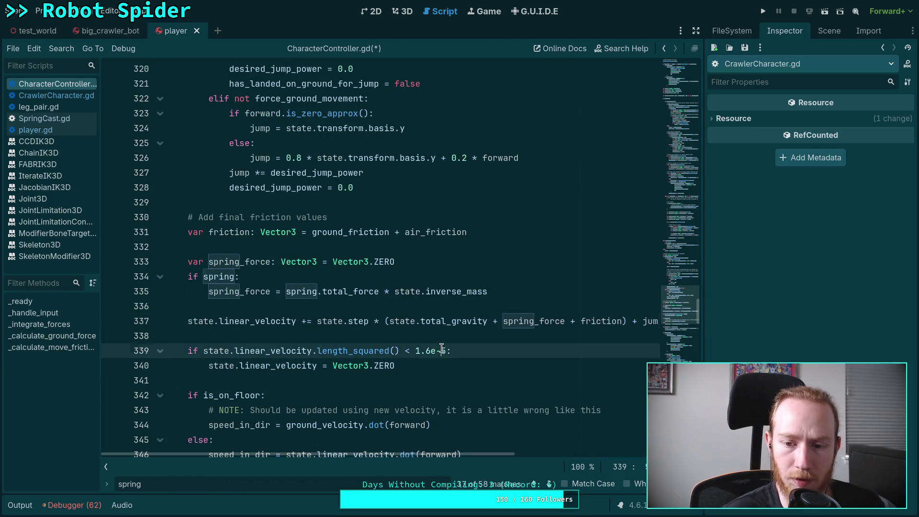
- Close the Find bar and clear its search highlights
scroll(364, 335, "down", 2)
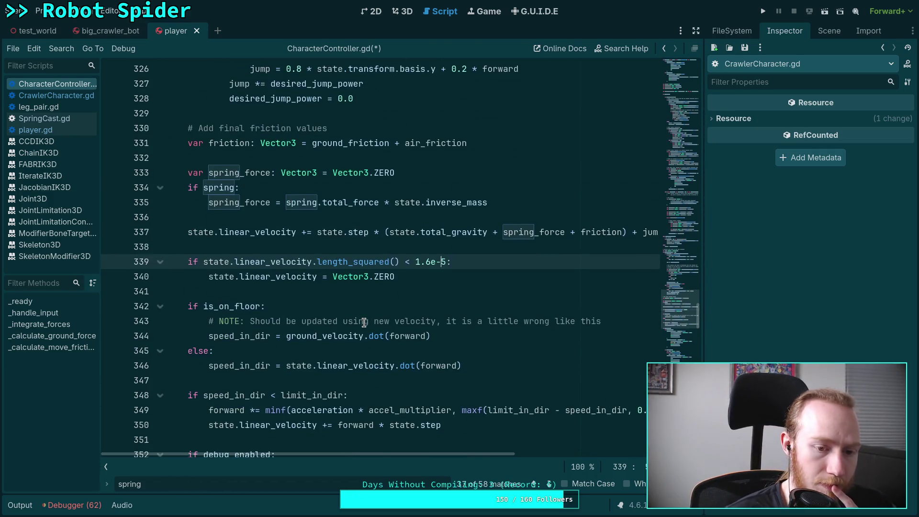
scroll(368, 322, "down", 2)
scroll(371, 319, "down", 2)
scroll(309, 261, "up", 4)
scroll(387, 286, "up", 2)
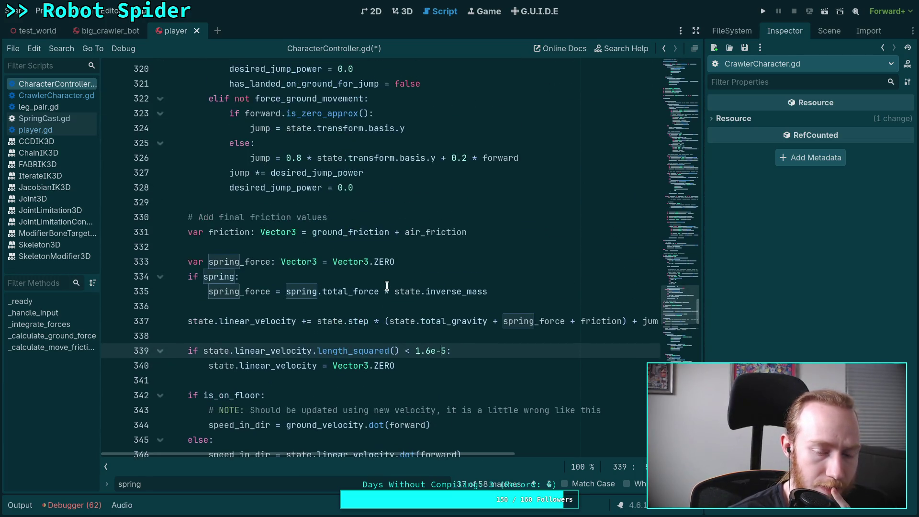
key("Escape")
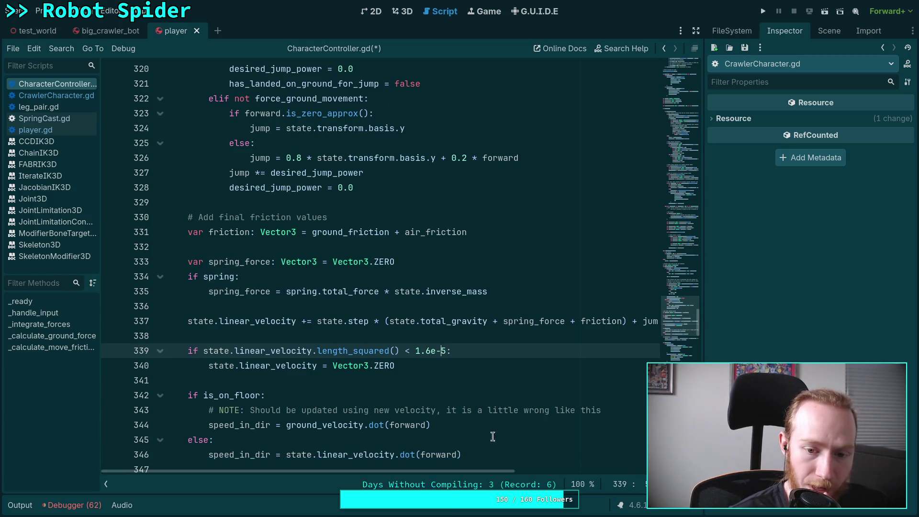
mouse_move(476, 472)
left_mouse_down()
mouse_move(543, 468)
mouse_move(453, 459)
left_mouse_up()
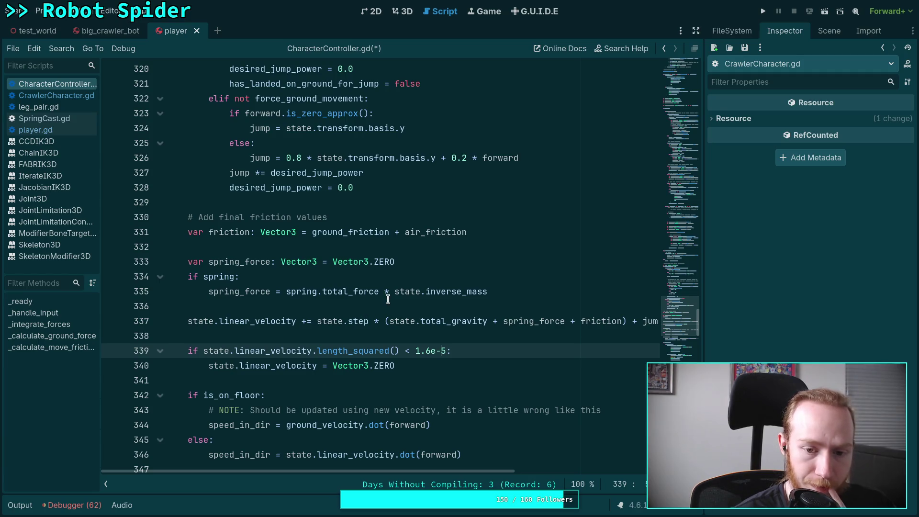
mouse_move(265, 313)
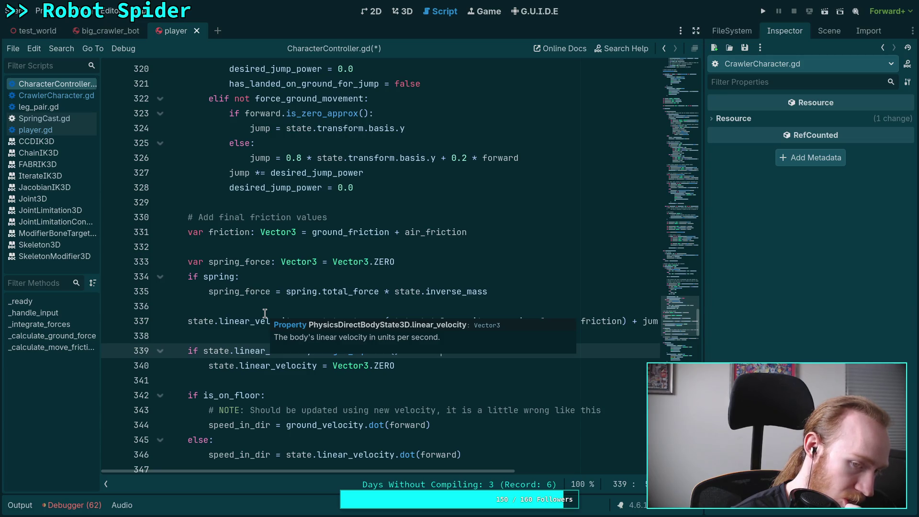
scroll(264, 314, "up", 18)
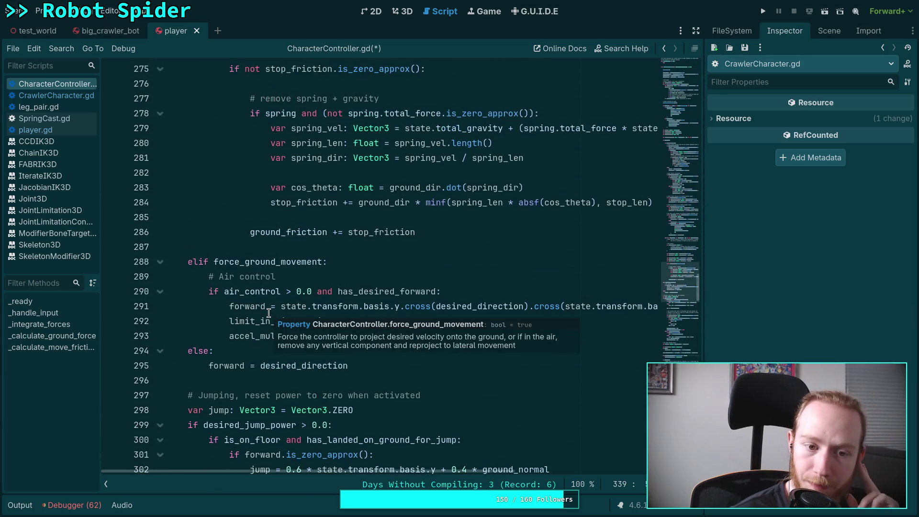
- Declare 'desired_acceleration: Vector3 = Vector3.ZERO' below the desired_height_offset declaration
scroll(269, 313, "up", 1)
left_click_drag(670, 269, 672, 118)
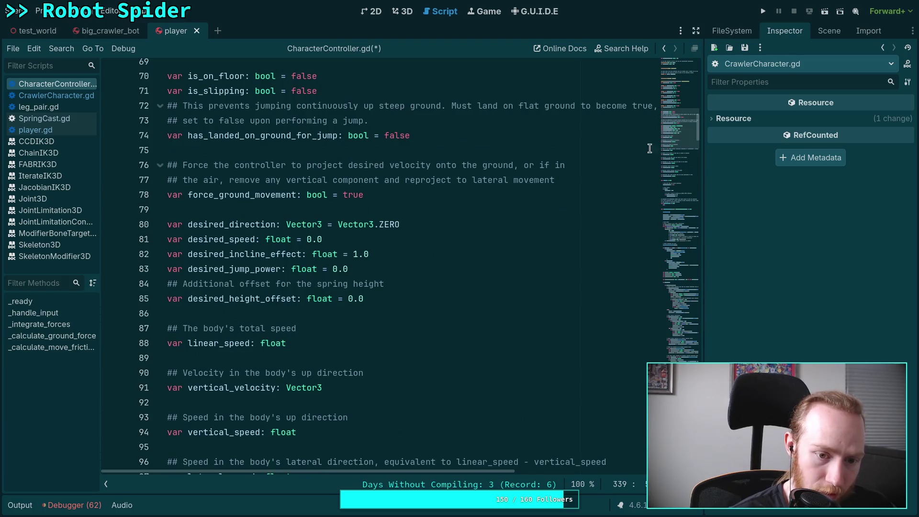
left_click(411, 299)
scroll(412, 299, "down", 4)
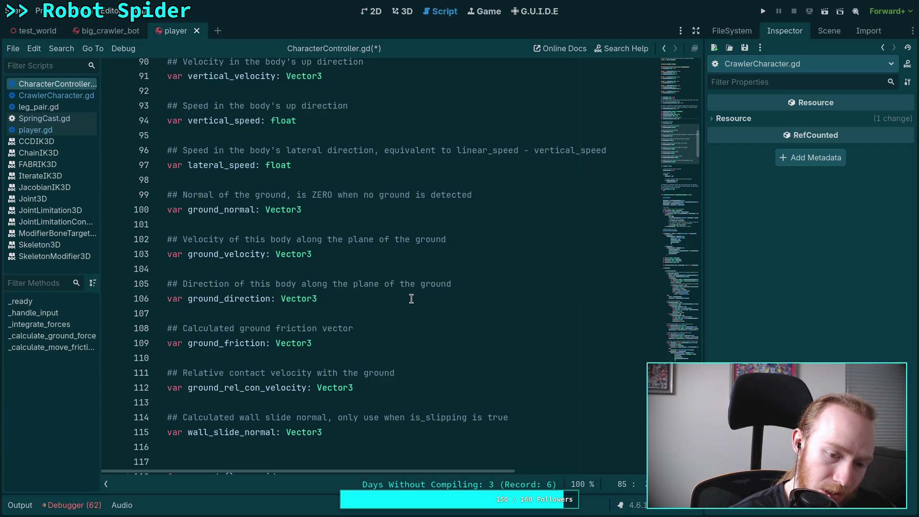
scroll(411, 299, "down", 1)
scroll(412, 299, "up", 7)
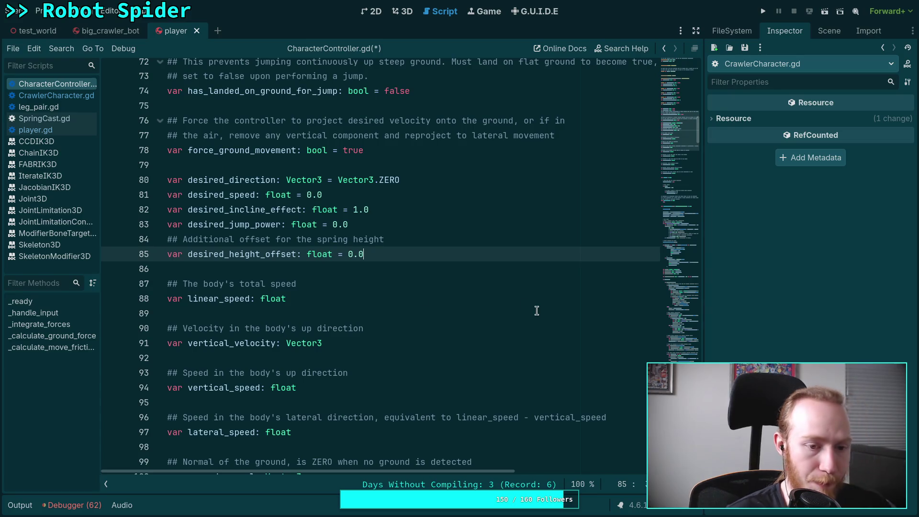
key("Return")
type("desired_force")
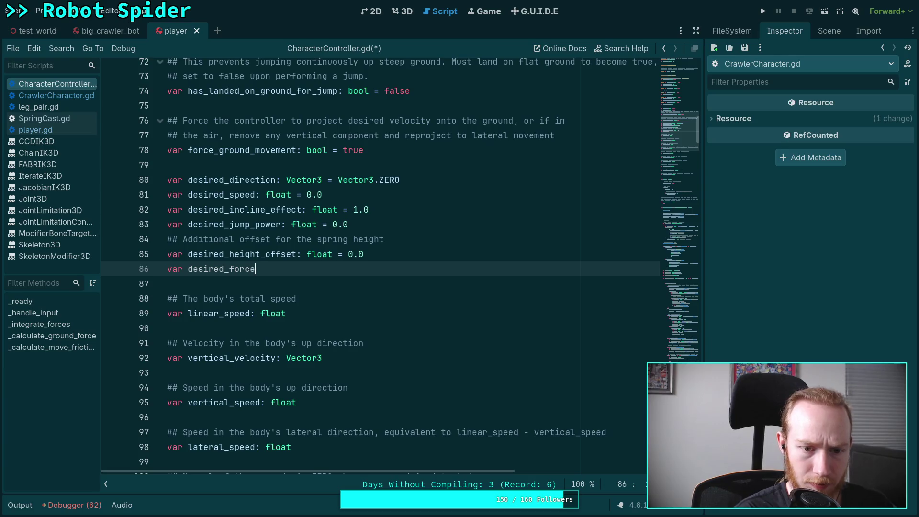
key("BackSpace")
key("BackSpace")
key("BackSpace")
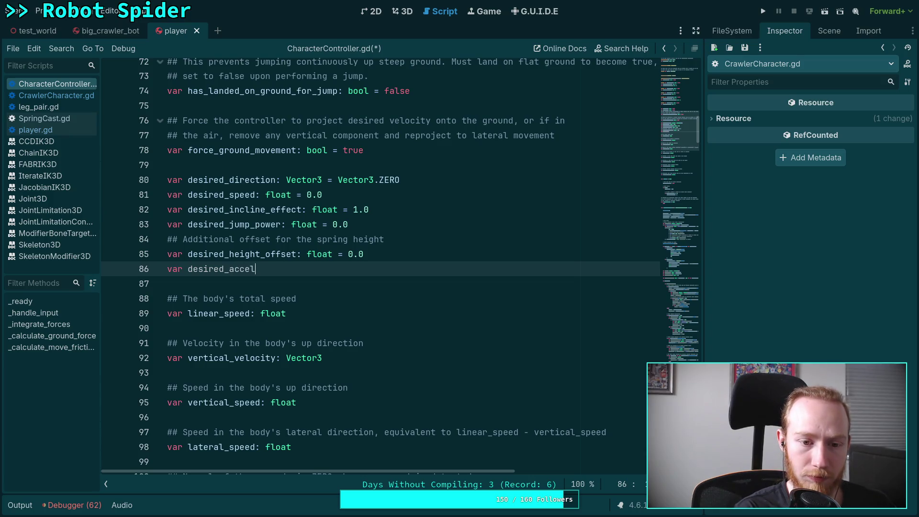
type("tion: Vector")
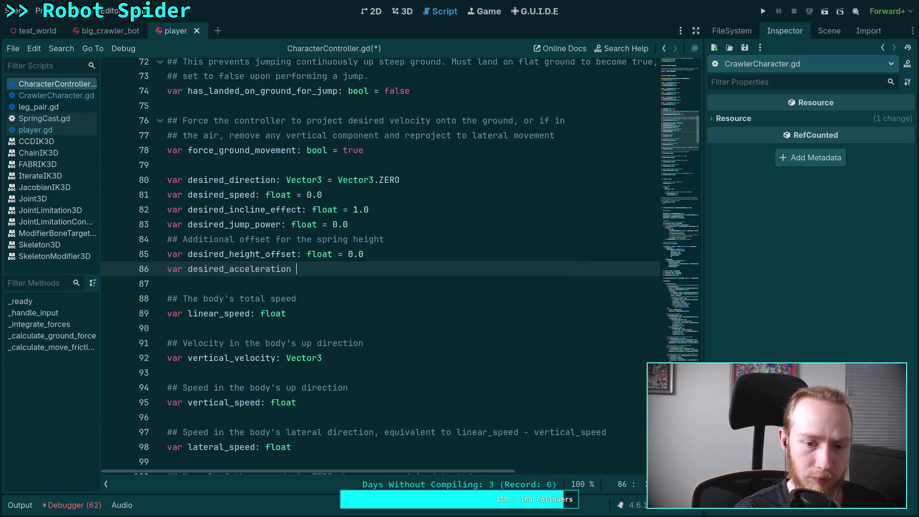
type("3 = ")
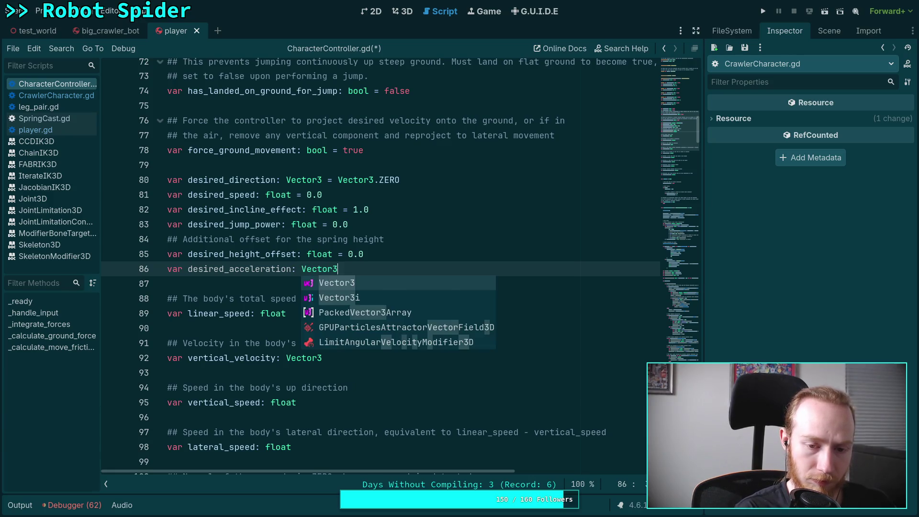
type("Vector3.Z")
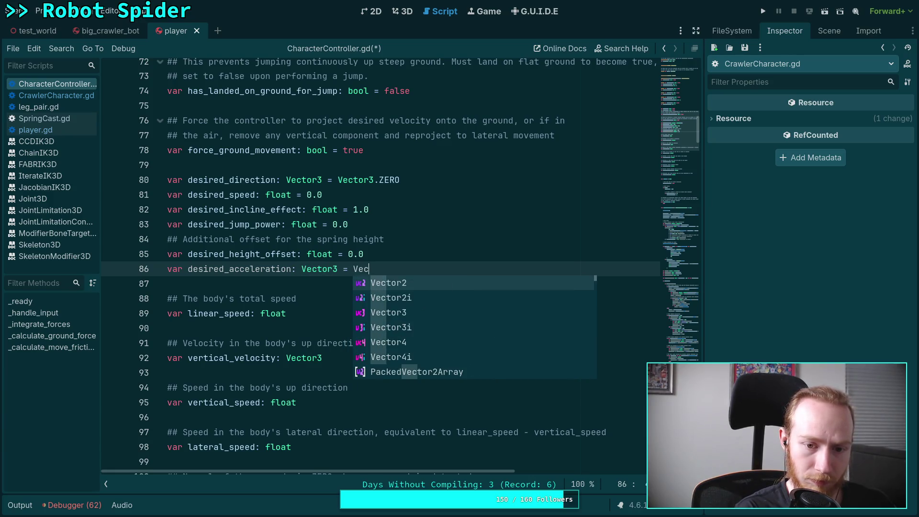
key("Return")
- Add the doc comment '## Additional acceleration applied to body prior to desired motion' above it
key("Up")
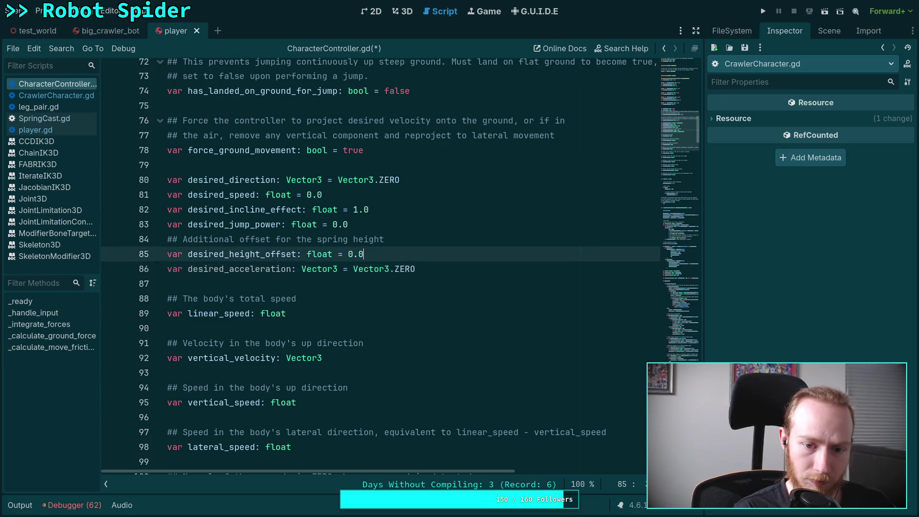
key("Return")
type("## Additional acceleration")
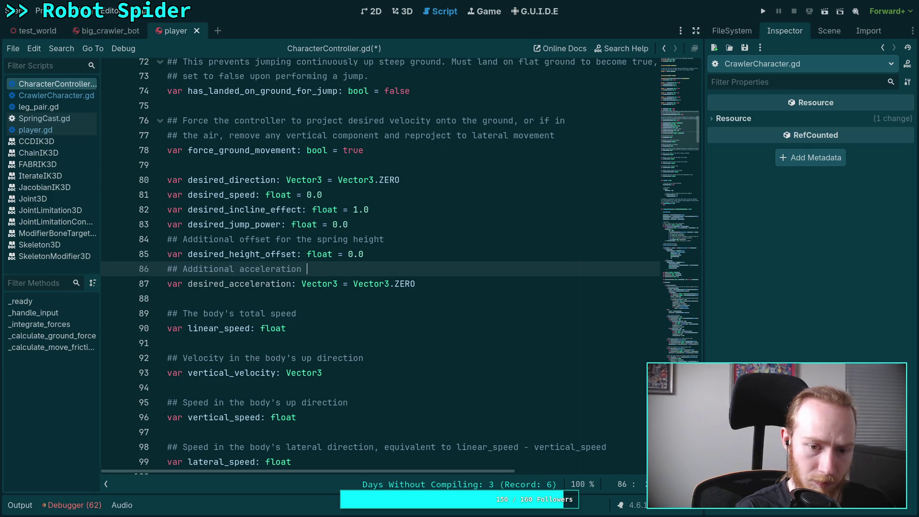
type("ed to body dur")
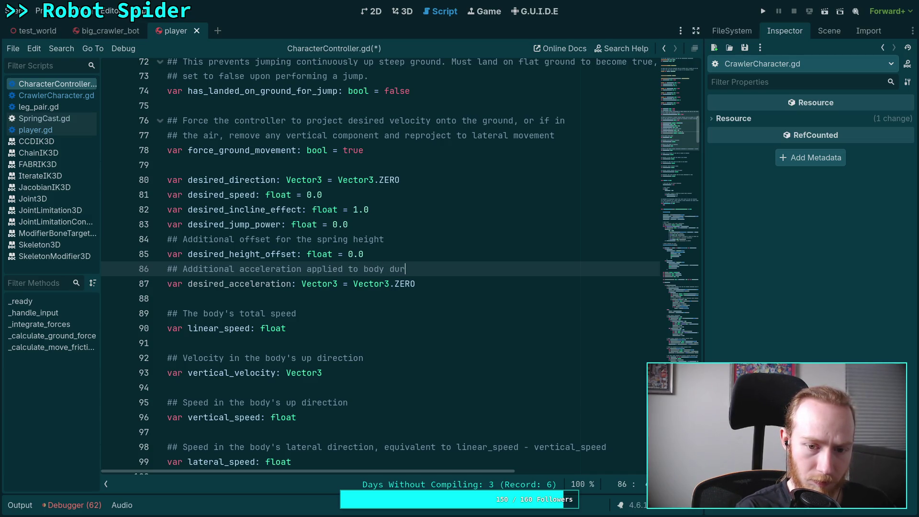
key("BackSpace")
key("BackSpace")
key("BackSpace")
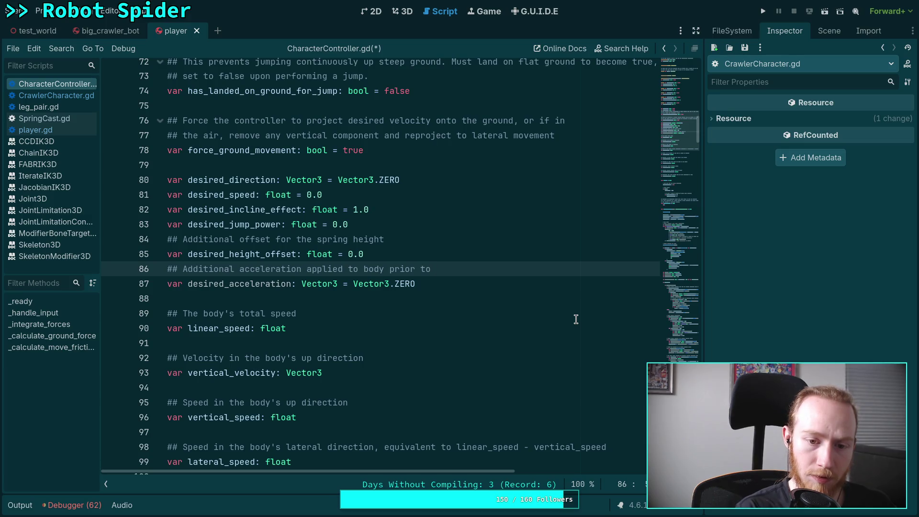
type("d")
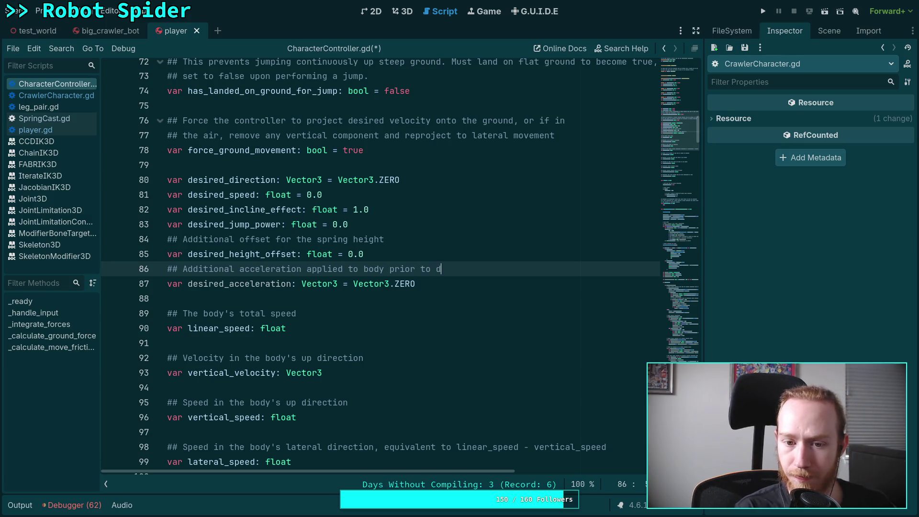
type("ion")
left_click(536, 306)
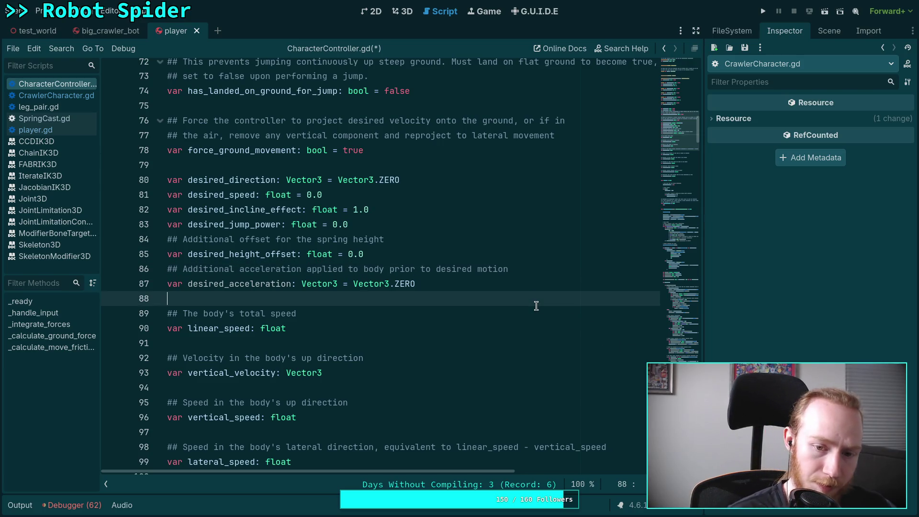
- Save CharacterController.gd and scroll down to the physics code
key("ctrl+s")
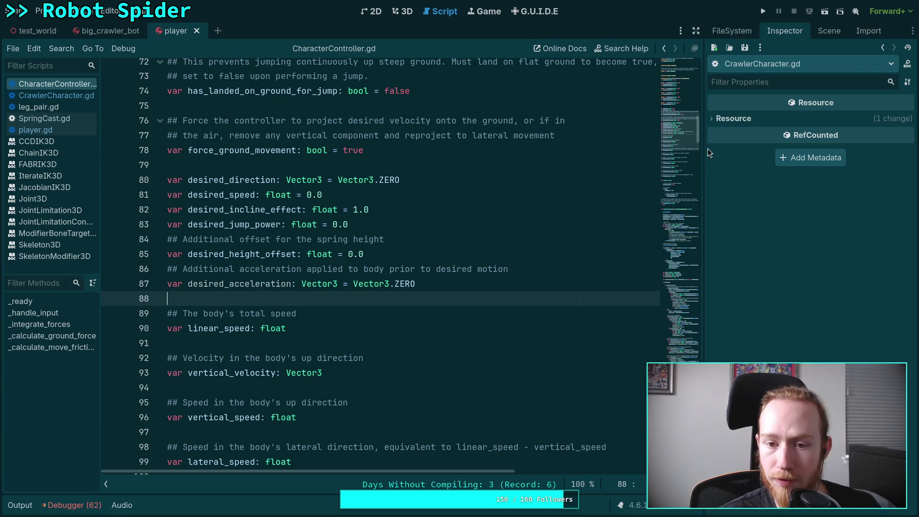
left_click(688, 231)
scroll(379, 268, "down", 15)
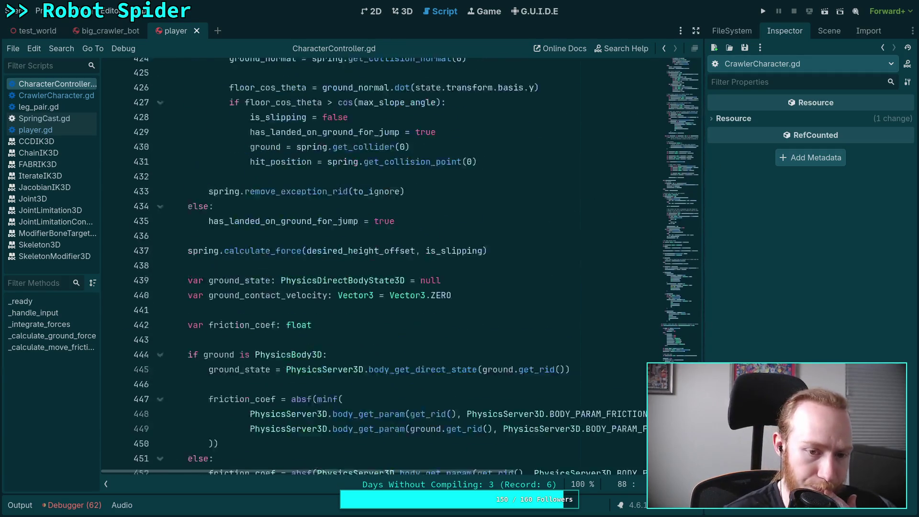
scroll(378, 266, "down", 7)
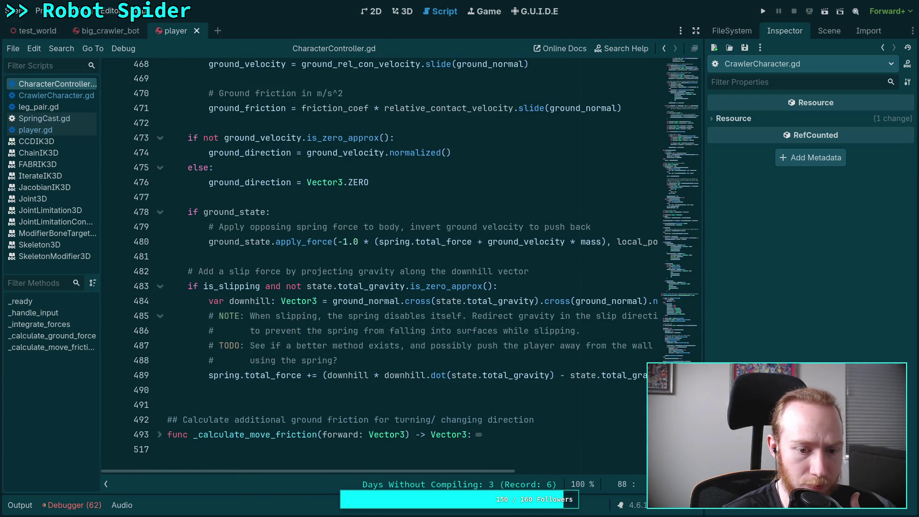
scroll(379, 266, "up", 20)
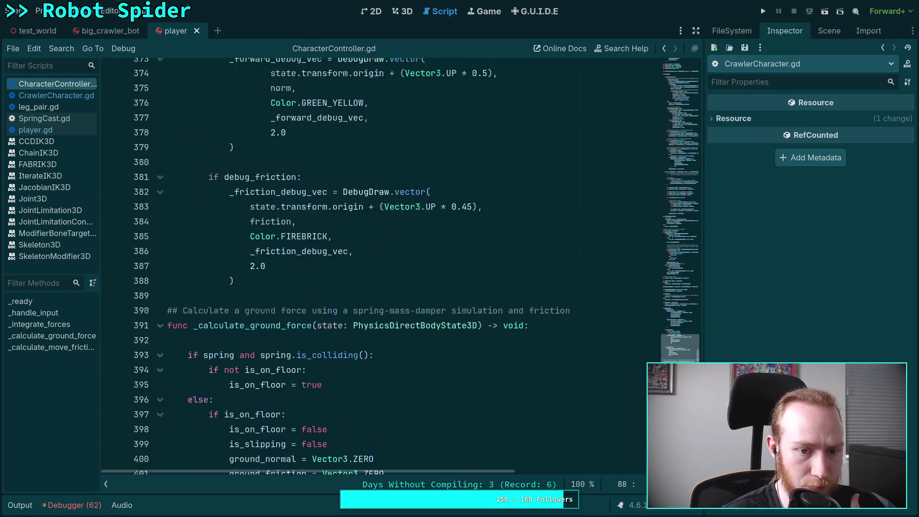
scroll(343, 354, "down", 7)
scroll(343, 354, "down", 18)
scroll(451, 368, "down", 5)
scroll(454, 367, "up", 20)
- Fold _calculate_ground_force and place the caret after friction on line 339
left_click(160, 184)
scroll(300, 281, "up", 15)
scroll(300, 281, "up", 4)
double_click(230, 302)
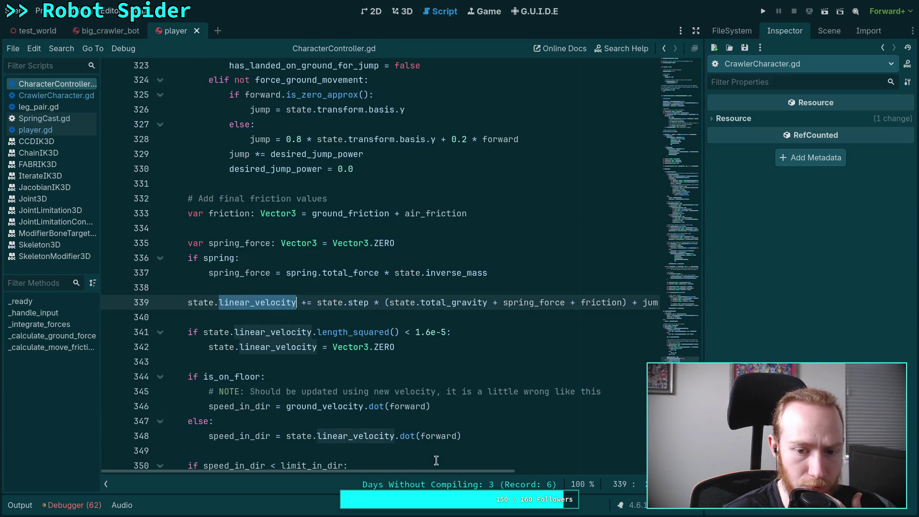
mouse_move(453, 470)
left_mouse_down()
mouse_move(533, 478)
mouse_move(488, 485)
left_mouse_up()
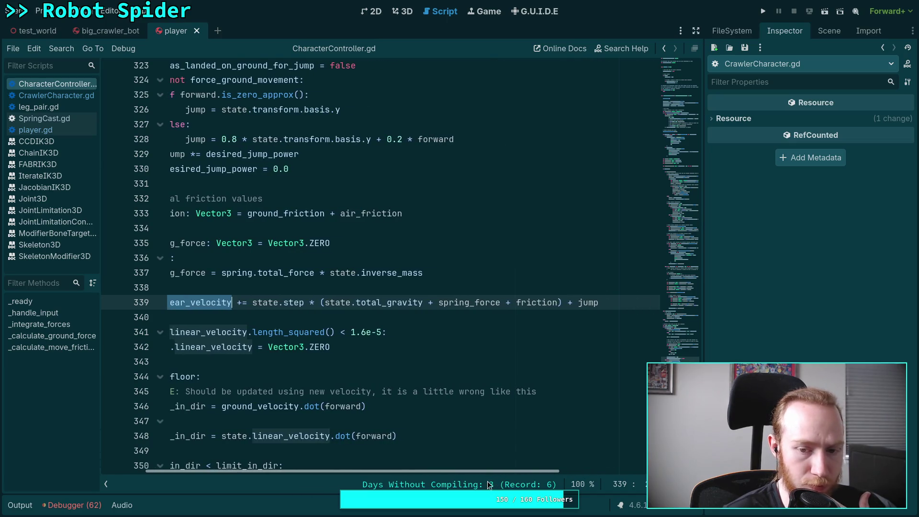
left_click_drag(487, 481, 483, 469)
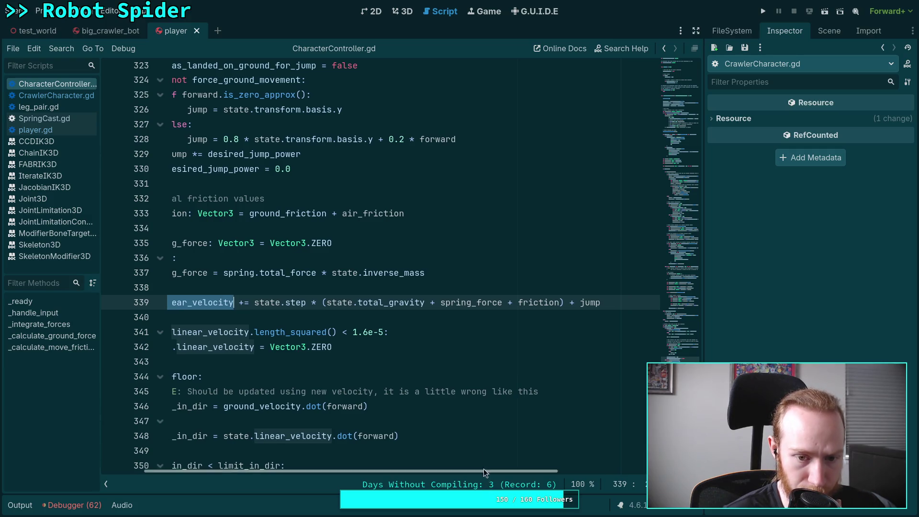
left_click(556, 302)
- Append ' + desired_acceleration' to line 339's linear_velocity sum and save the script
type("+ ")
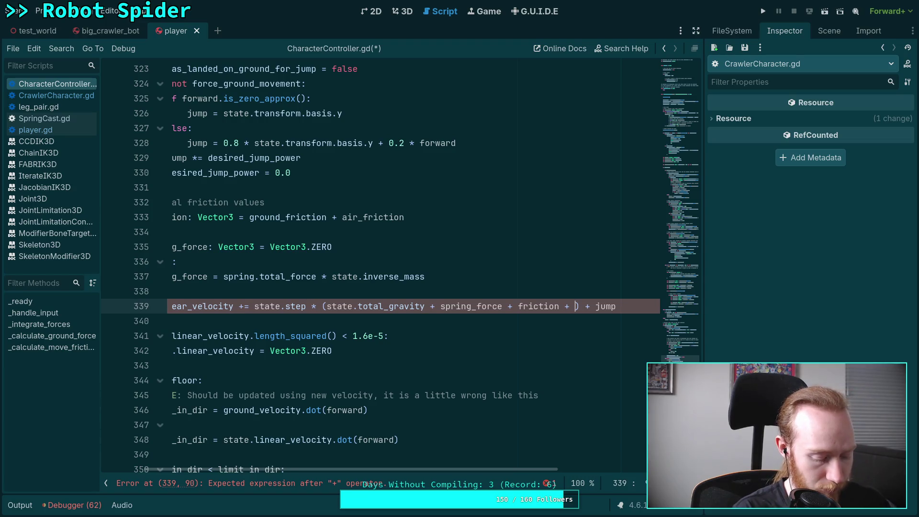
type("desi")
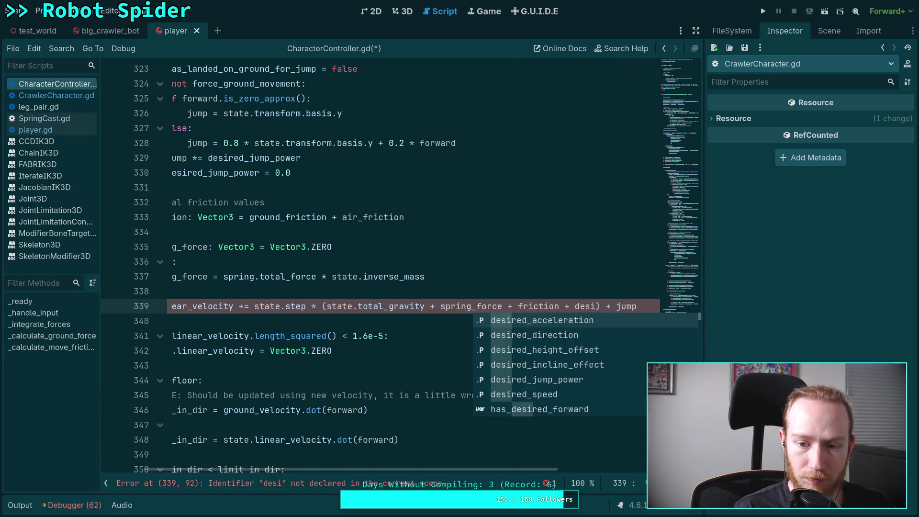
key("Return")
key("ctrl+minus")
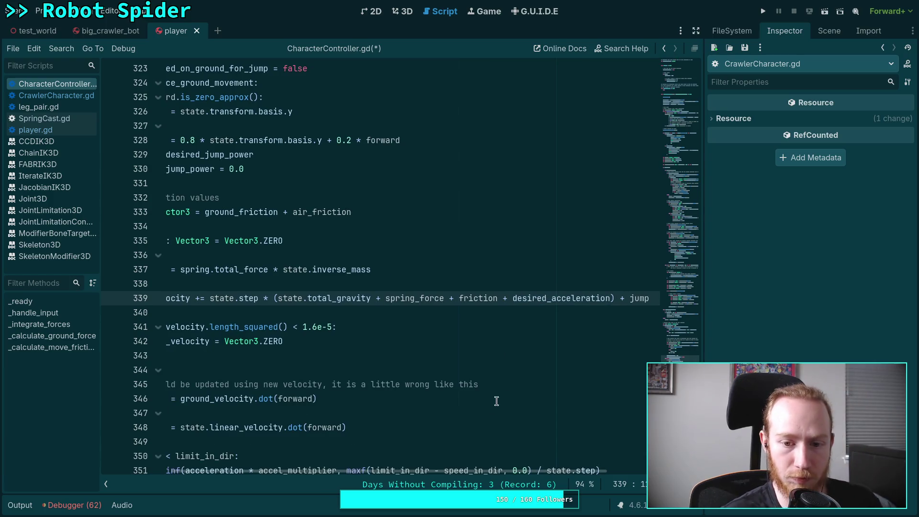
key("ctrl+equal")
key("ctrl+s")
scroll(481, 470, "left", 3)
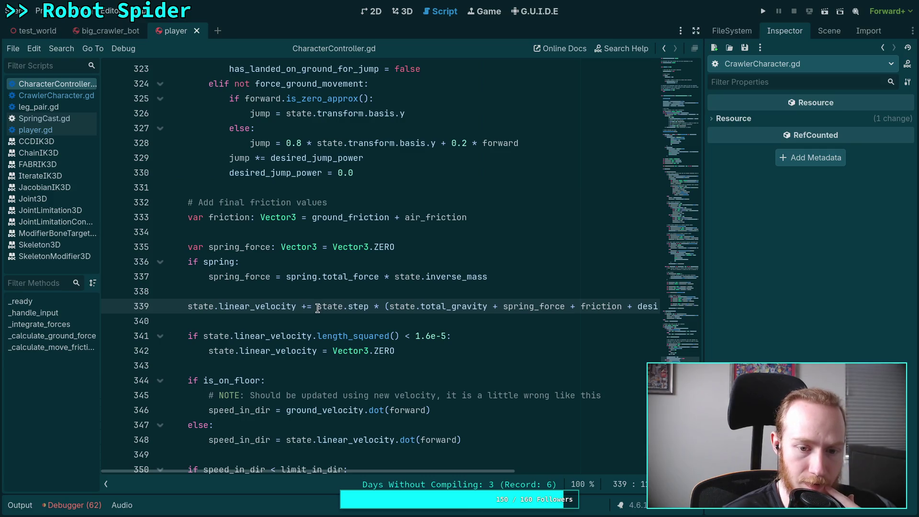
key("Down")
- Set desired_acceleration = -state.total_gravity * mass in _calculate_ground_force, save, and run the game
scroll(351, 332, "down", 3)
key("alt+Left")
type("des")
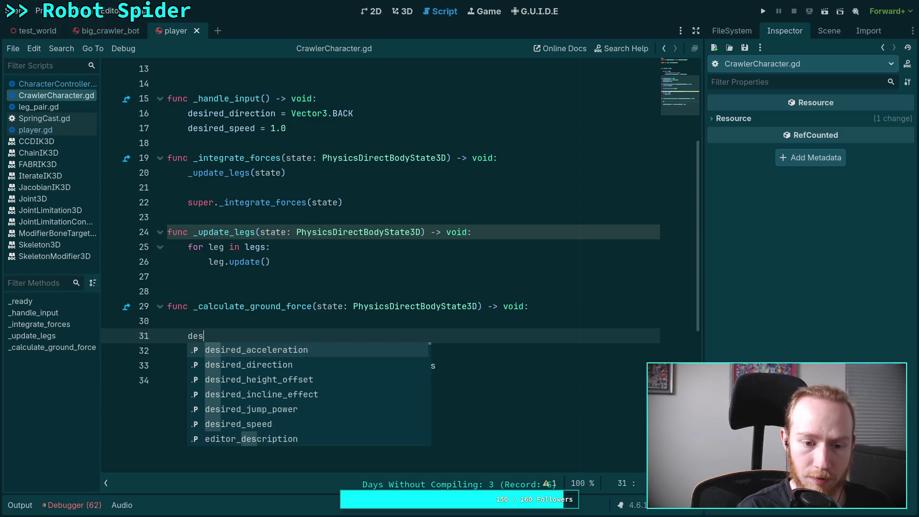
key("Return")
type("=")
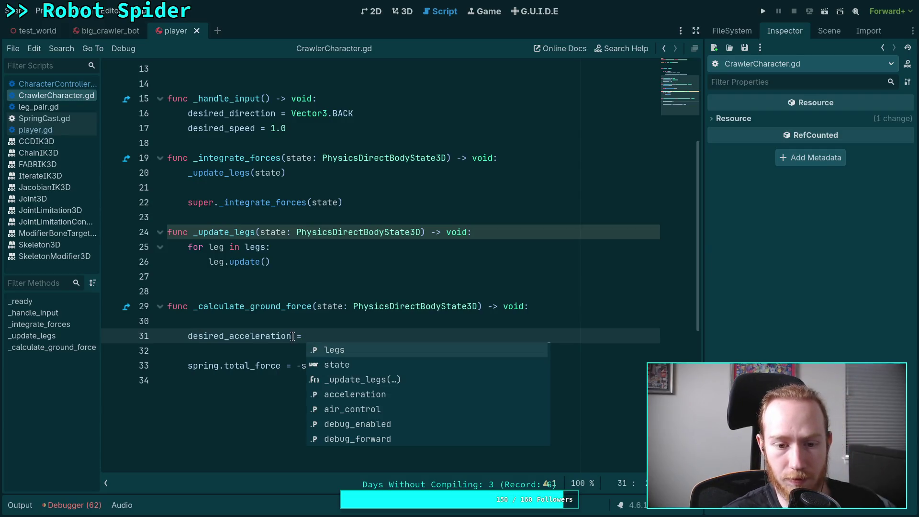
left_click_drag(296, 365, 315, 336)
key("BackSpace")
left_click(362, 321)
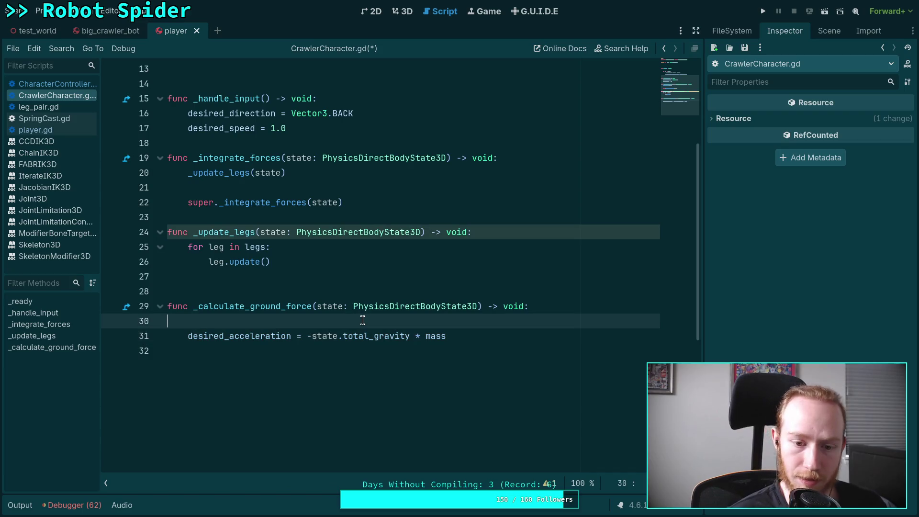
key("ctrl+s")
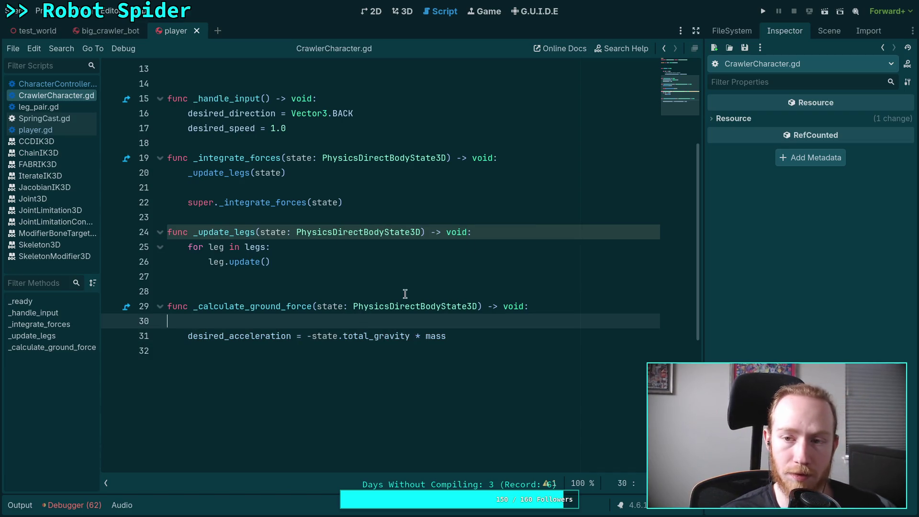
left_click(767, 16)
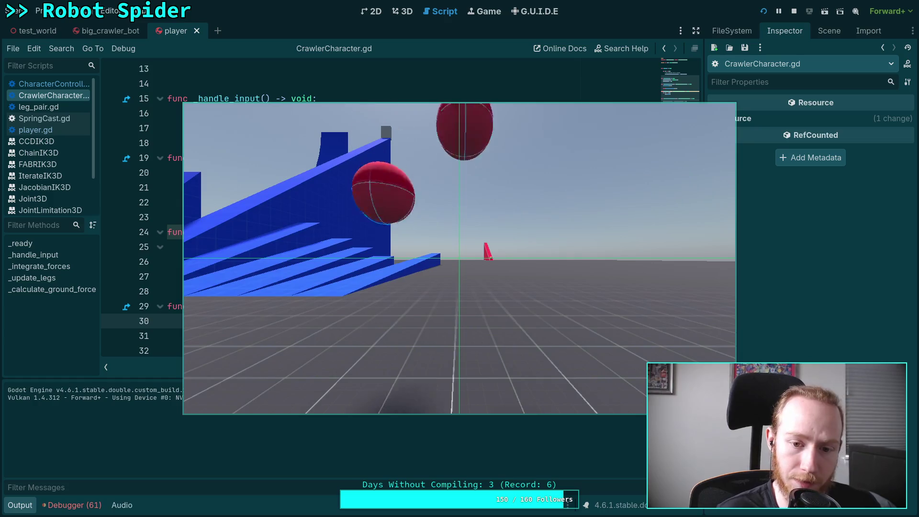
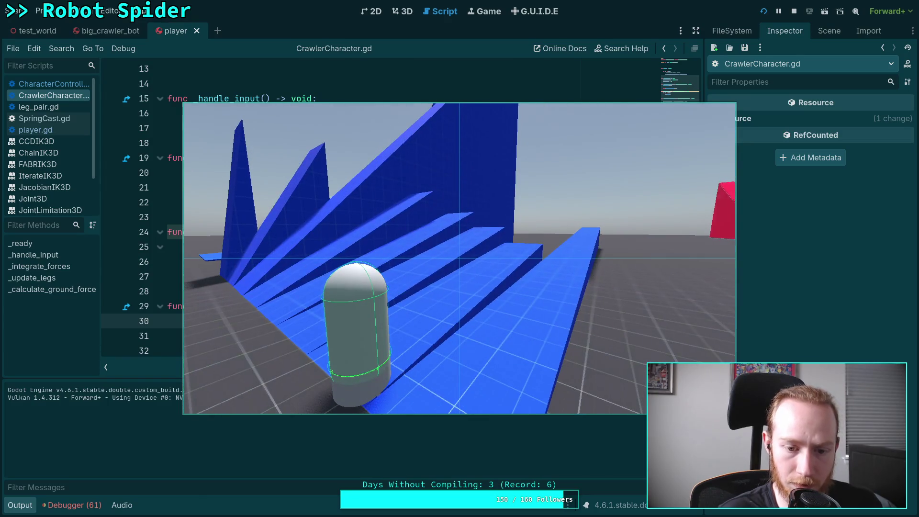
- Stop the game, open SpringCast.gd and go to calculate_force after speed = -offset
left_click(795, 11)
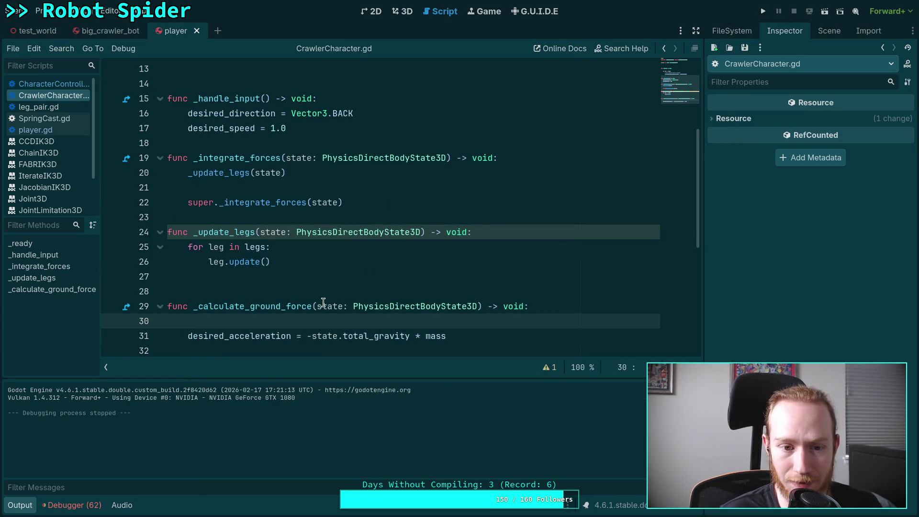
left_click(270, 285)
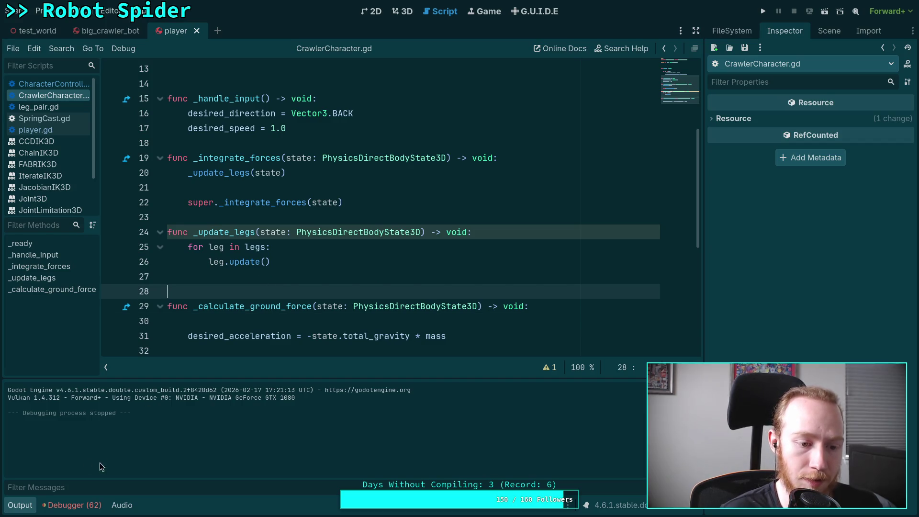
left_click(56, 120)
scroll(364, 292, "down", 6)
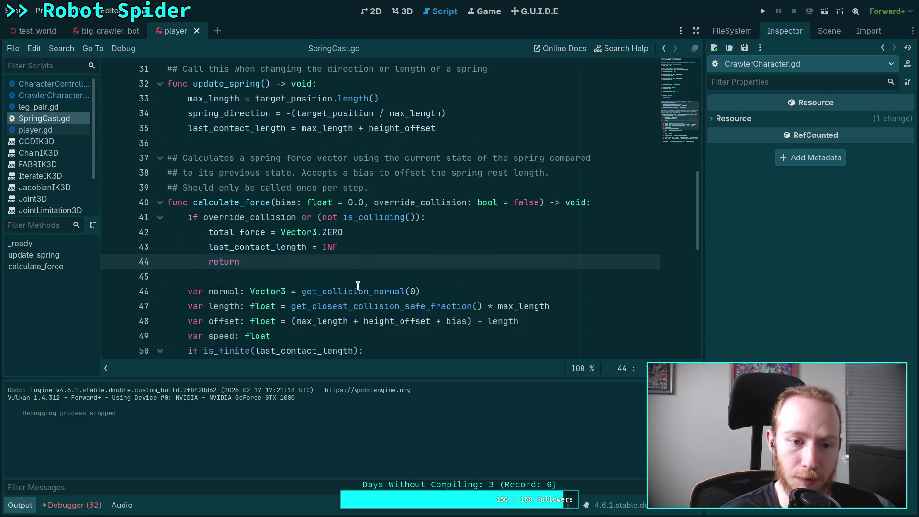
double_click(273, 158)
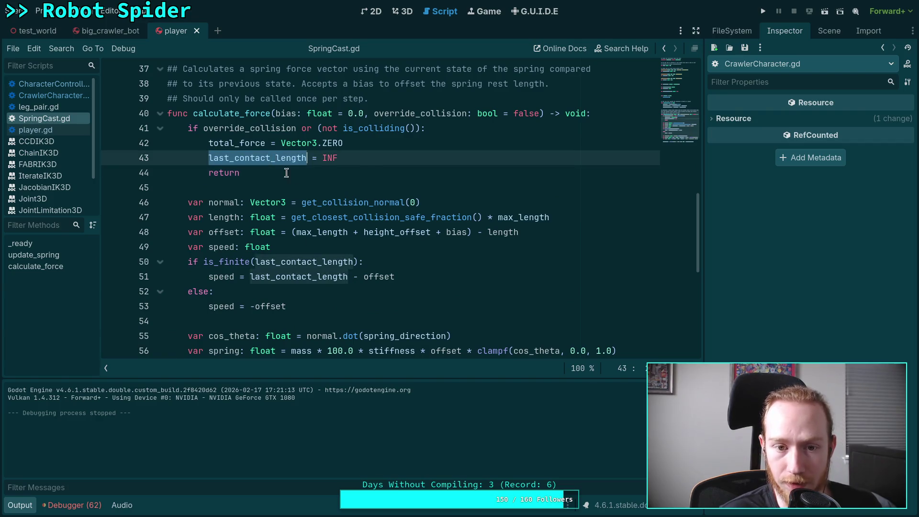
scroll(367, 263, "down", 2)
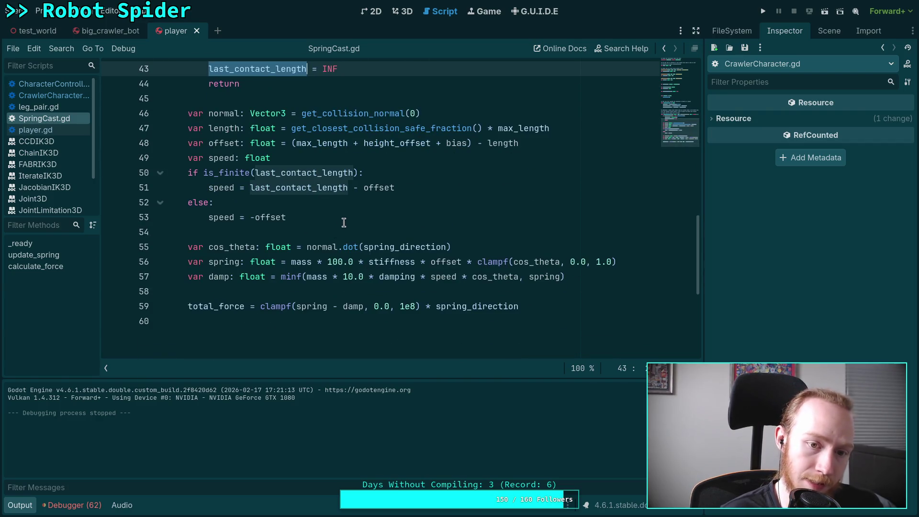
left_click(385, 219)
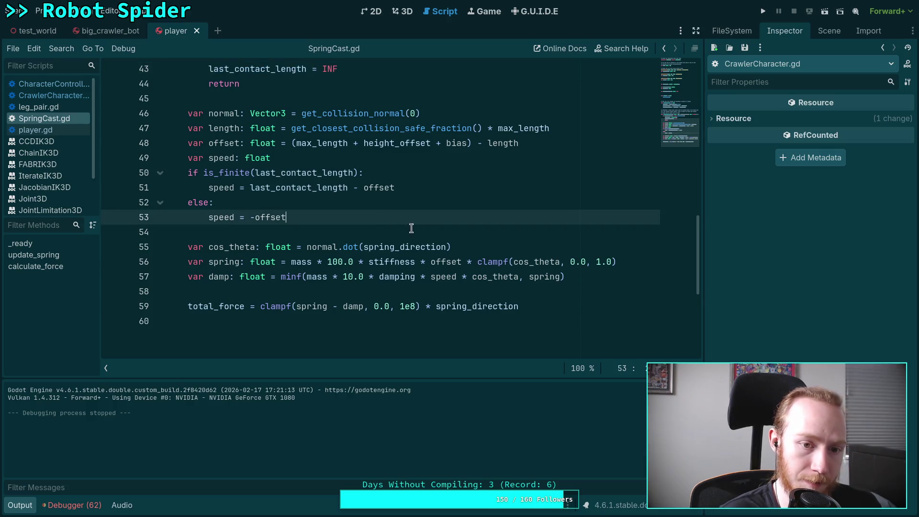
scroll(456, 241, "up", 1)
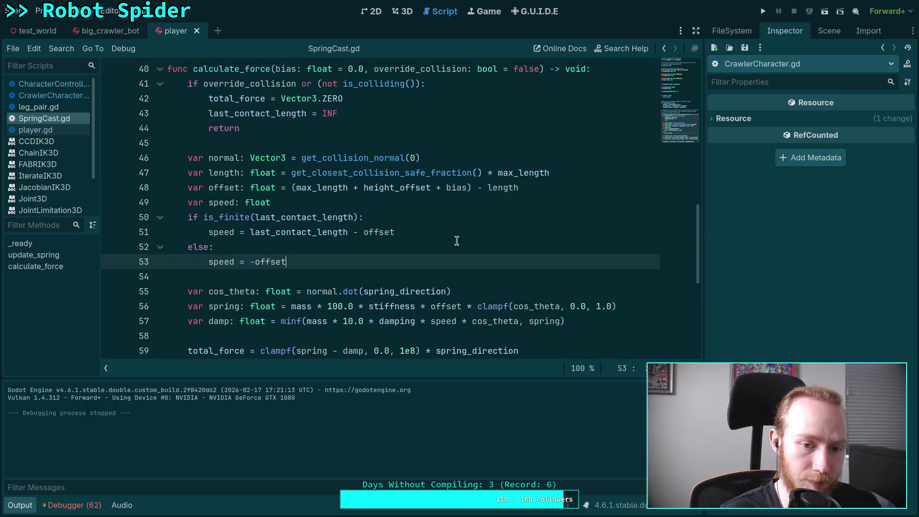
- Add the line 'last_contact_length = offset' after the else block
key("Return")
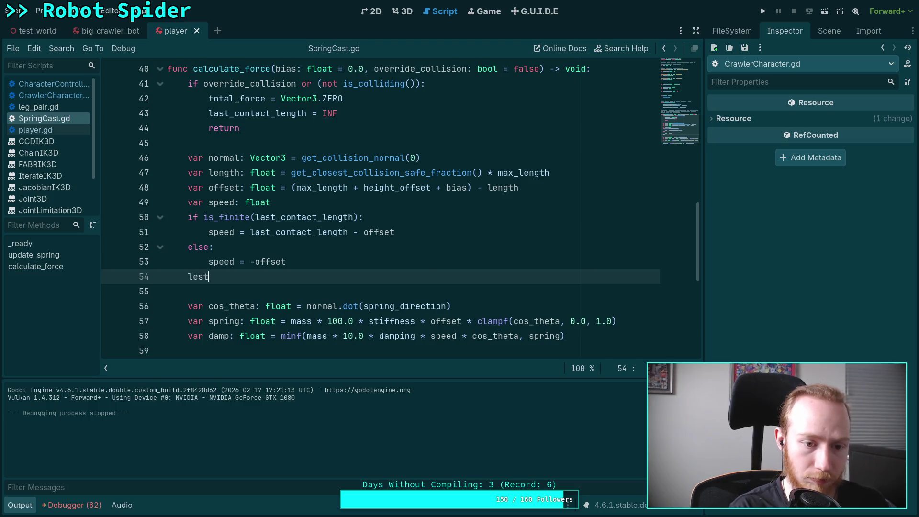
key("Return")
type("offset")
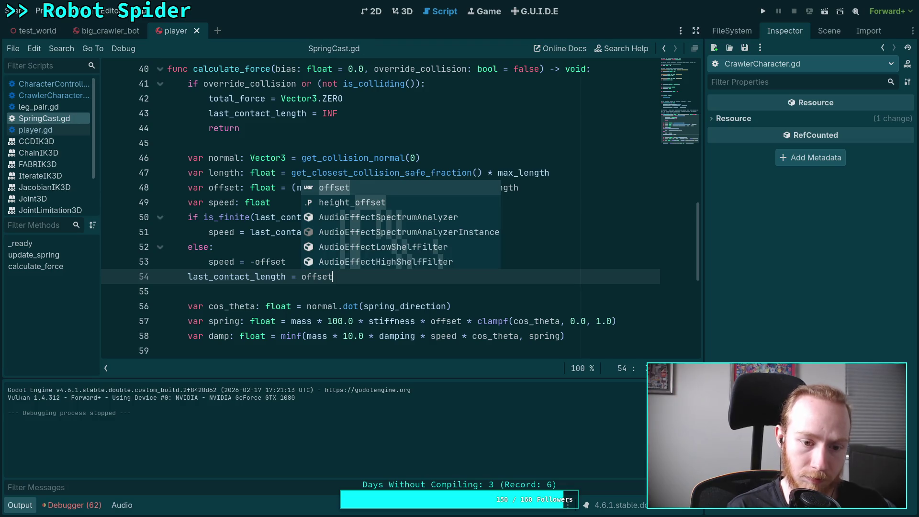
key("Escape")
key("Down")
scroll(381, 211, "down", 1)
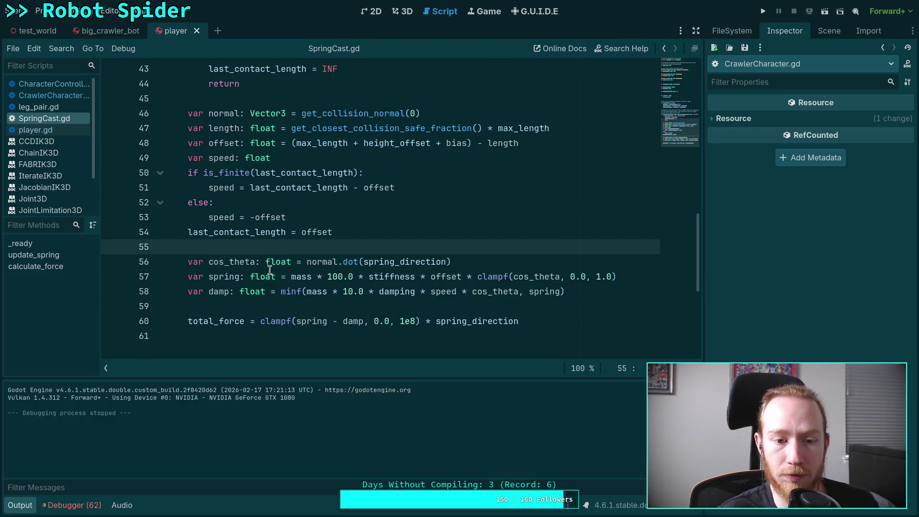
- Run and stop the game, then review where spring and speed are used
left_click(763, 11)
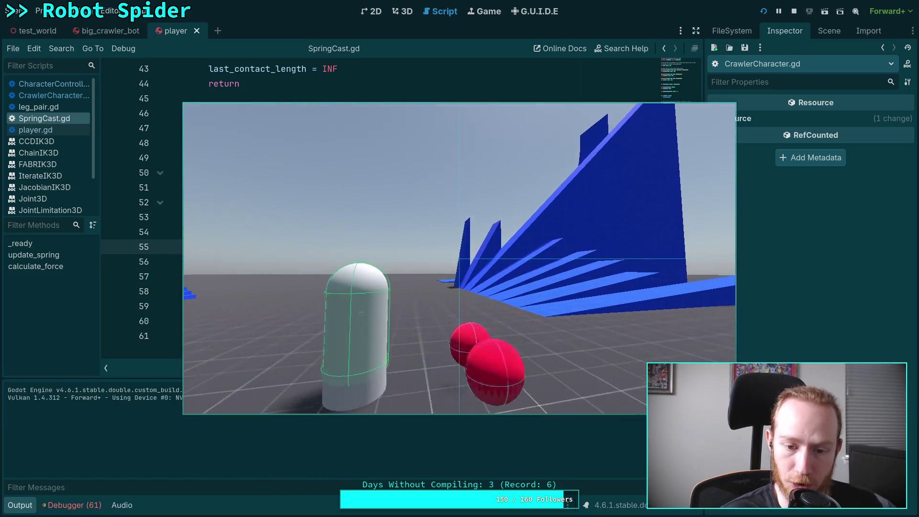
left_click(794, 11)
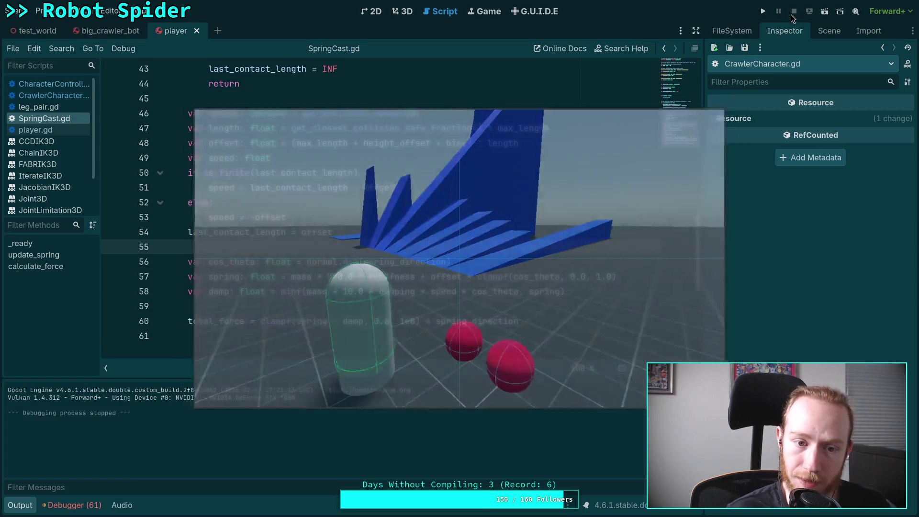
double_click(312, 322)
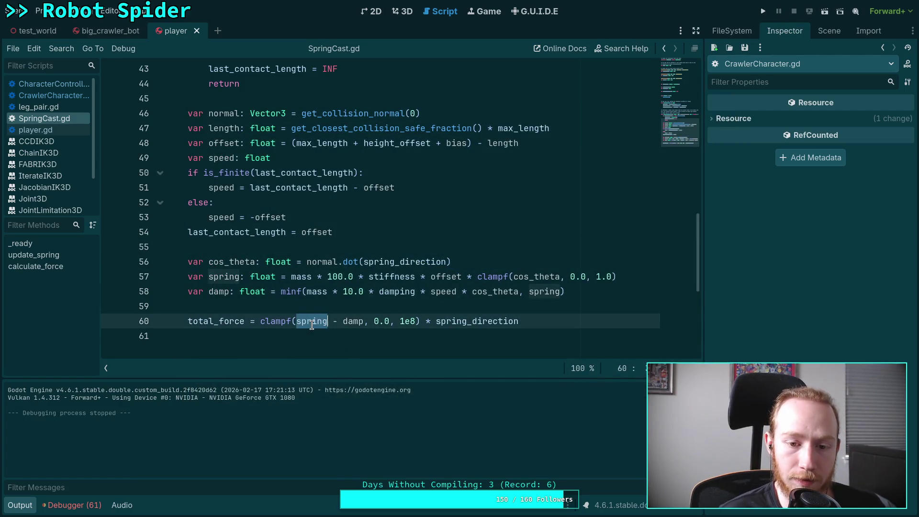
double_click(437, 293)
scroll(328, 317, "up", 1)
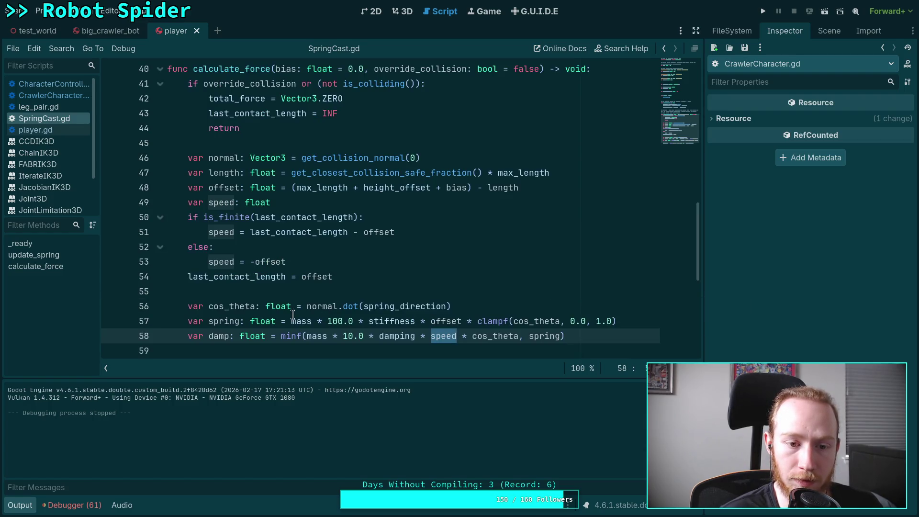
scroll(236, 294, "down", 1)
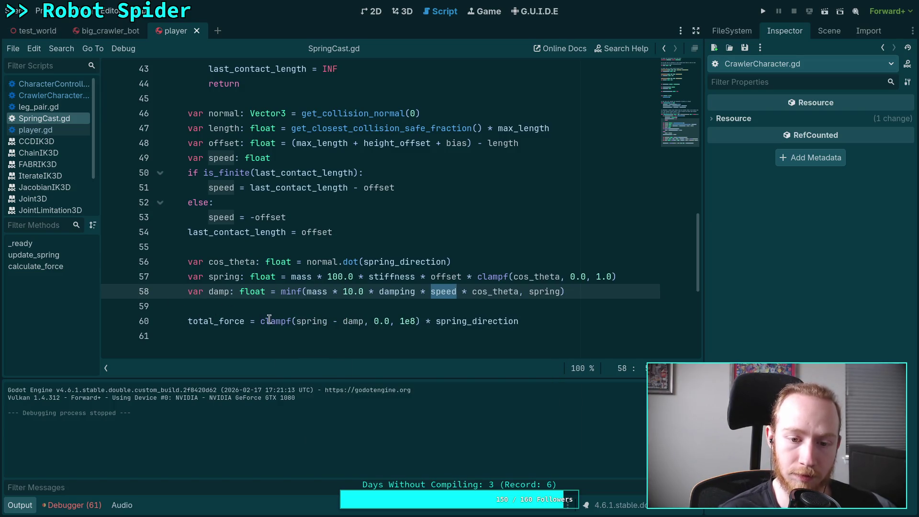
scroll(269, 308, "up", 3)
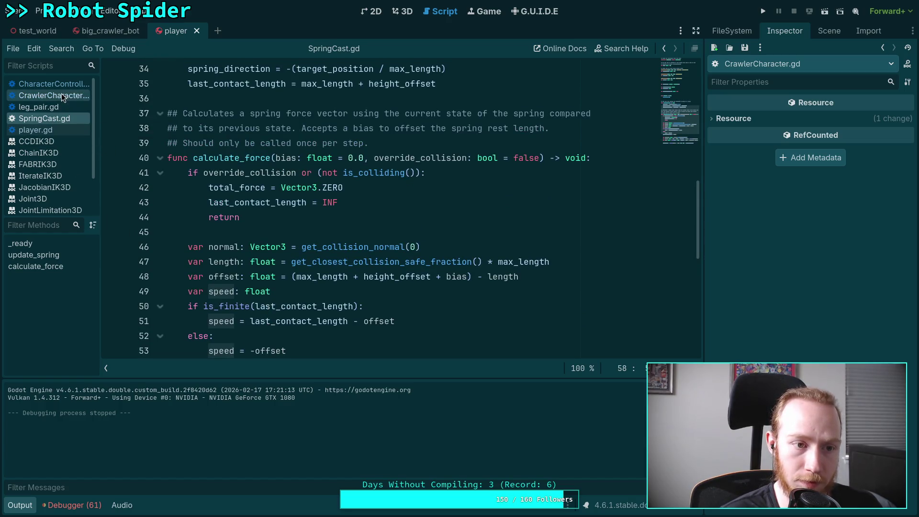
left_click(71, 84)
- Expand _calculate_ground_force in CharacterController.gd and check where is_slipping is used
scroll(362, 287, "down", 20)
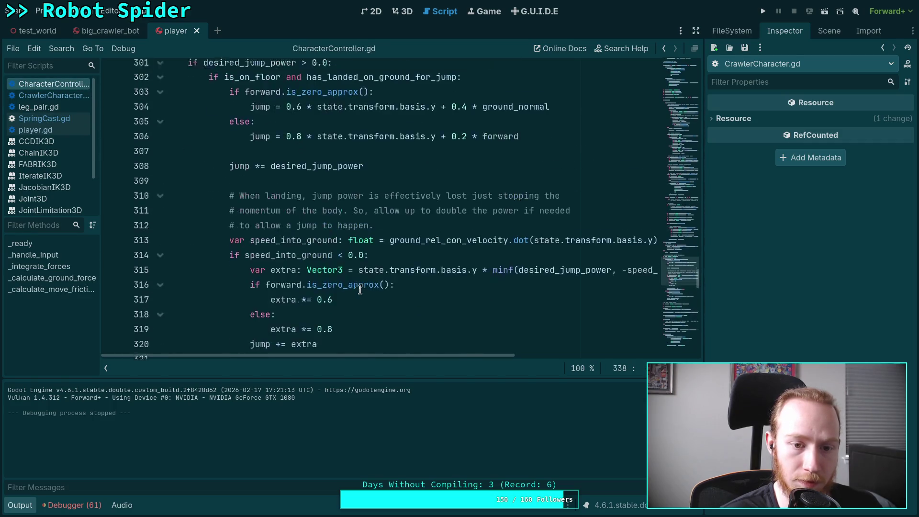
scroll(361, 288, "up", 7)
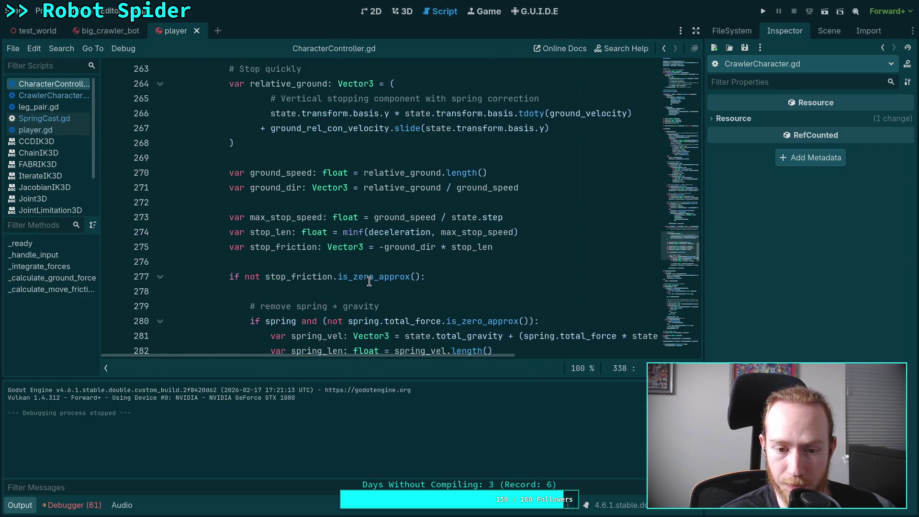
scroll(369, 282, "up", 4)
scroll(370, 282, "down", 9)
left_click(682, 340)
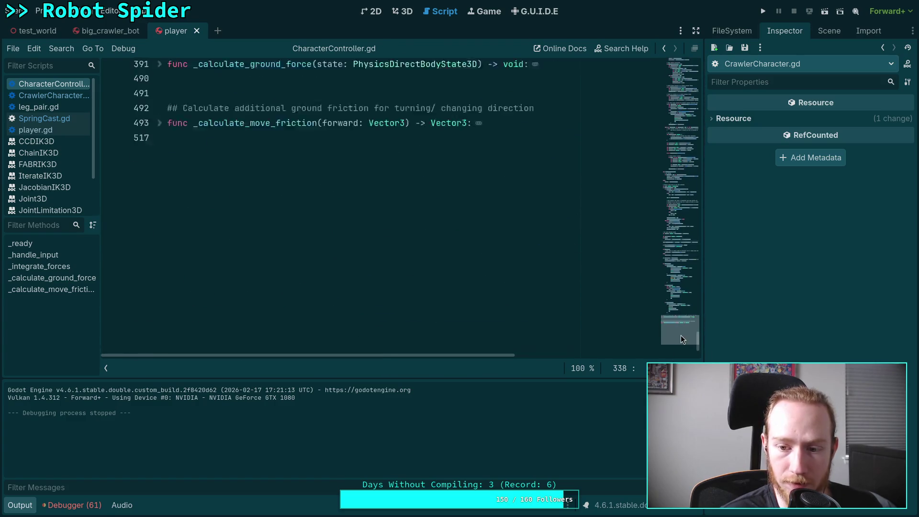
left_click_drag(682, 339, 682, 331)
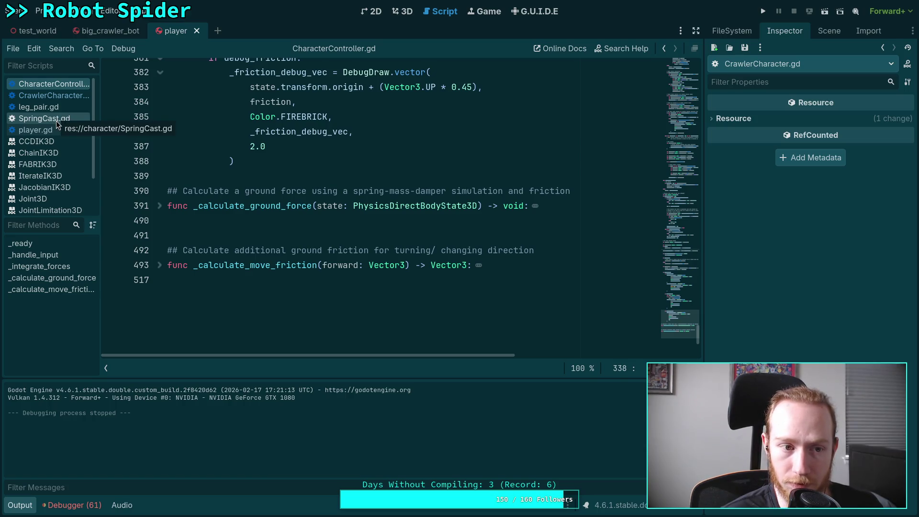
left_click(160, 205)
scroll(286, 232, "down", 3)
scroll(287, 231, "down", 3)
scroll(292, 231, "down", 12)
scroll(295, 235, "up", 5)
scroll(297, 241, "down", 4)
double_click(476, 264)
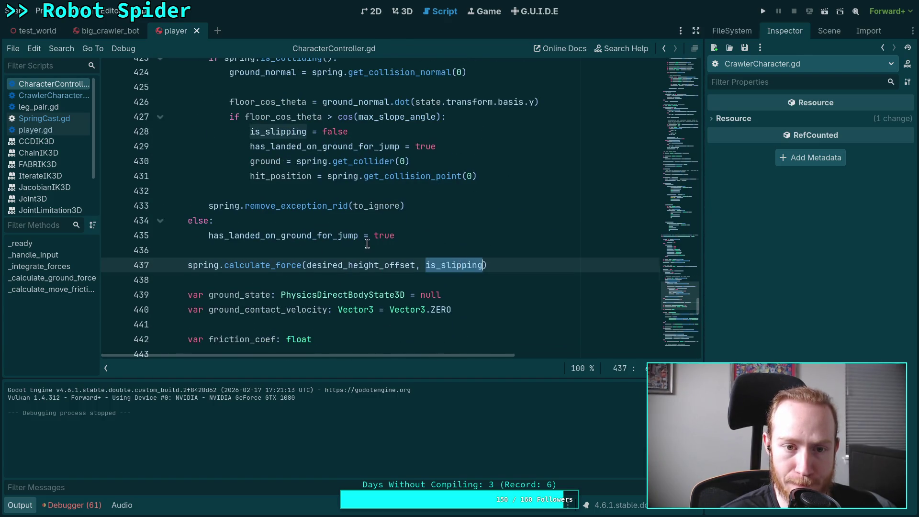
scroll(335, 242, "up", 2)
scroll(293, 300, "down", 1)
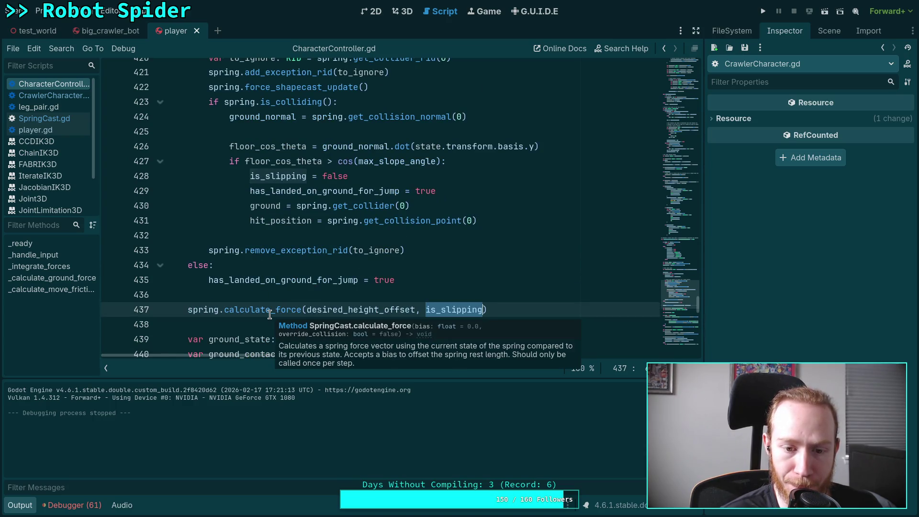
scroll(431, 258, "down", 3)
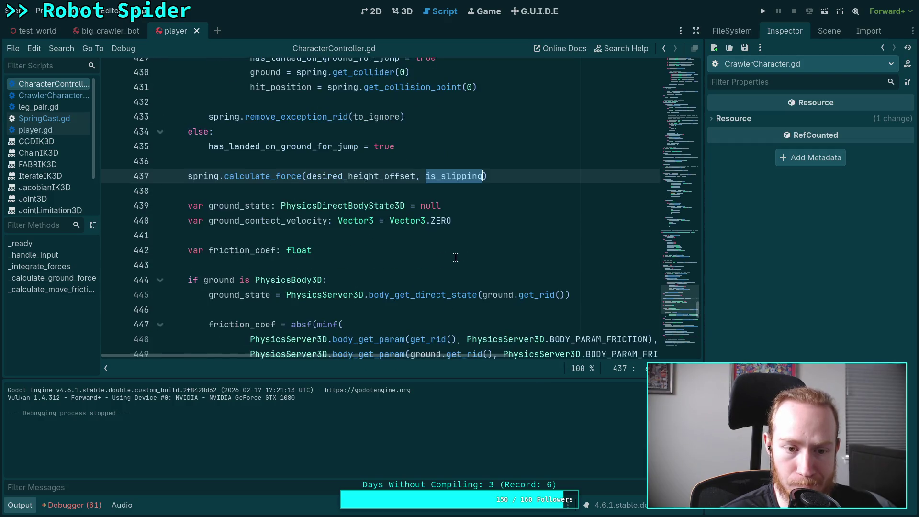
- Add print(spring.total_force) below the calculate_force call and run the game to log it
left_click(527, 179)
key("Return")
type("print(spring.to")
key("Return")
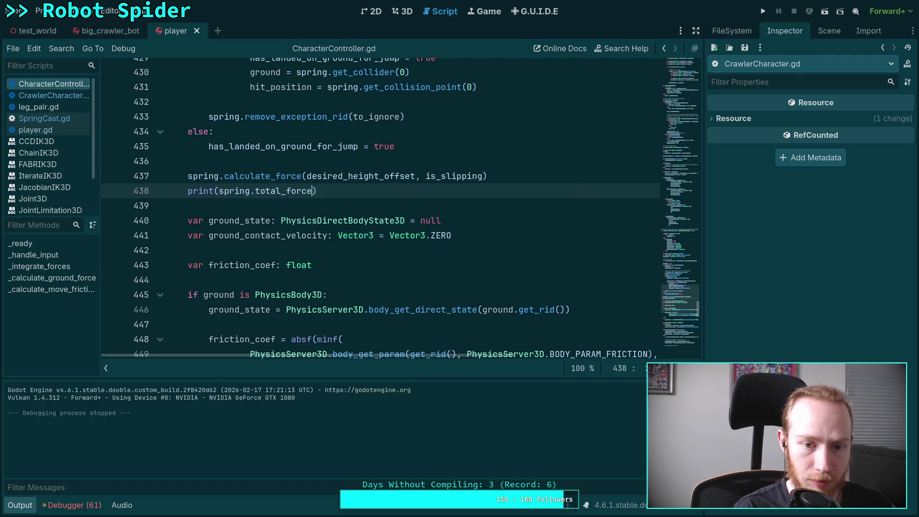
left_click(764, 10)
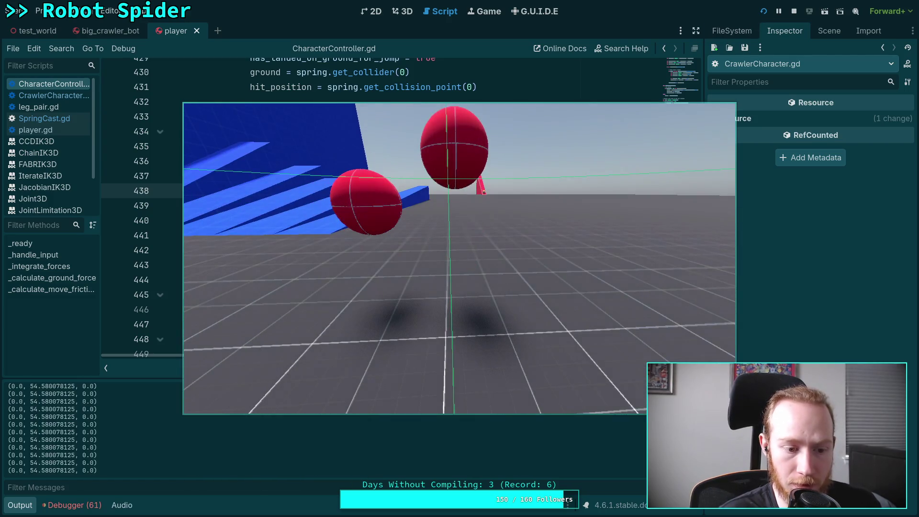
left_click(792, 14)
scroll(433, 255, "up", 1)
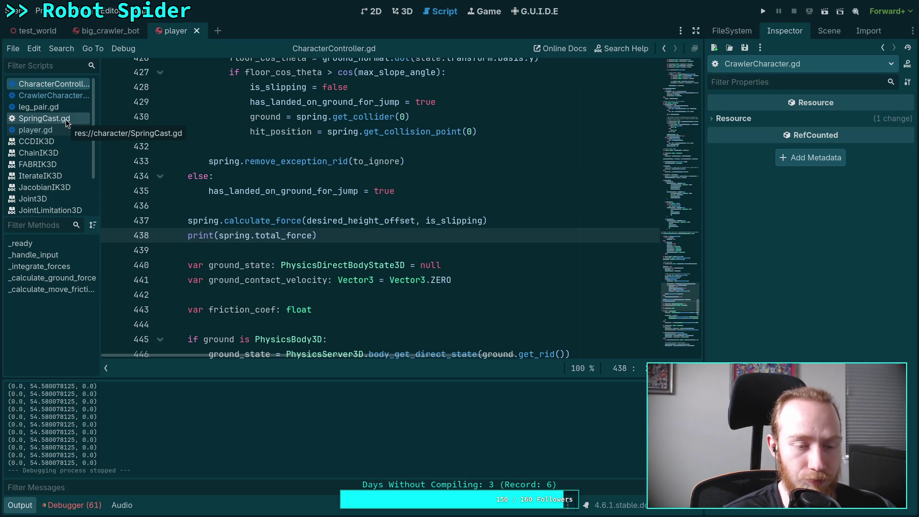
left_click(65, 120)
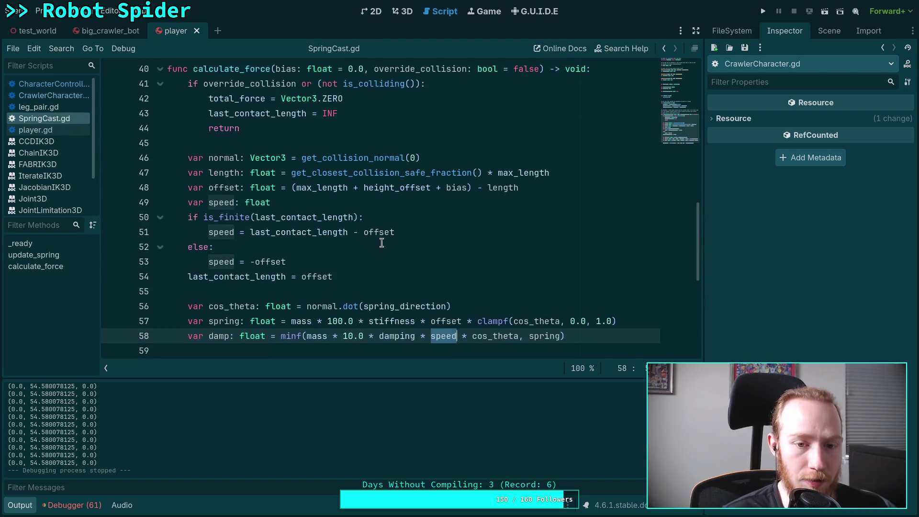
- Add a print(offset) line after line 54 of SpringCast.gd and run the game to log offsets
scroll(449, 251, "down", 1)
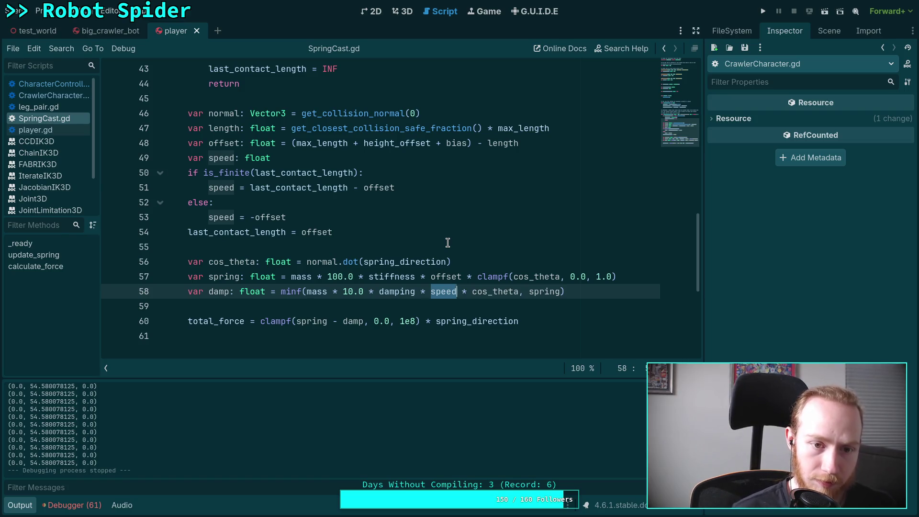
left_click(442, 231)
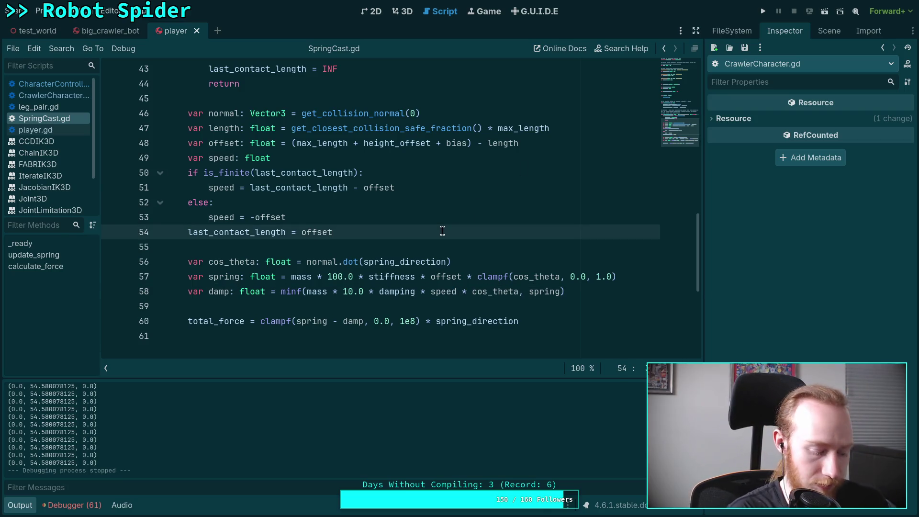
key("Return")
type("print(offset")
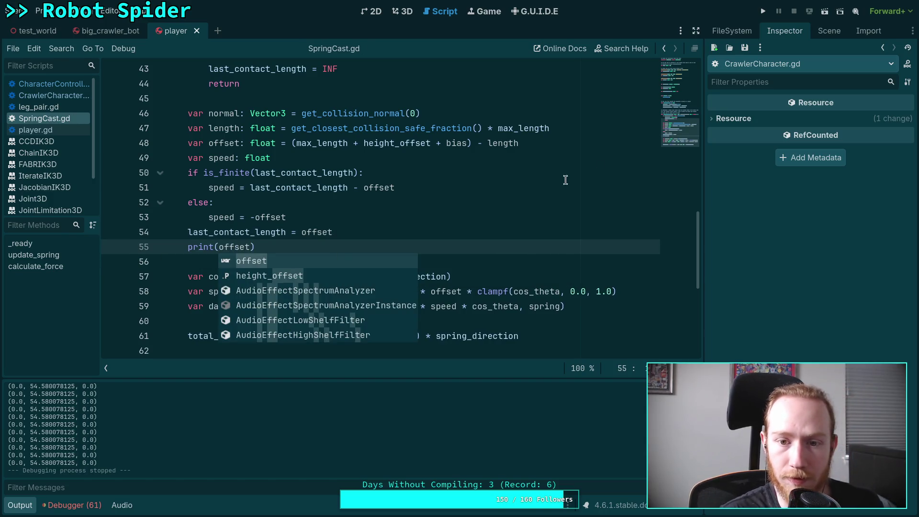
left_click(765, 12)
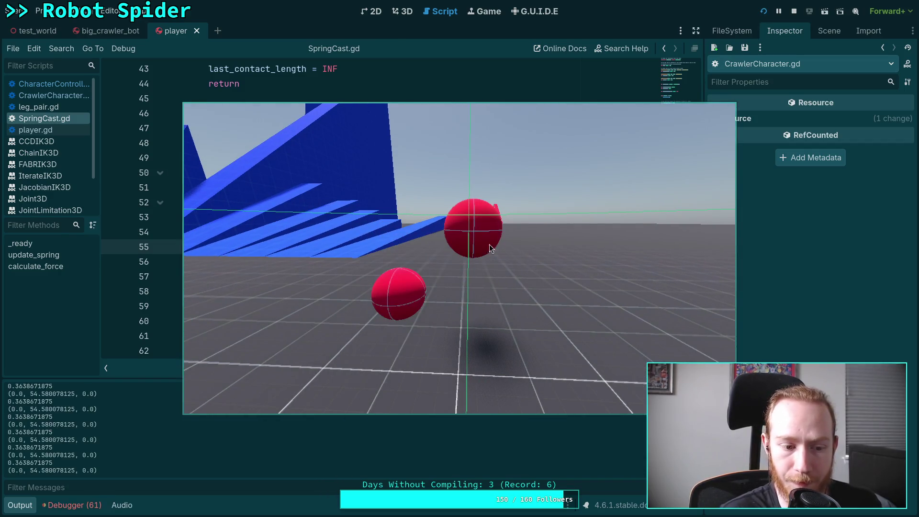
left_click(794, 11)
- Delete the print(offset) debug line and save SpringCast.gd
left_click_drag(434, 247, 434, 234)
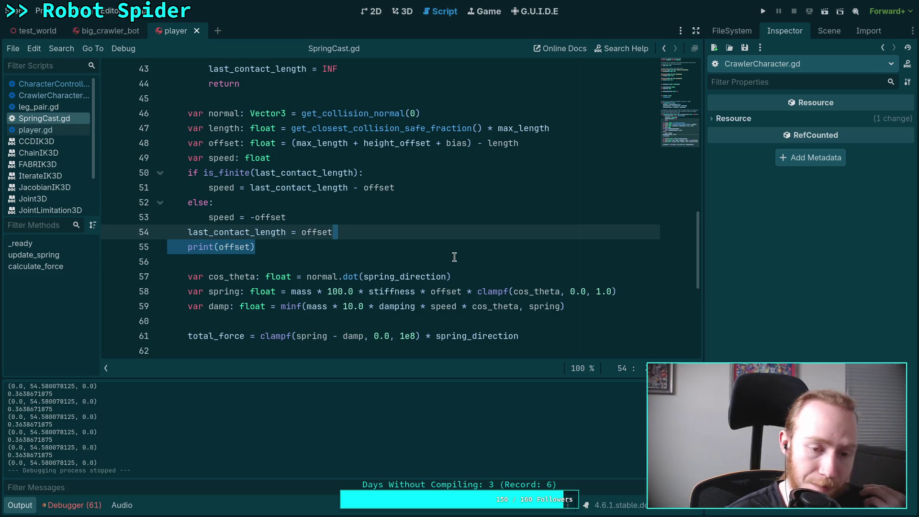
key("BackSpace")
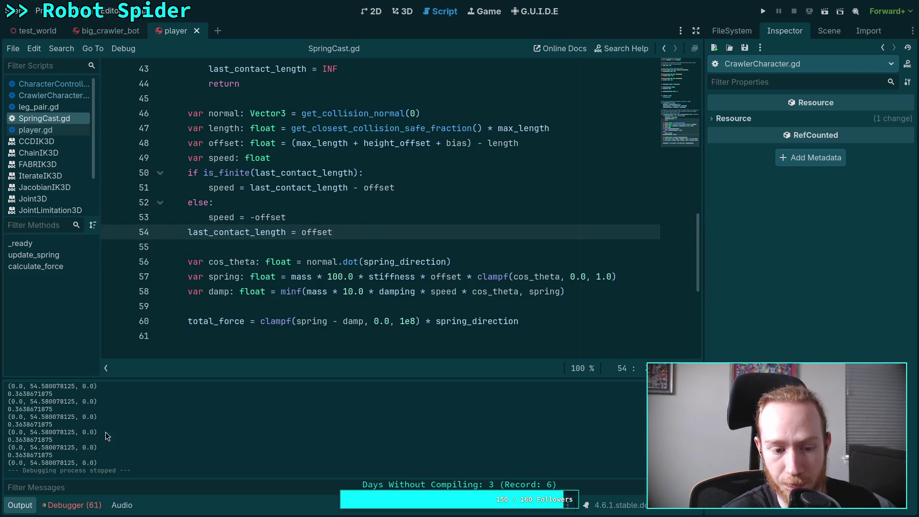
left_click(454, 249)
scroll(454, 237, "up", 14)
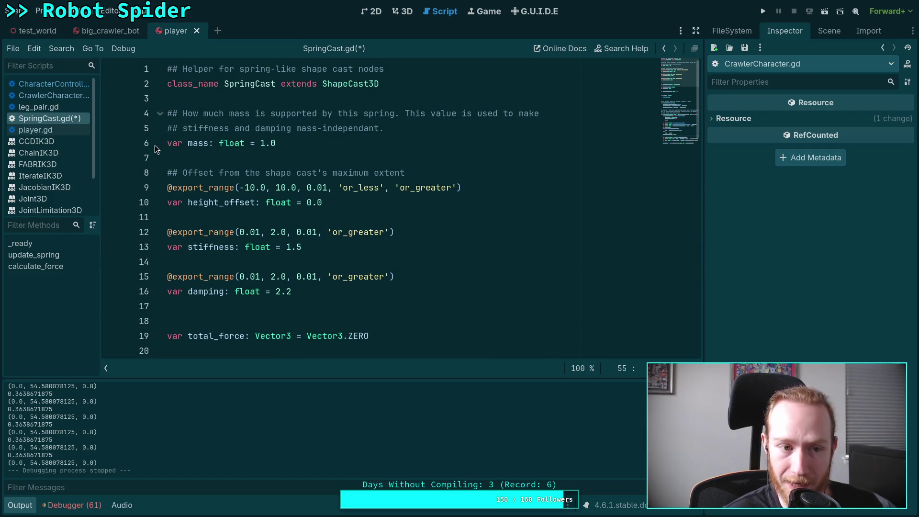
left_click(302, 148)
key("ctrl+s")
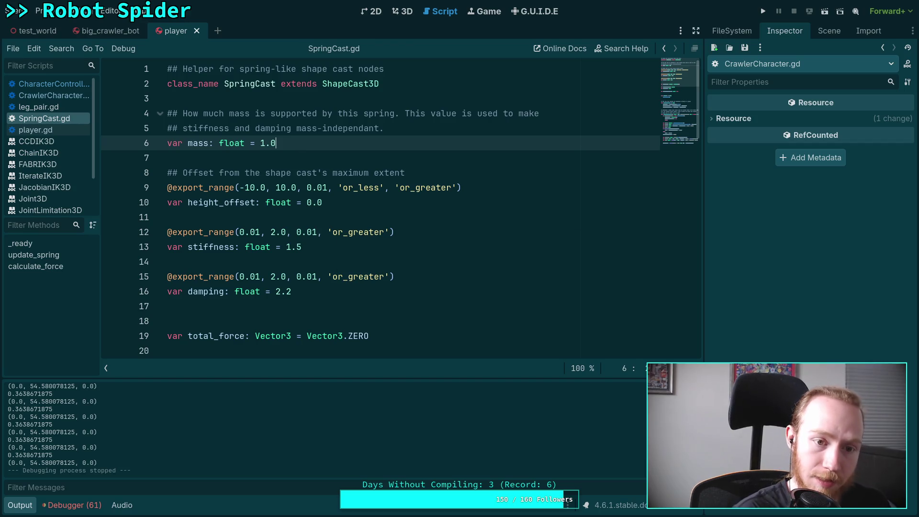
- Look over the spring setup near line 128 in CharacterController.gd, then open player.gd
left_click(62, 85)
scroll(453, 250, "up", 8)
mouse_move(667, 314)
left_mouse_down()
mouse_move(675, 163)
mouse_move(687, 129)
left_mouse_up()
left_click(38, 130)
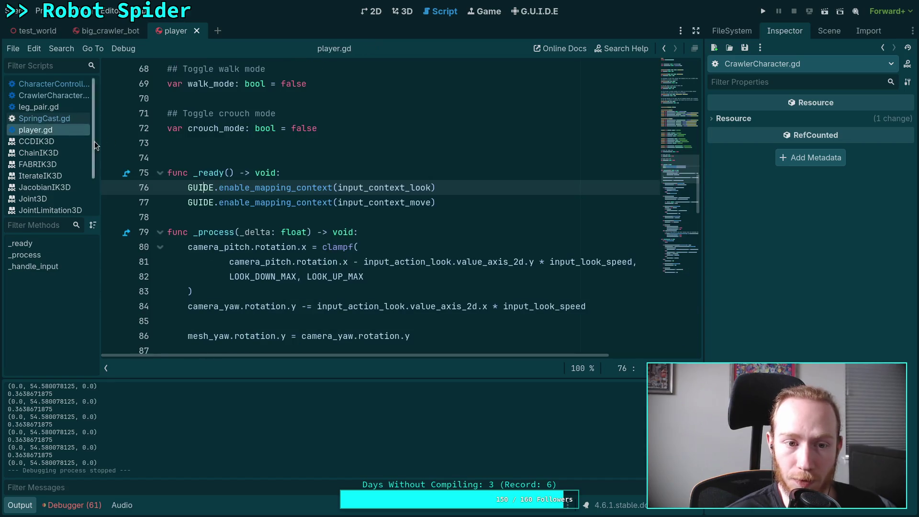
- Insert super._ready() above the GUIDE calls in _ready, then run and stop the game
key("Up")
key("End")
key("Return")
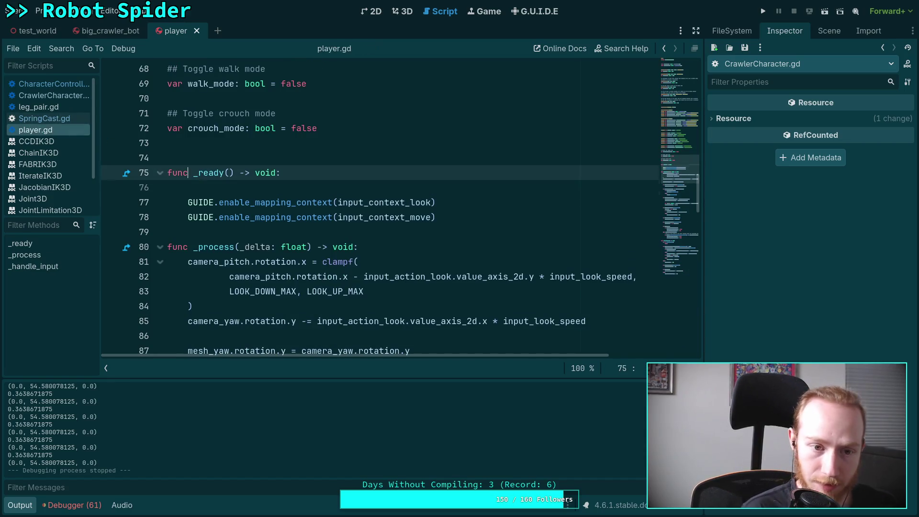
type("er.rea")
key("Return")
key("Return")
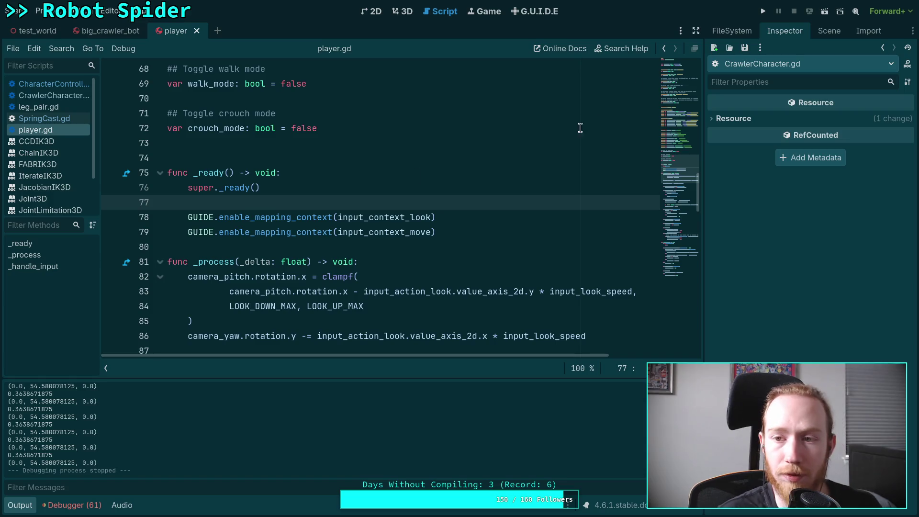
key("F5")
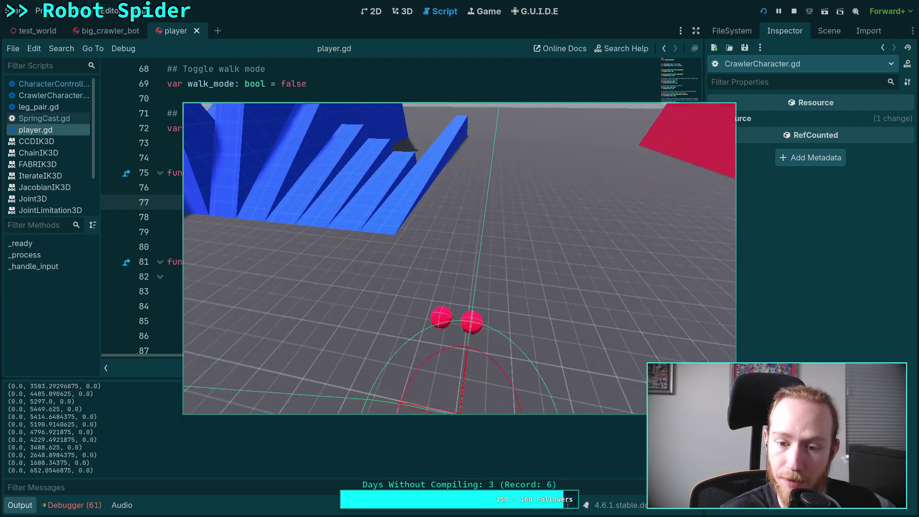
key("F8")
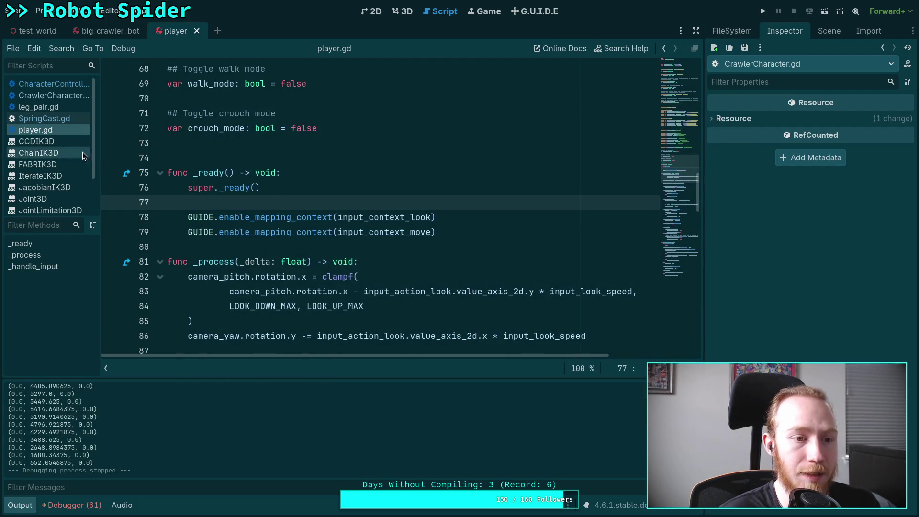
- Scroll through CharacterController.gd's movement code, then navigate back through player.gd to SpringCast.gd
left_click(65, 83)
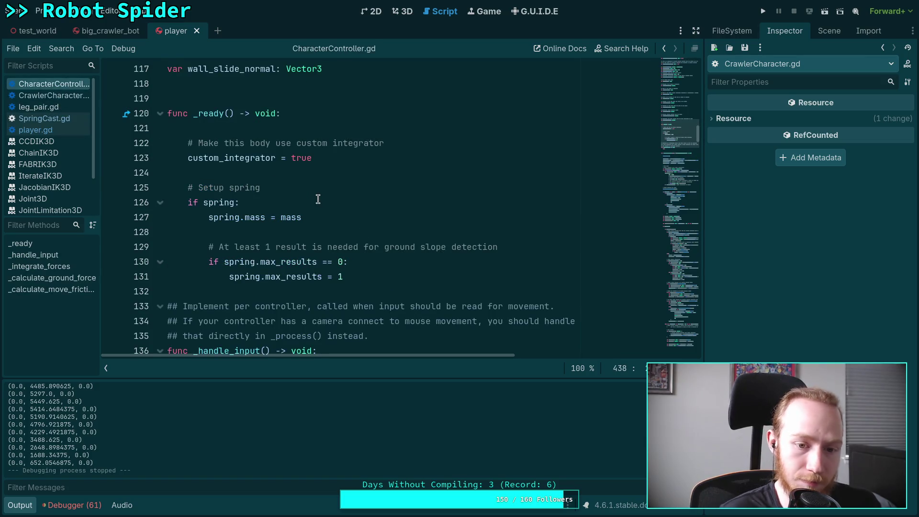
scroll(335, 201, "down", 9)
scroll(367, 205, "down", 10)
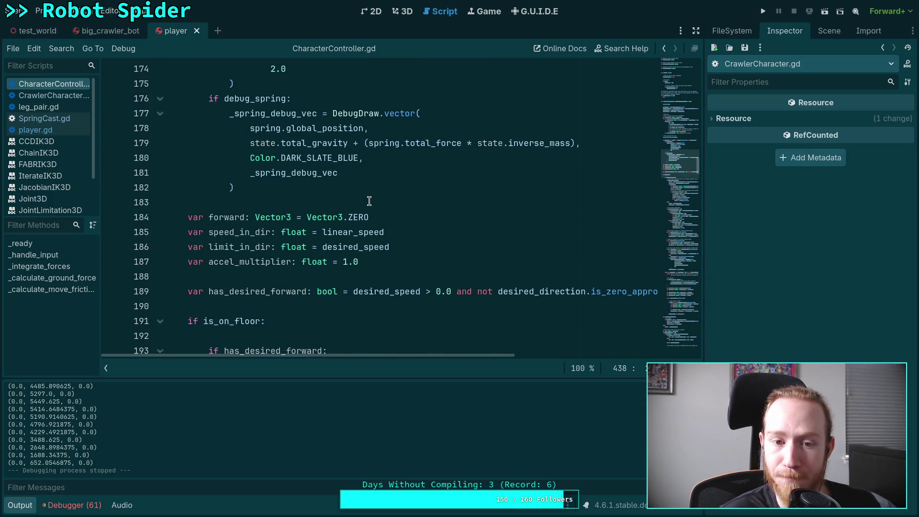
scroll(369, 201, "down", 2)
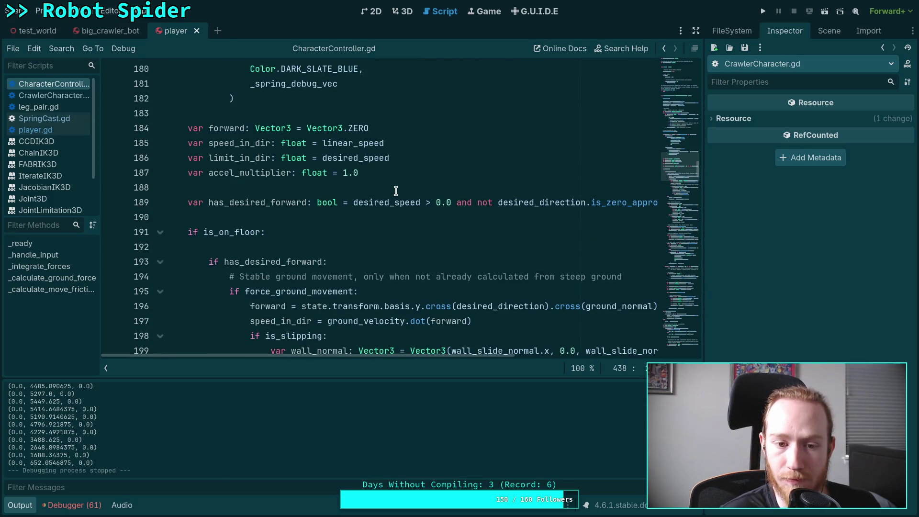
scroll(395, 191, "down", 2)
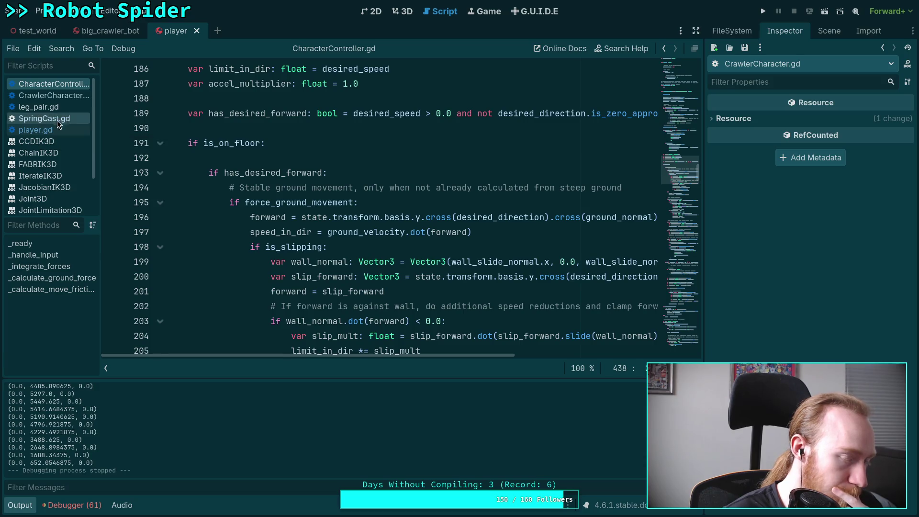
key("alt+Left")
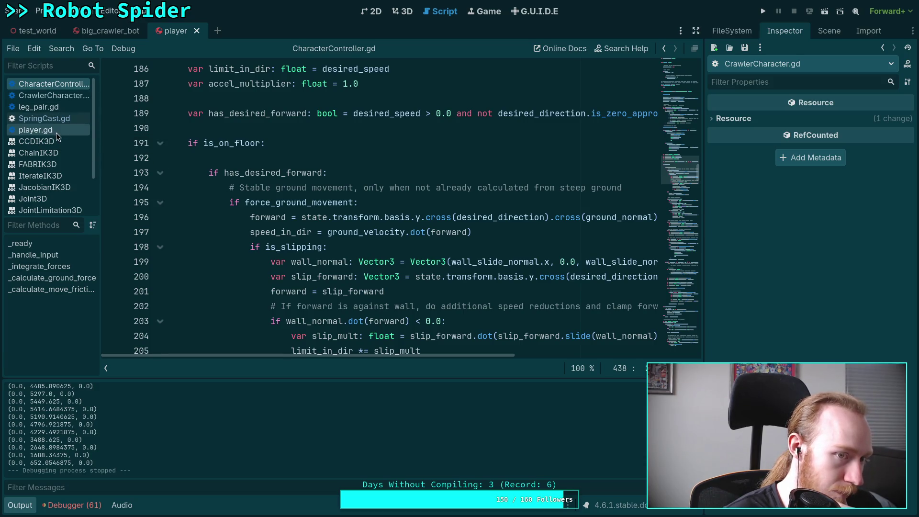
key("alt+Left")
key("alt+Left")
key("alt+Left")
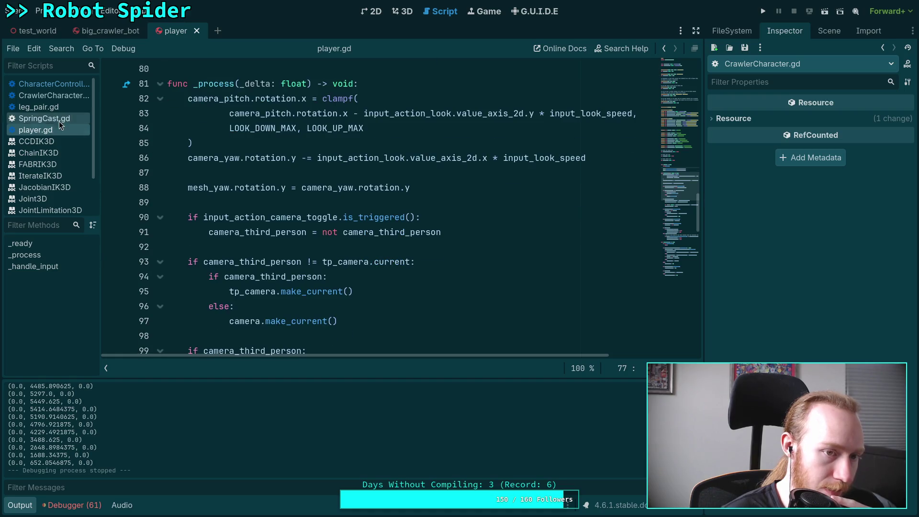
scroll(355, 210, "down", 13)
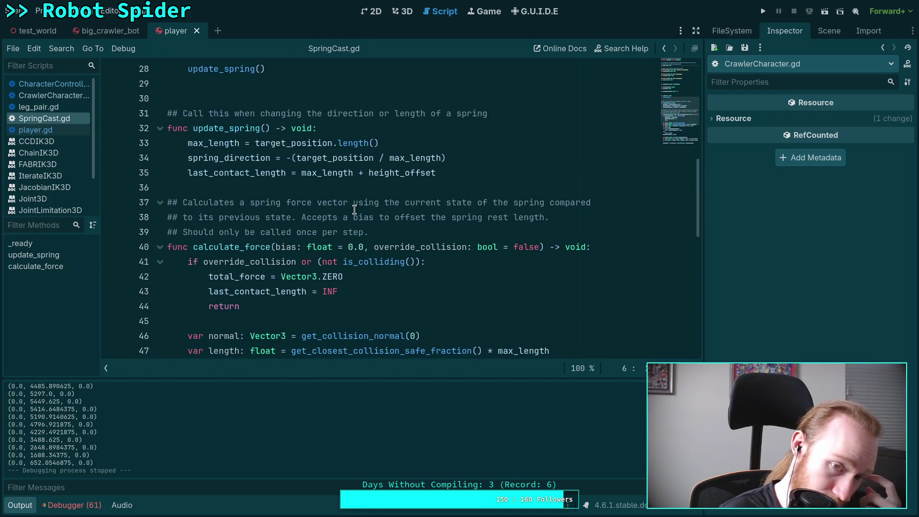
- Place the caret at the end of line 54 in SpringCast.gd
scroll(356, 207, "down", 1)
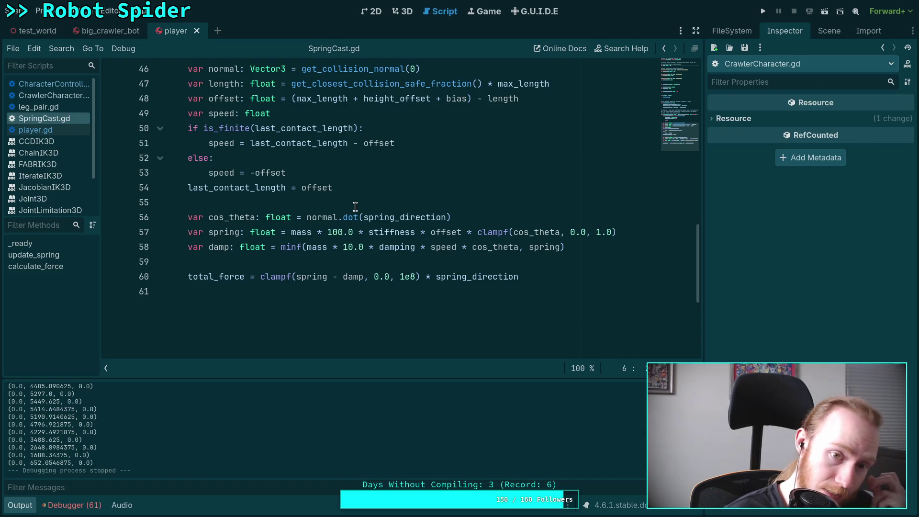
scroll(354, 268, "up", 2)
left_click(360, 276)
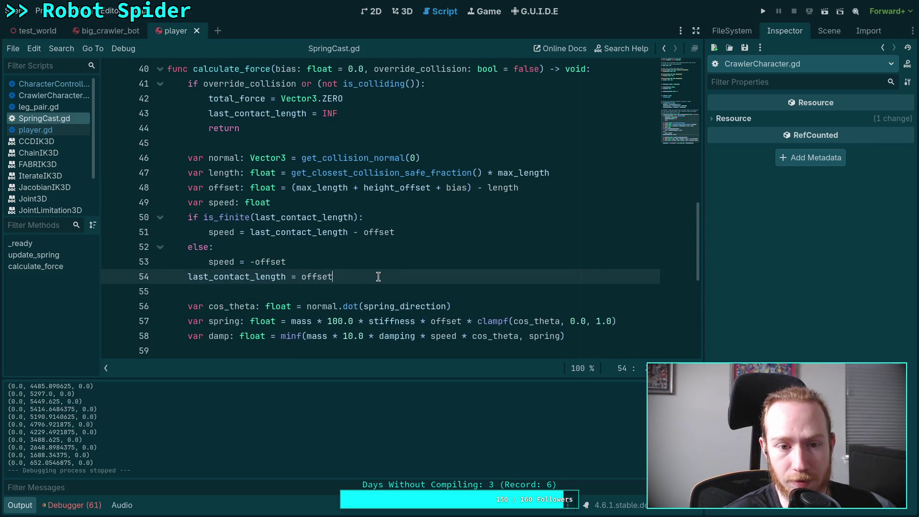
scroll(370, 266, "down", 2)
scroll(288, 216, "up", 3)
scroll(118, 131, "down", 3)
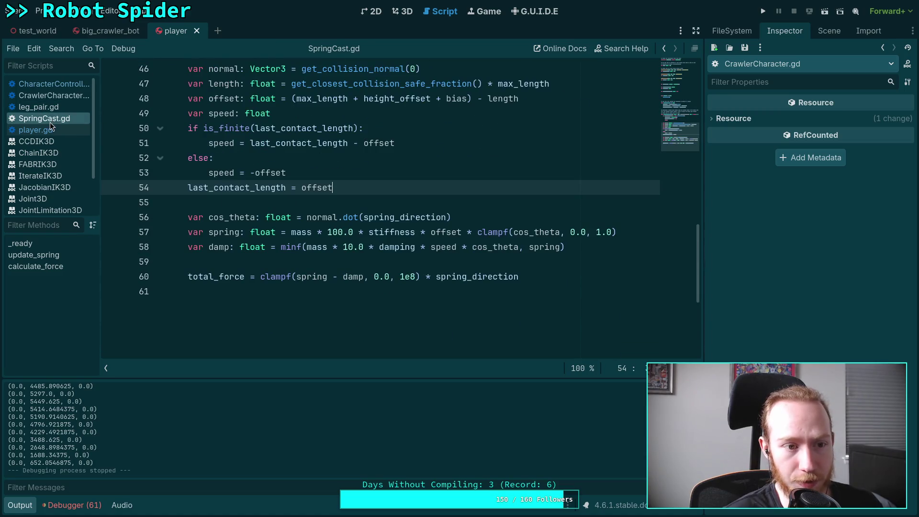
- Delete the print(spring.total_force) line from CharacterController.gd and return to SpringCast.gd
left_click(65, 83)
scroll(302, 216, "down", 5)
scroll(302, 216, "down", 12)
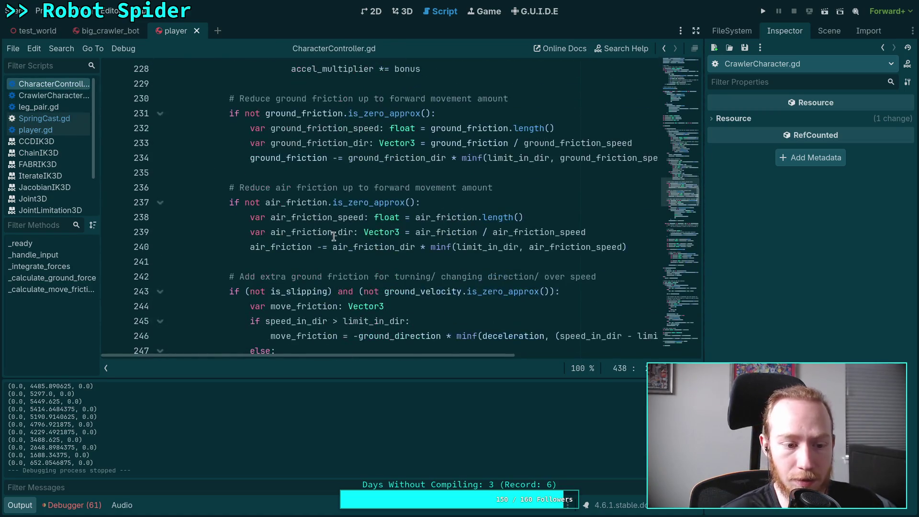
scroll(318, 216, "down", 13)
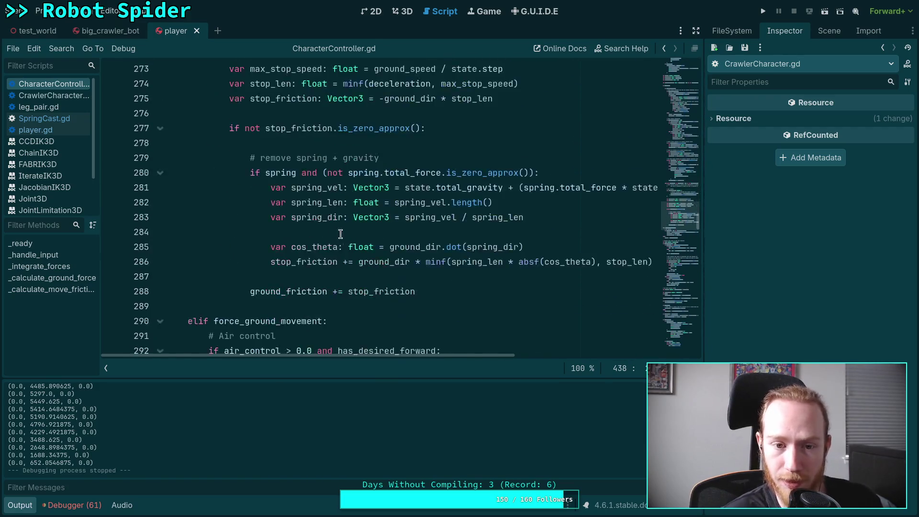
scroll(347, 206, "down", 19)
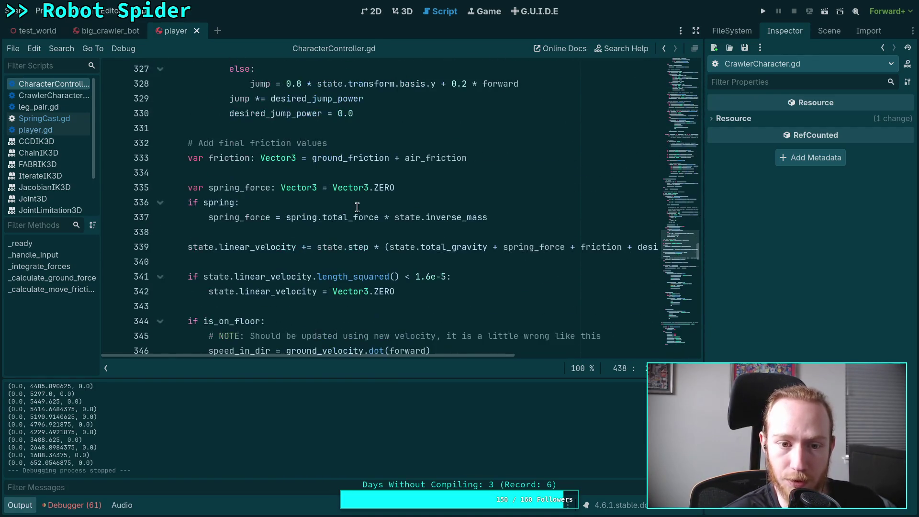
scroll(356, 207, "down", 9)
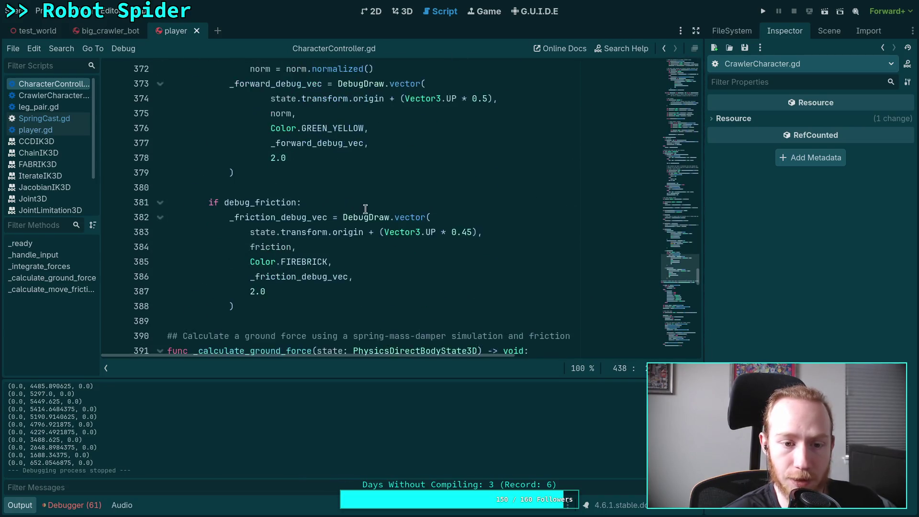
scroll(442, 224, "up", 9)
scroll(561, 232, "down", 13)
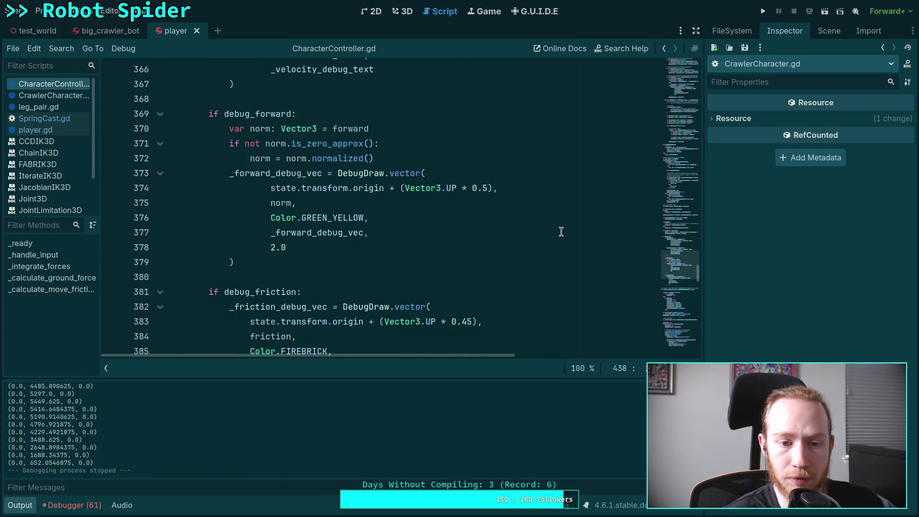
scroll(563, 233, "down", 15)
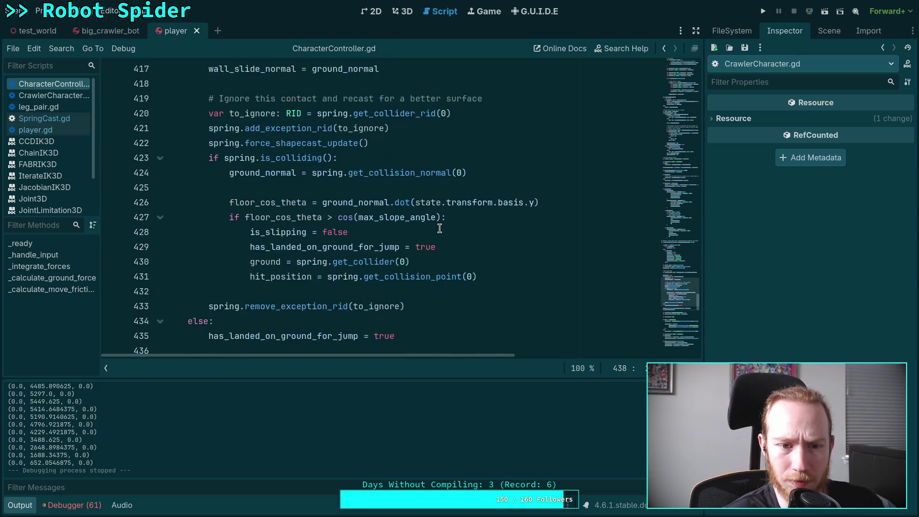
key("shift+Home")
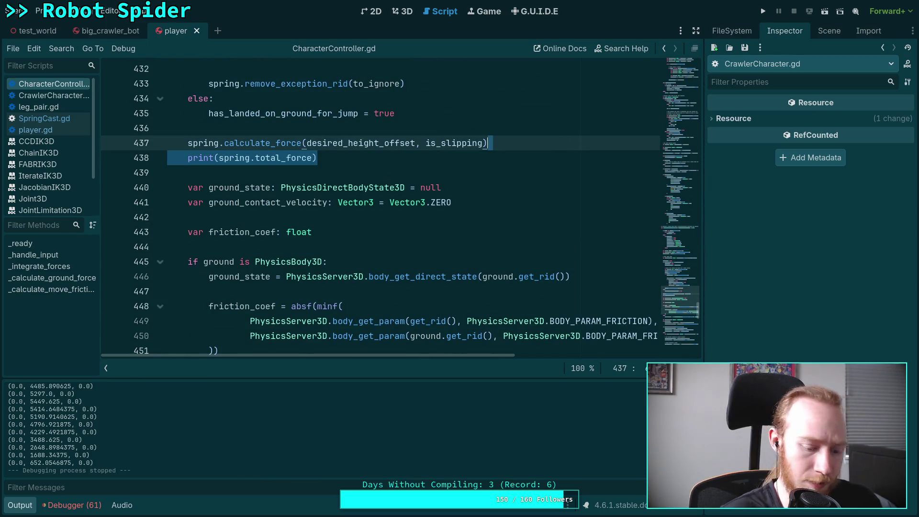
key("BackSpace")
key("BackSpace")
left_click(44, 118)
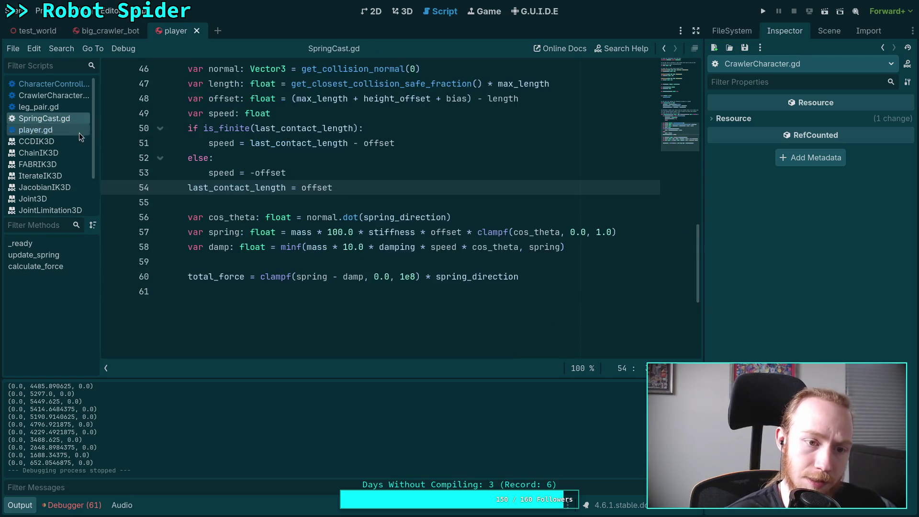
- Add print(speed) after line 54 and run the game, driving the robot toward the blue ramp
key("Return")
type("s")
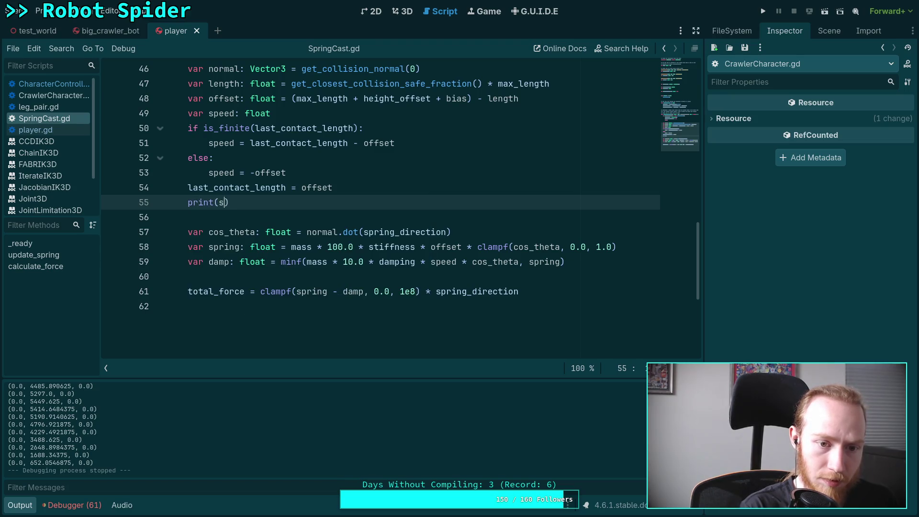
type("p")
key("Return")
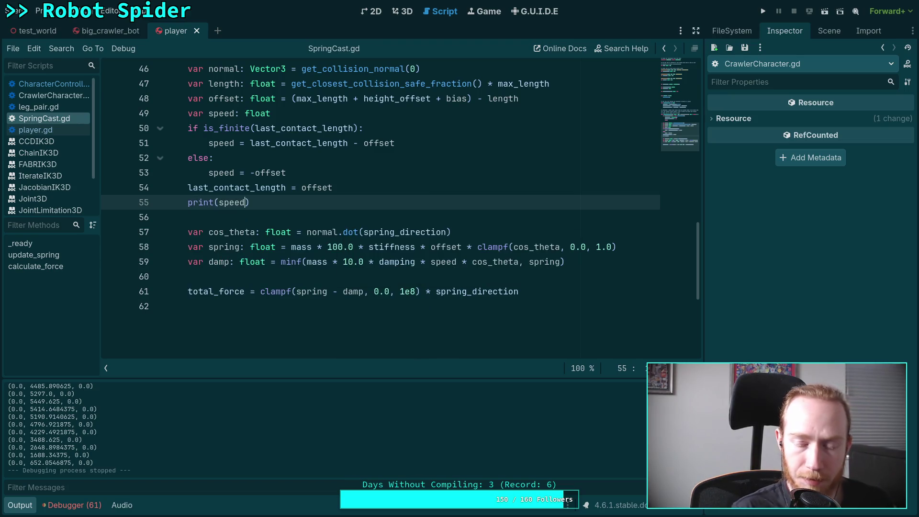
key("F5")
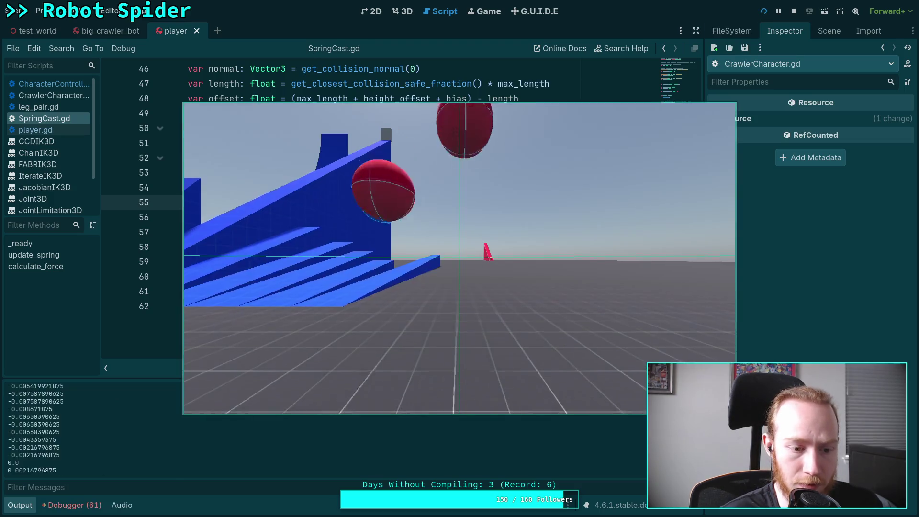
key("w")
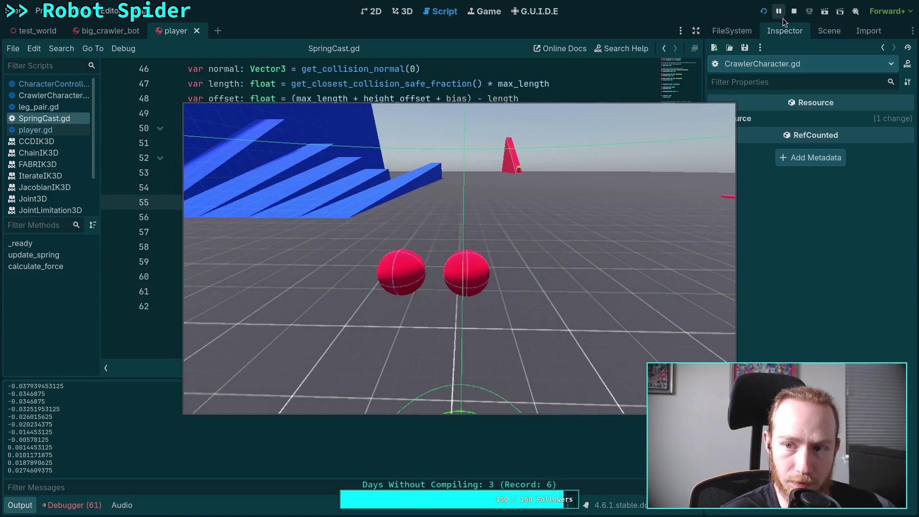
left_click(567, 272)
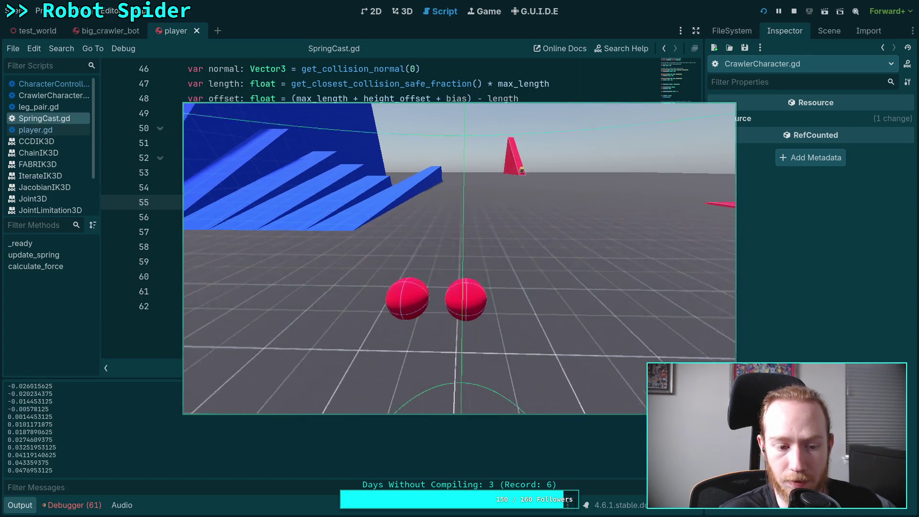
left_click(795, 11)
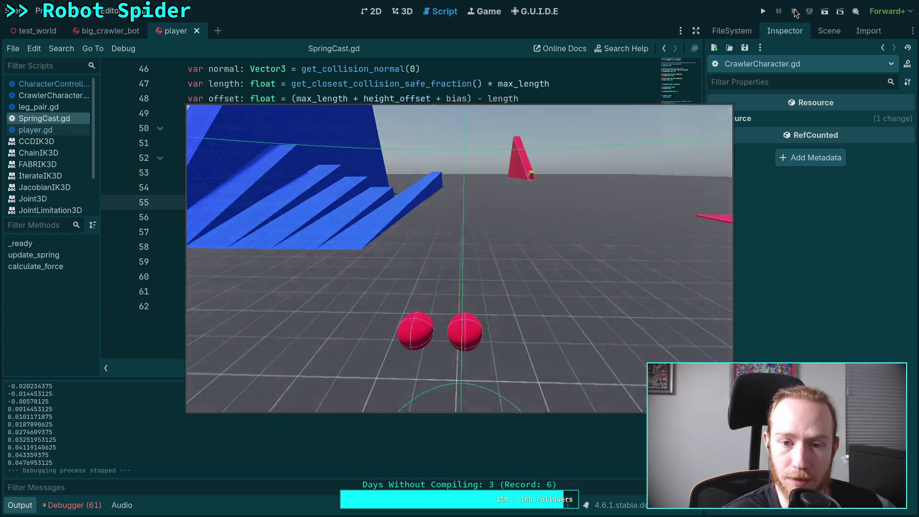
- Review the logged speed values, switch to the 3D view and run the game again
scroll(365, 248, "up", 1)
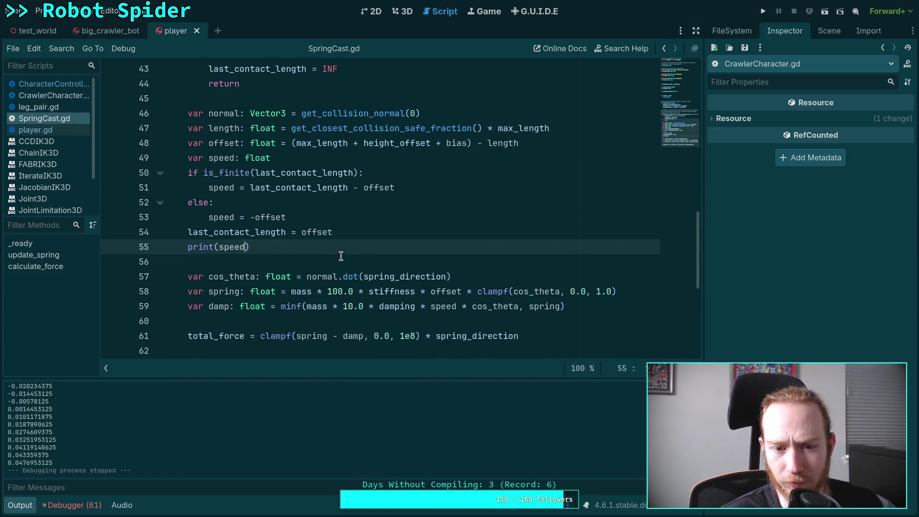
double_click(242, 245)
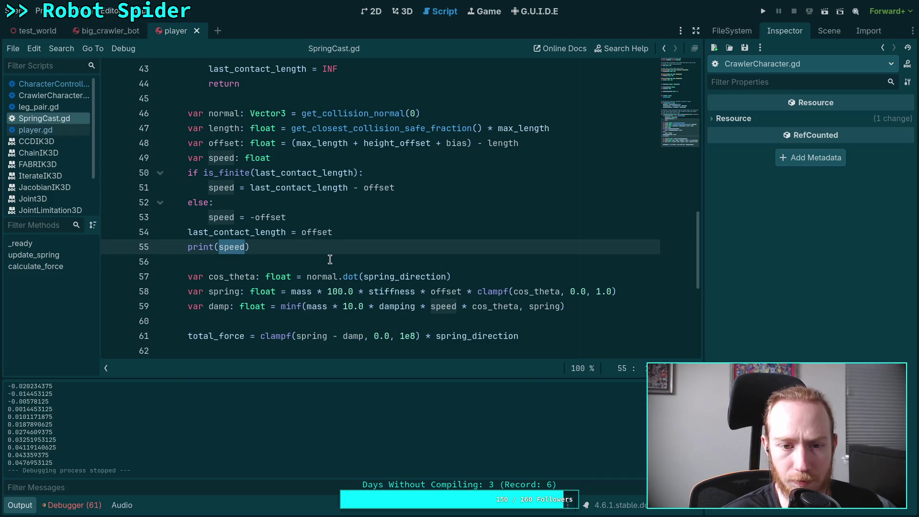
scroll(329, 254, "down", 1)
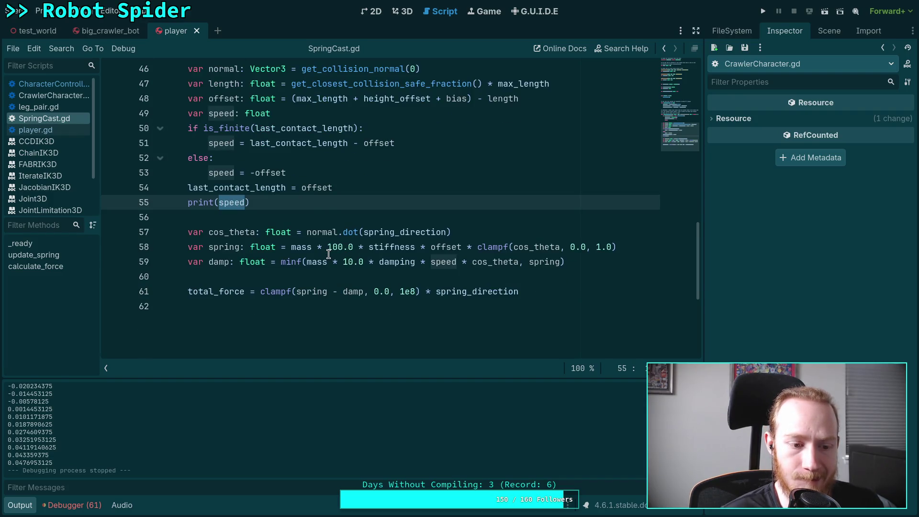
scroll(155, 430, "up", 3)
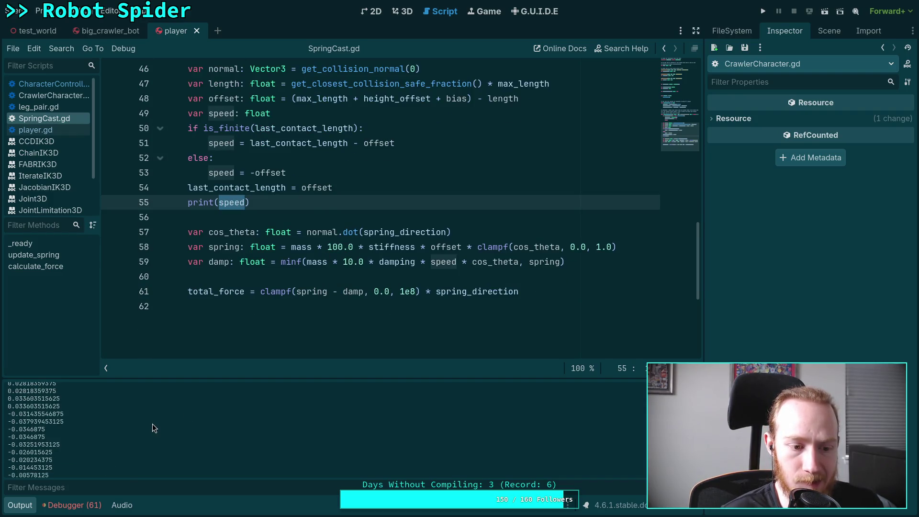
scroll(51, 418, "down", 3)
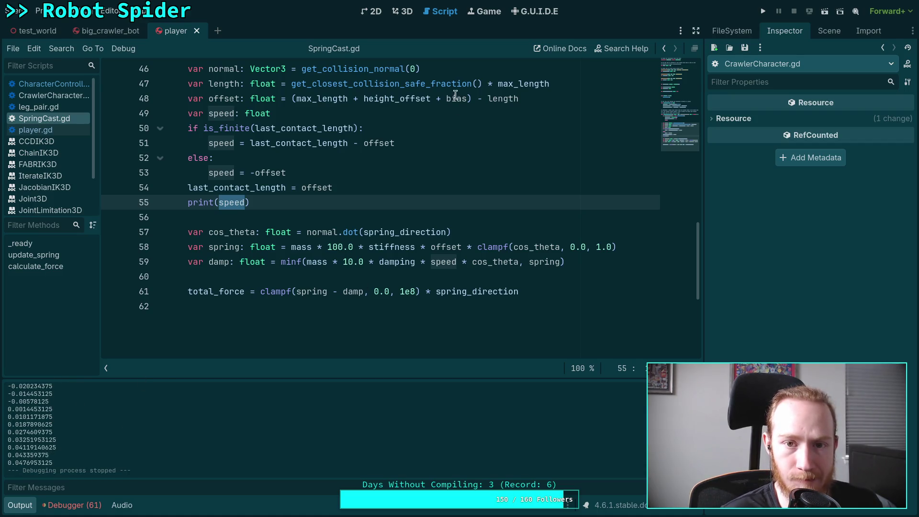
left_click(396, 15)
key("F5")
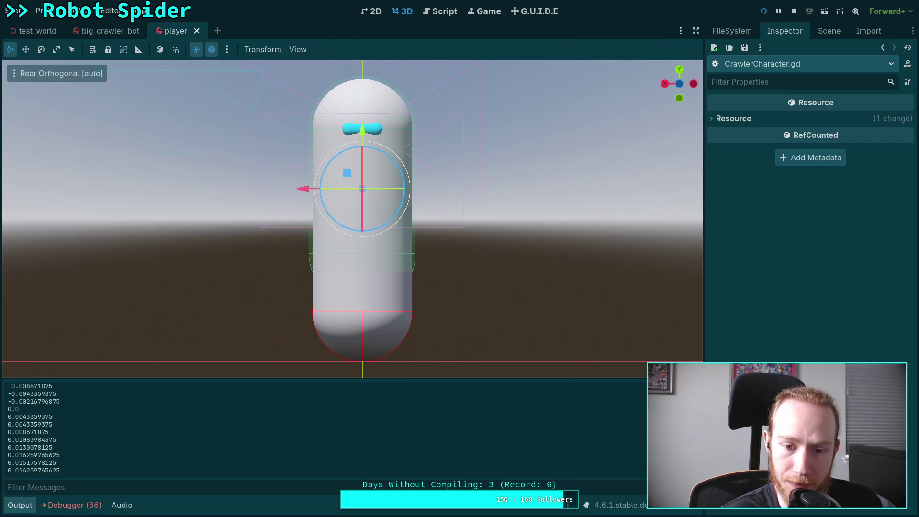
- Stop and relaunch the game several times, moving the editor window aside to watch the spider
left_click(794, 11)
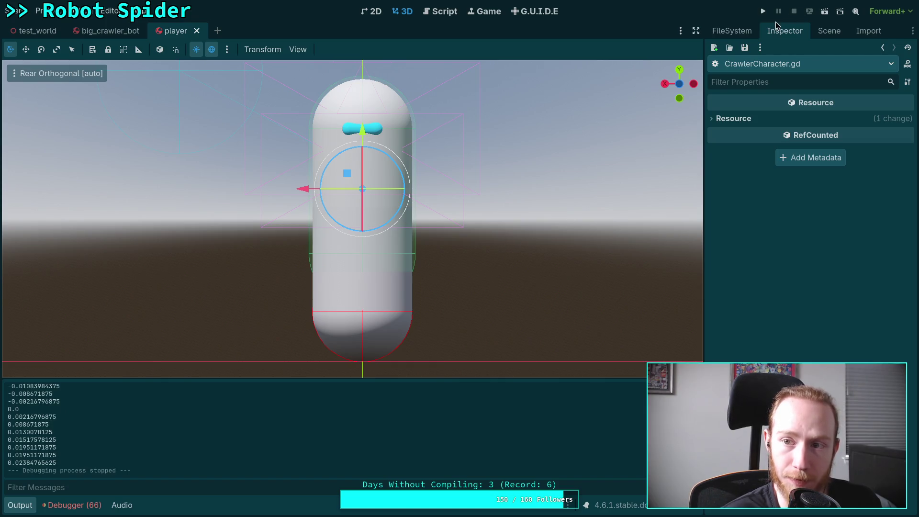
left_click(763, 11)
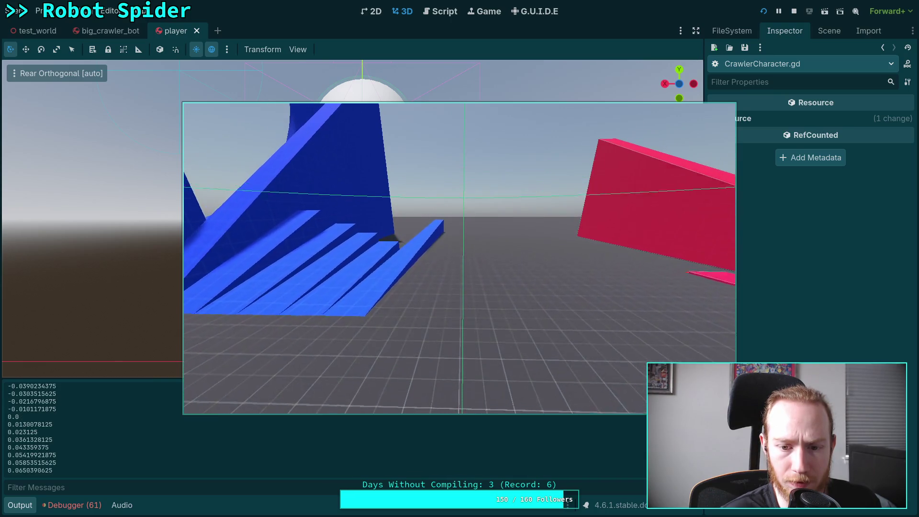
key("Escape")
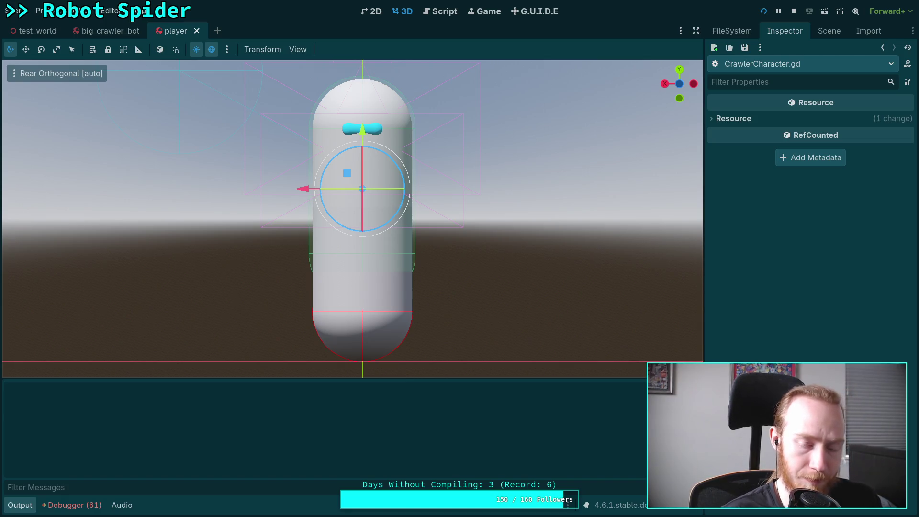
key("F5")
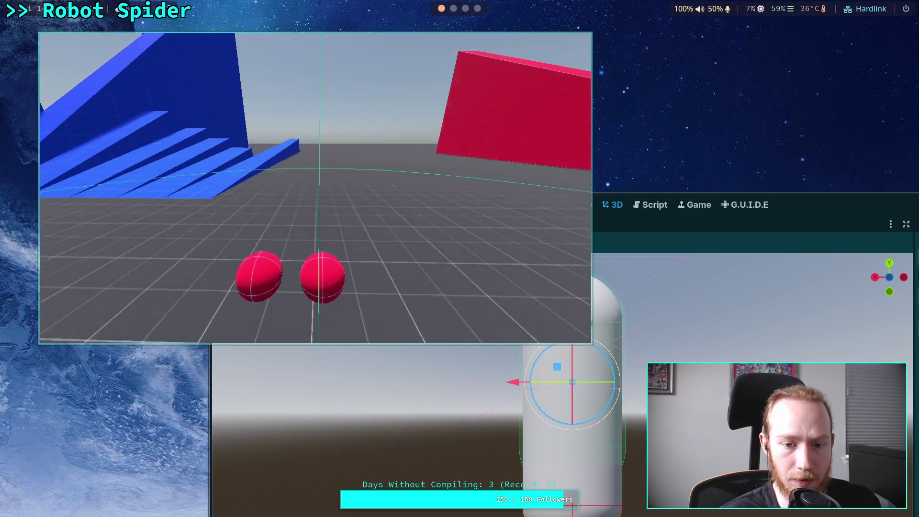
left_click_drag(445, 180, 458, 194)
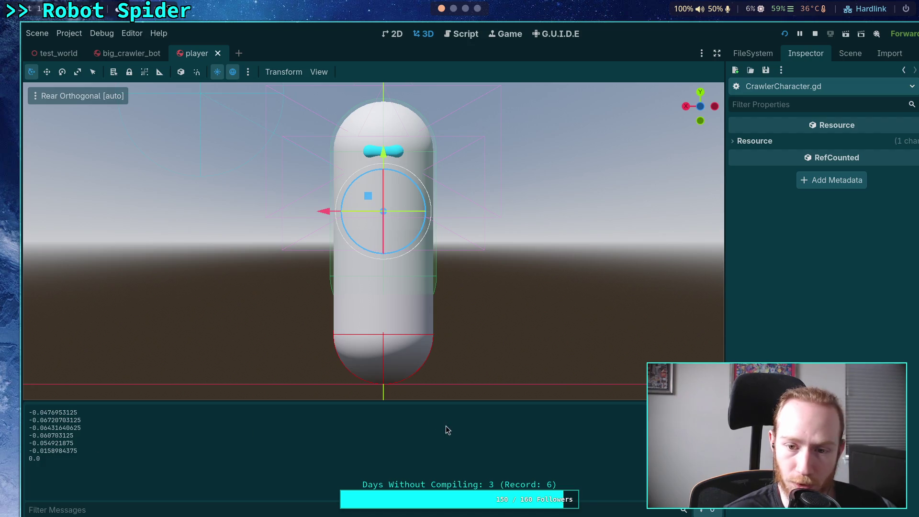
left_click_drag(309, 130, 397, 223)
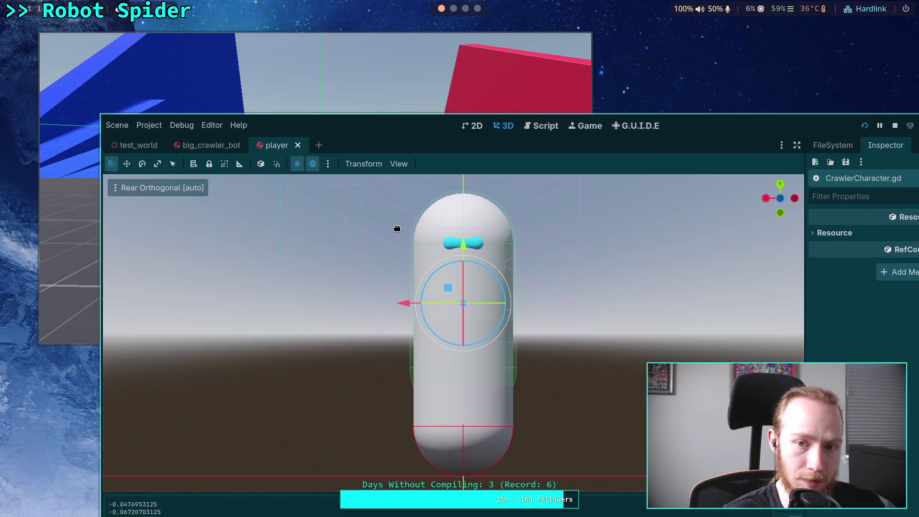
left_click_drag(403, 77, 385, 201)
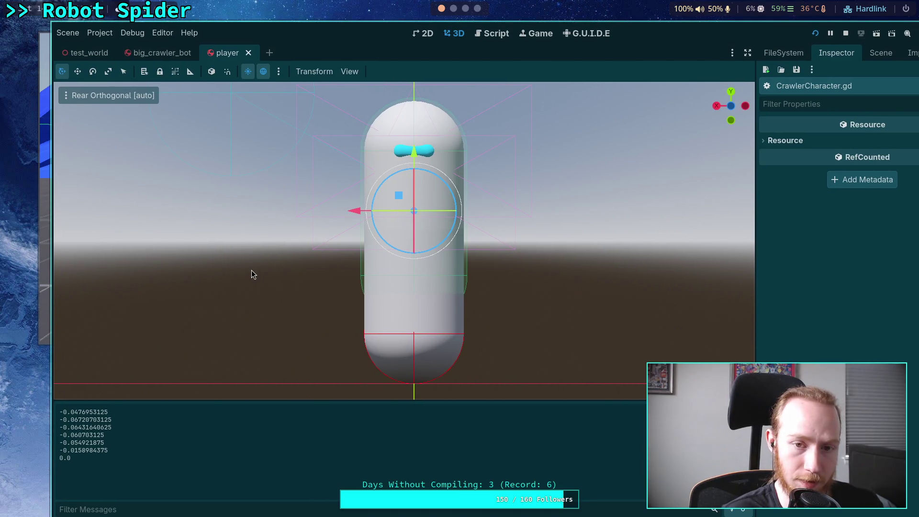
left_click(846, 33)
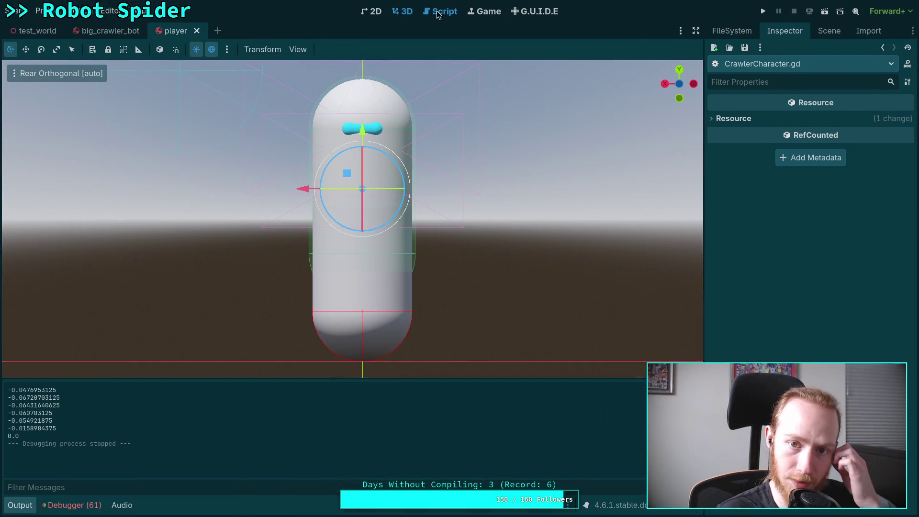
- Change the damping multiplier on line 59 from 10.0 to 50.0 and save
left_click(438, 11)
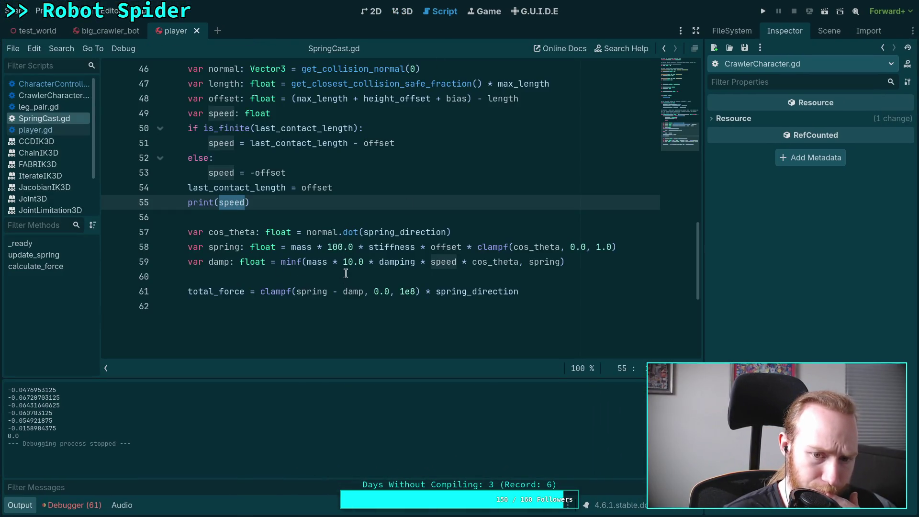
left_click(353, 262)
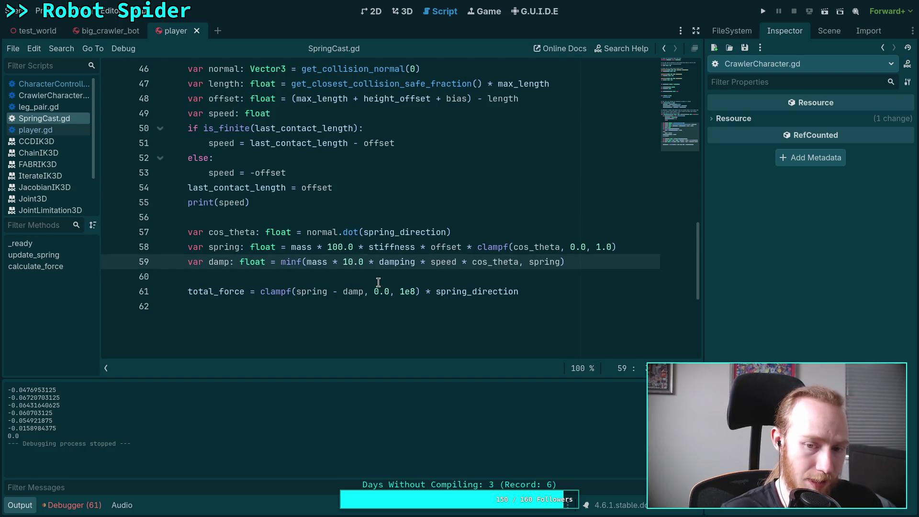
type("0")
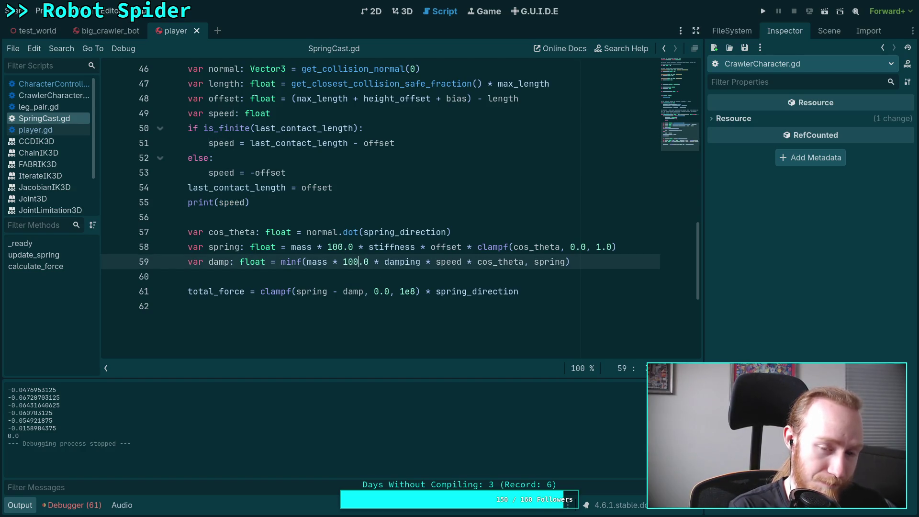
key("BackSpace")
key("BackSpace")
key("BackSpace")
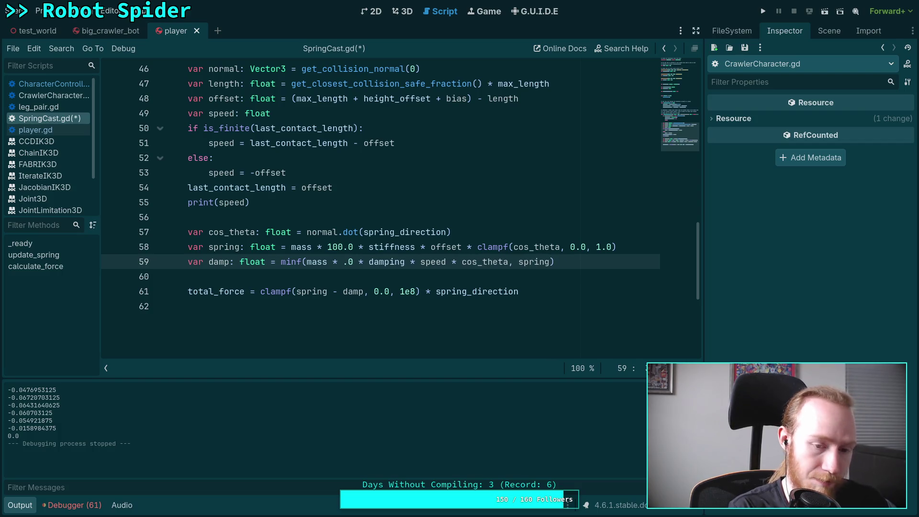
type("50")
key("ctrl+s")
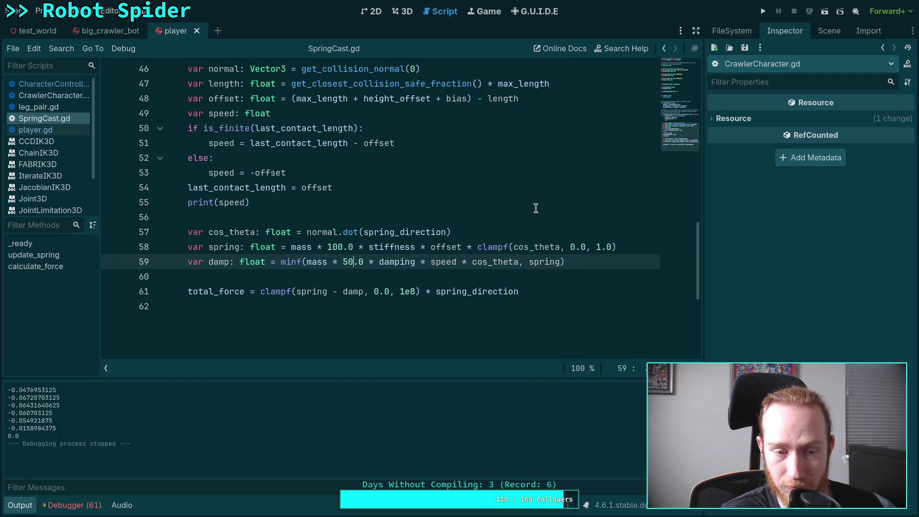
- Test the 50.0 damping in-game, then change the multiplier to 80.0
key("F5")
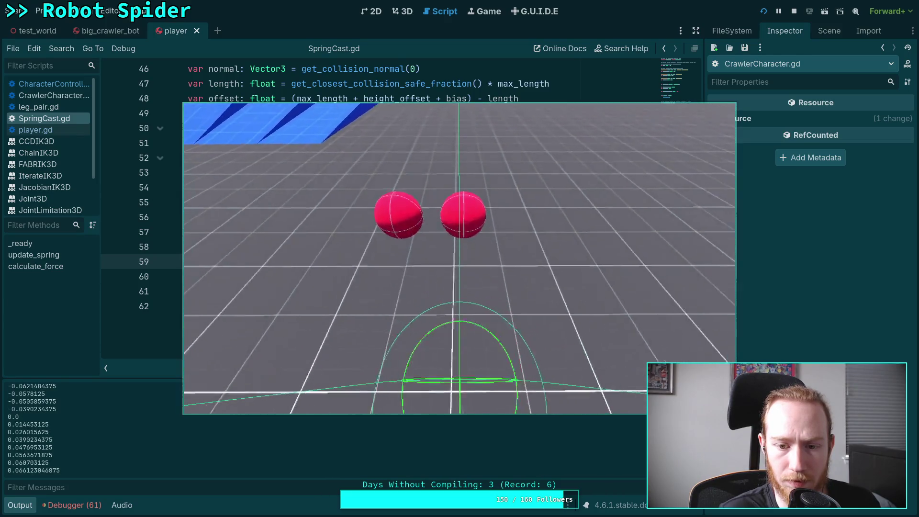
key("F8")
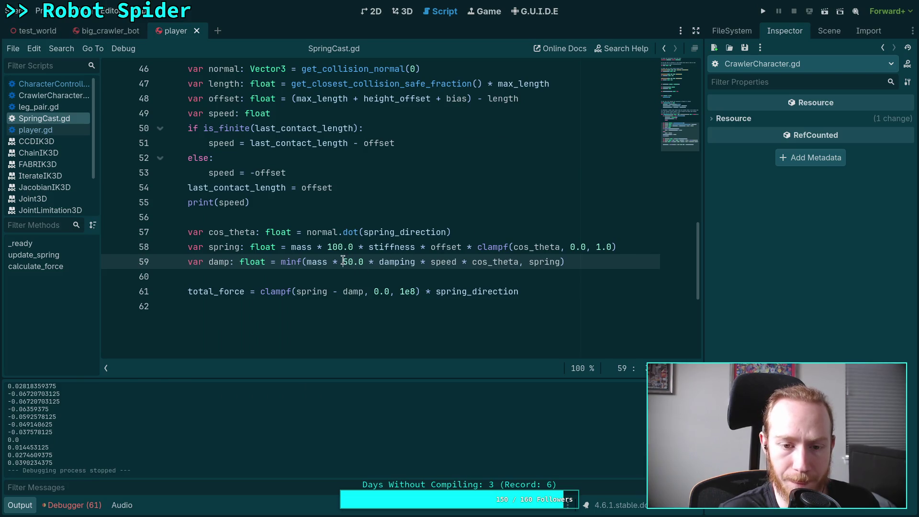
type("8")
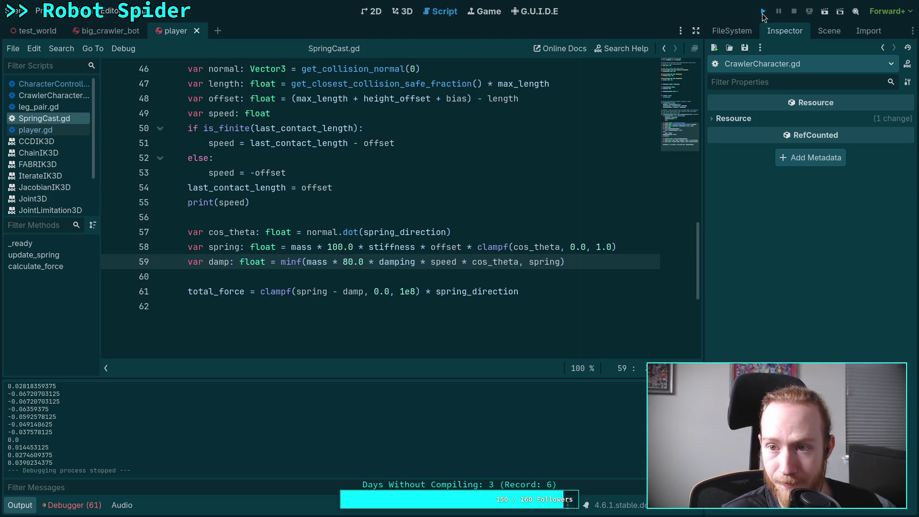
- Test the spider with the line 59 multiplier at 80.0, then again at 100.0
key("F5")
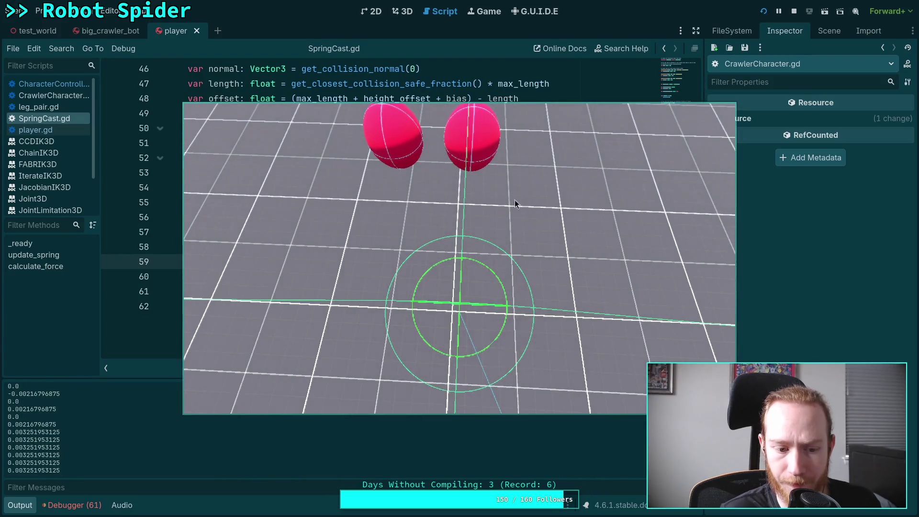
left_click(795, 13)
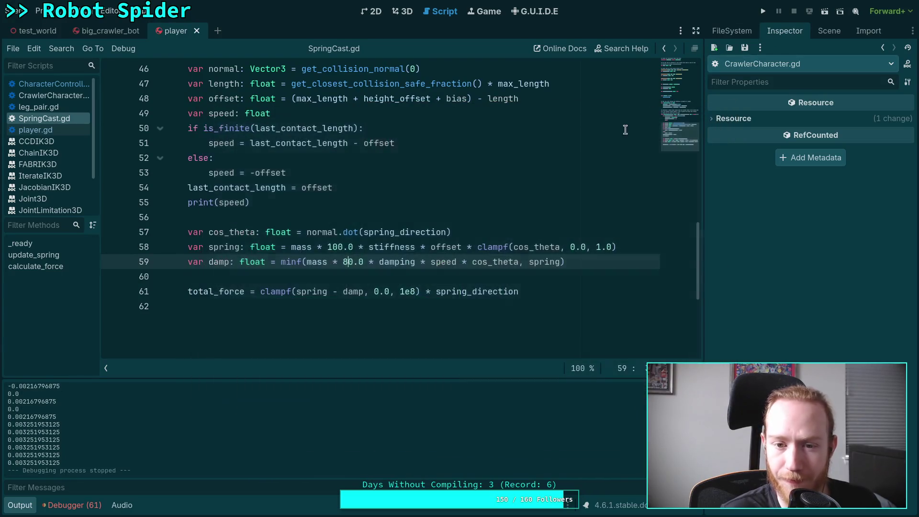
left_click(343, 264)
key("Delete")
type("10")
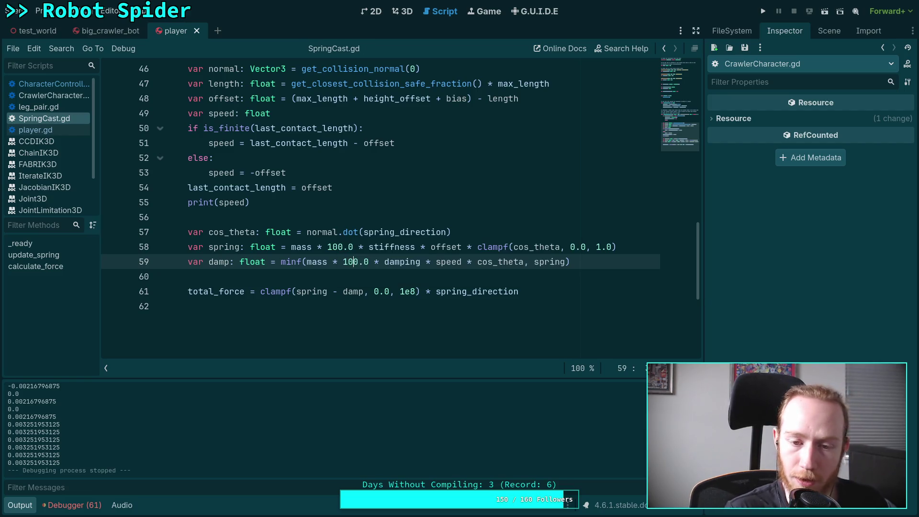
key("F5")
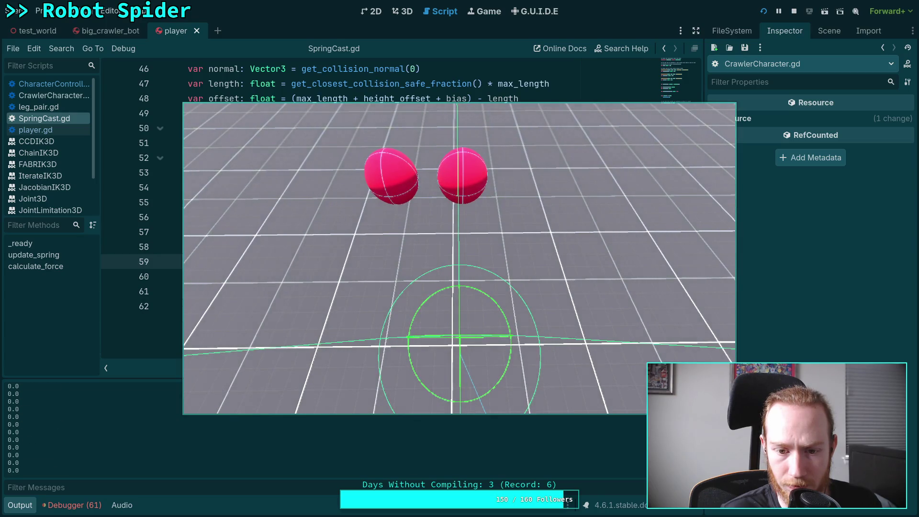
left_click(793, 11)
- Change the line 59 multiplier to 120.0 and test it in-game
left_click(349, 264)
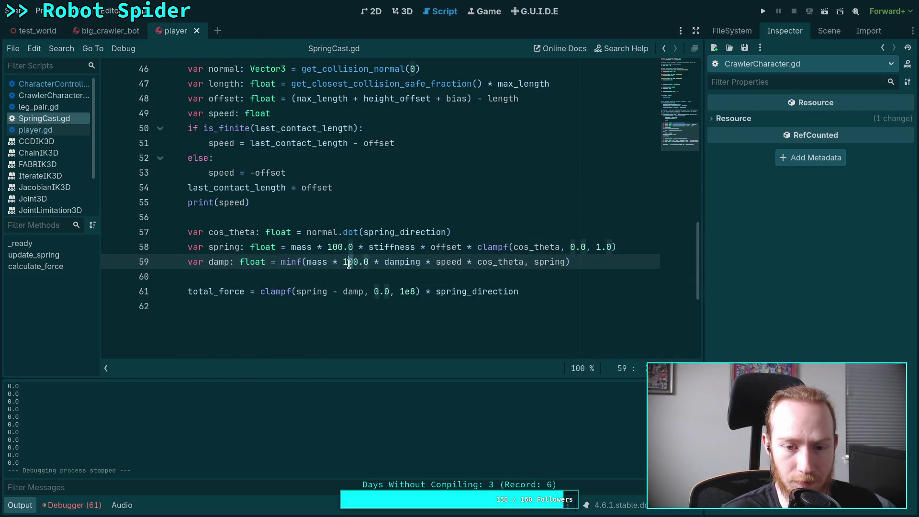
key("Delete")
type("2")
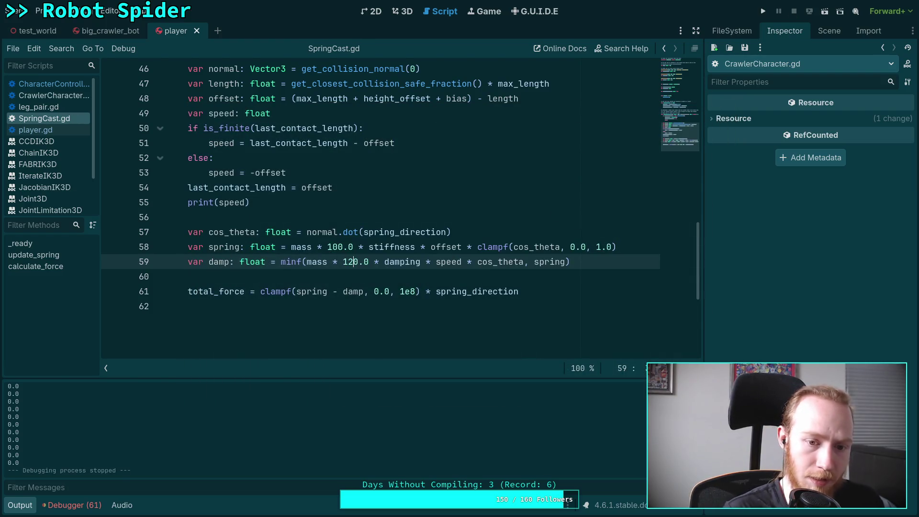
left_click(764, 12)
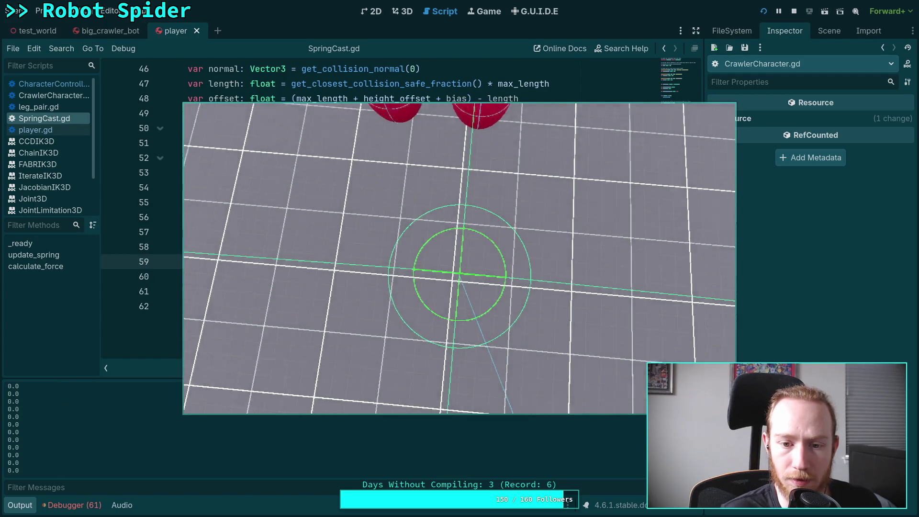
key("F8")
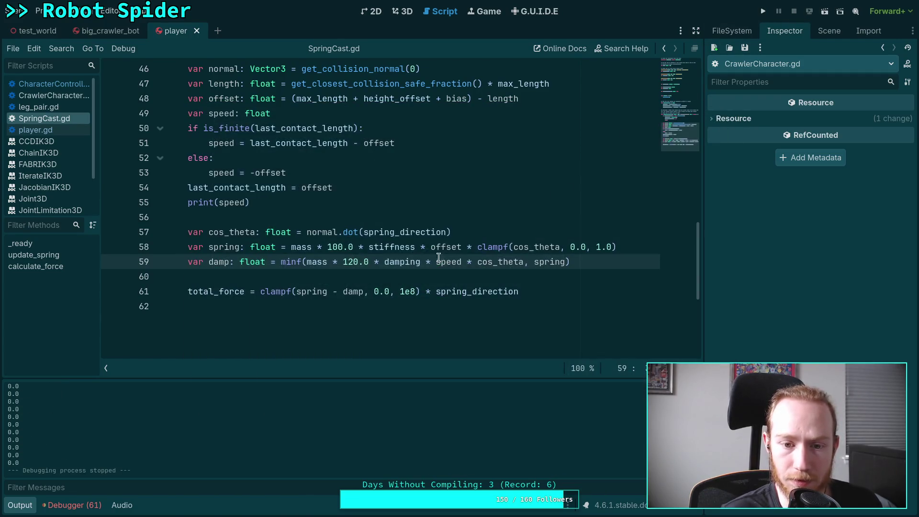
- Set the multiplier to 200.0, save, and drive the spider onto the blue ramp
mouse_move(421, 268)
key("BackSpace")
key("BackSpace")
type("20")
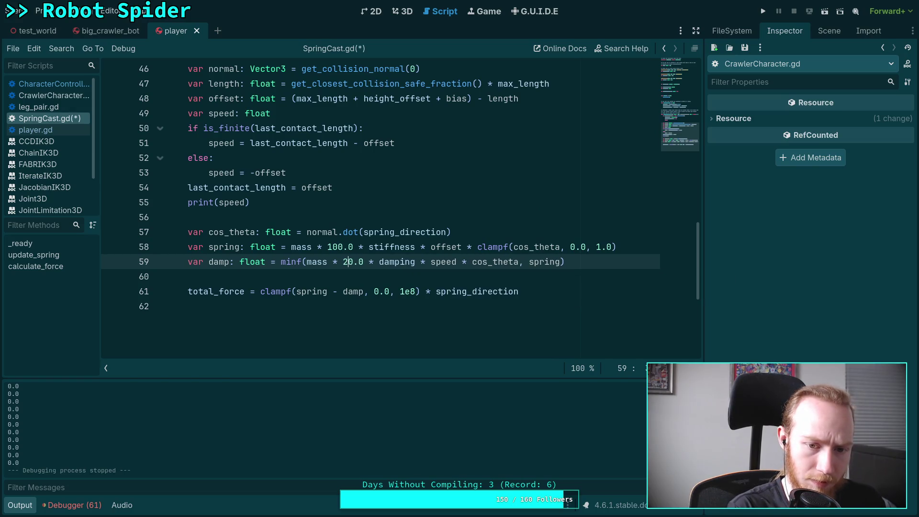
key("ctrl+s")
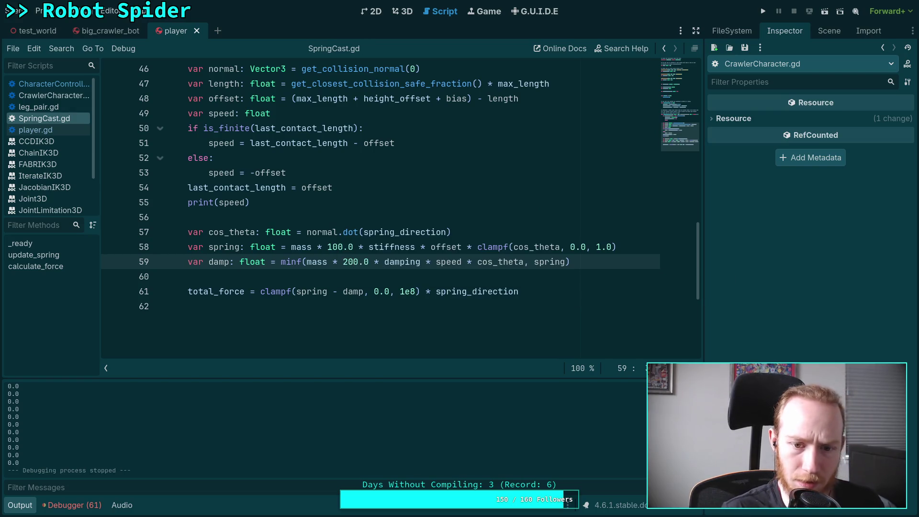
key("F5")
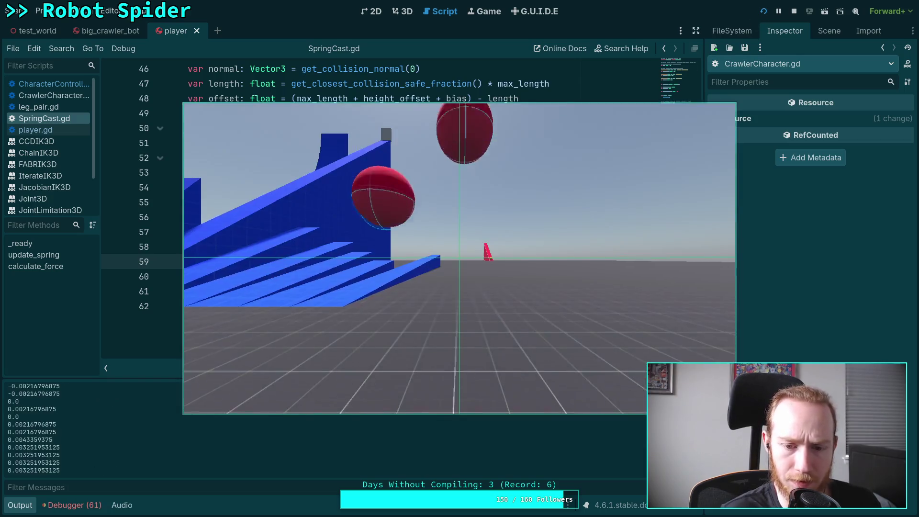
key("w")
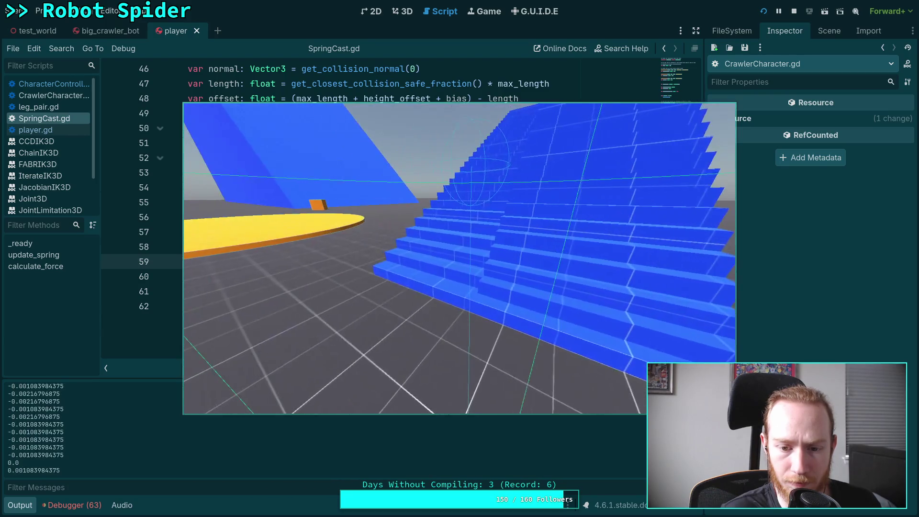
left_click(794, 11)
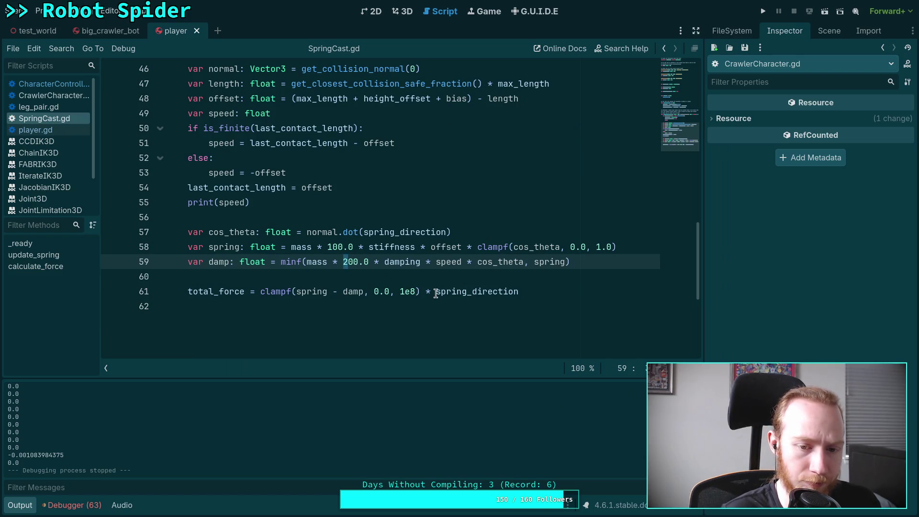
- Raise the damping multiplier to 300.0, save, and test the spider again
key("Delete")
type("3")
key("ctrl+s")
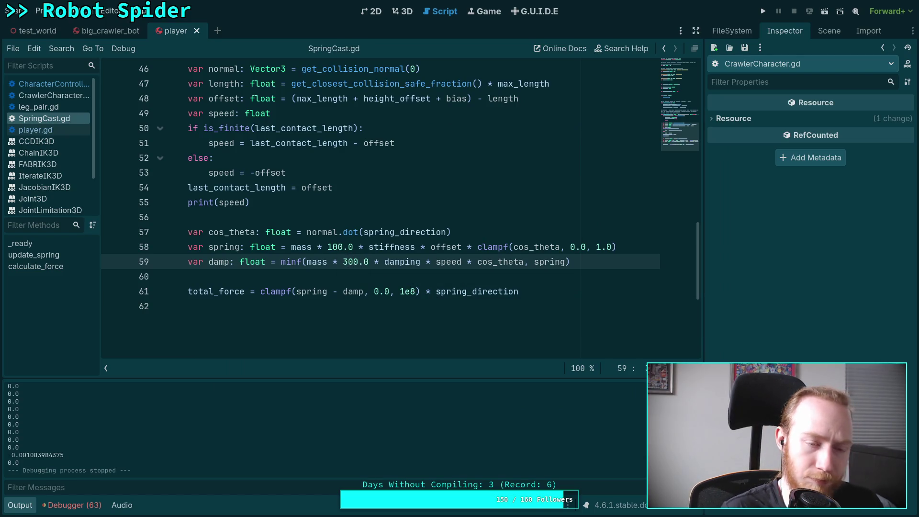
left_click(763, 11)
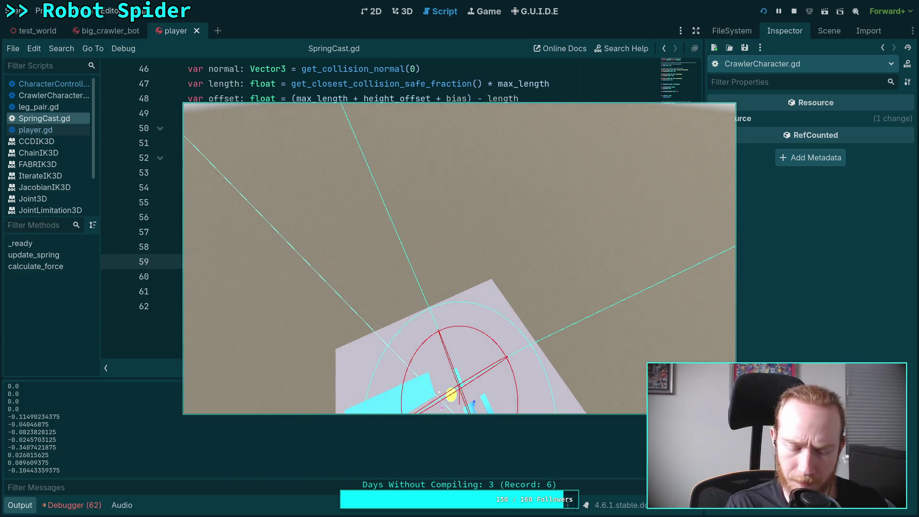
left_click(795, 13)
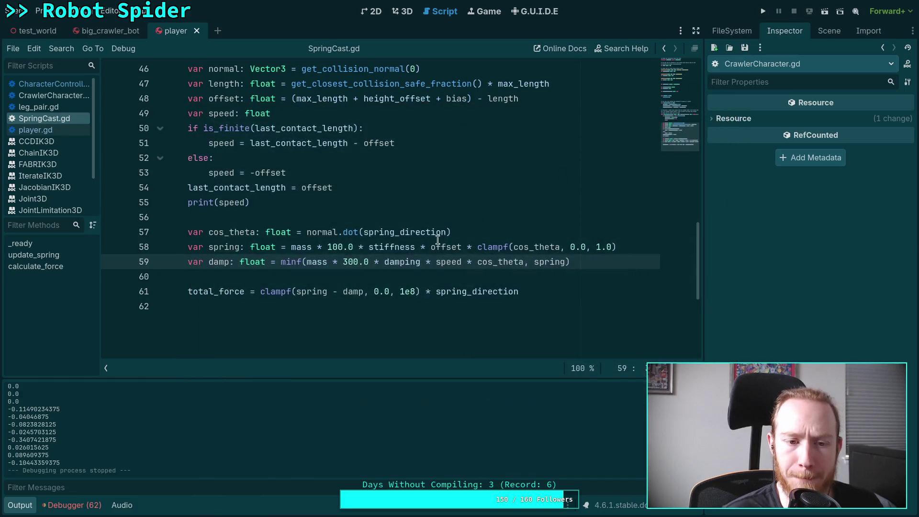
- Review calculate_force in SpringCast.gd, tracing where last_contact_length is used and reset to INF
scroll(355, 278, "up", 3)
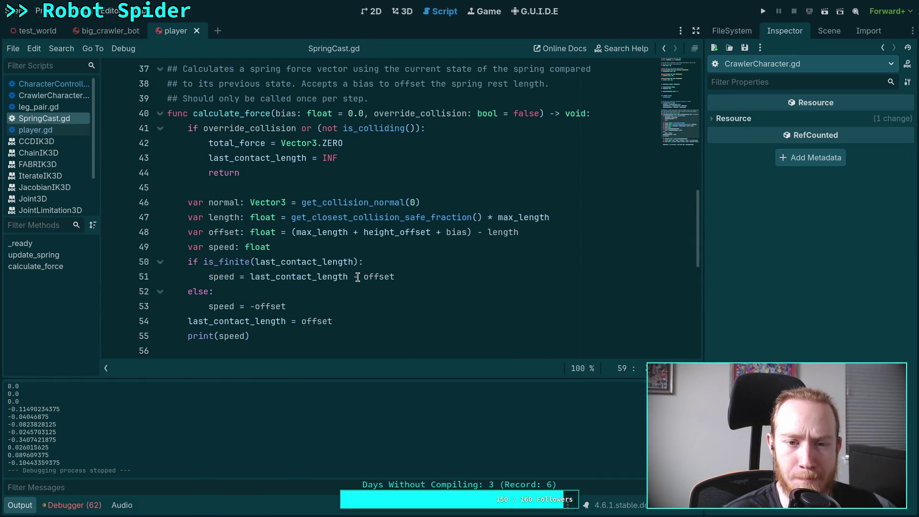
scroll(358, 273, "up", 2)
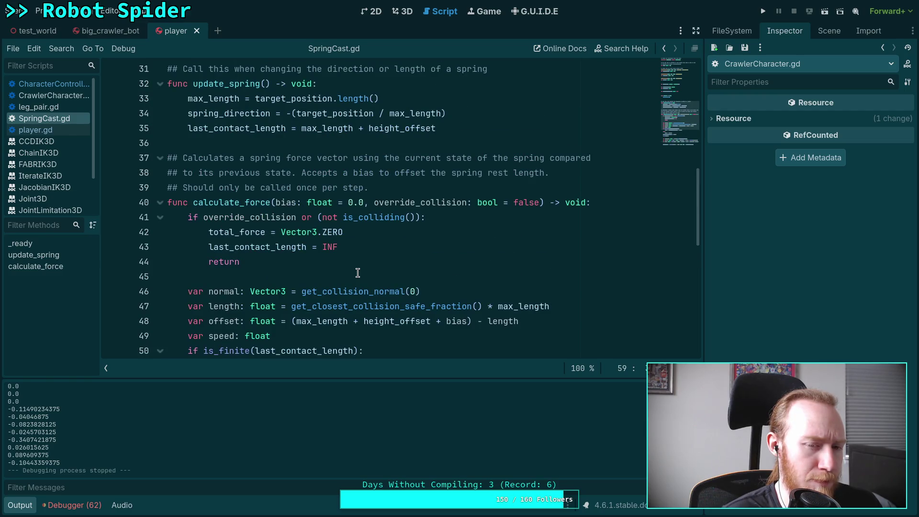
scroll(357, 273, "down", 2)
scroll(358, 273, "down", 1)
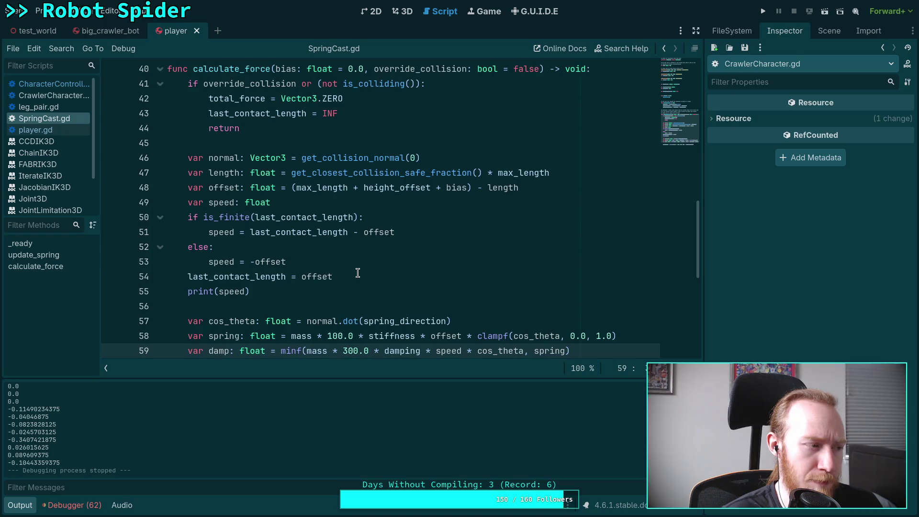
scroll(358, 274, "down", 2)
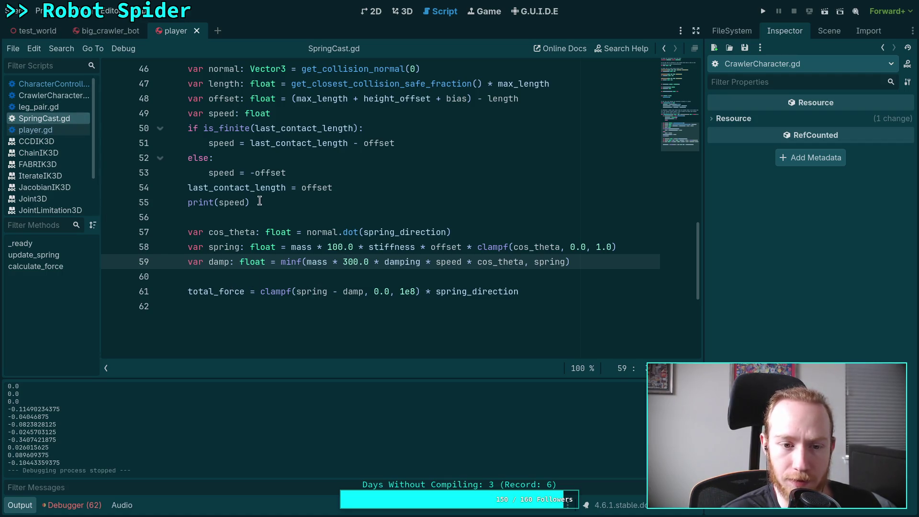
scroll(260, 201, "up", 1)
left_click_drag(254, 249, 195, 216)
scroll(246, 215, "up", 3)
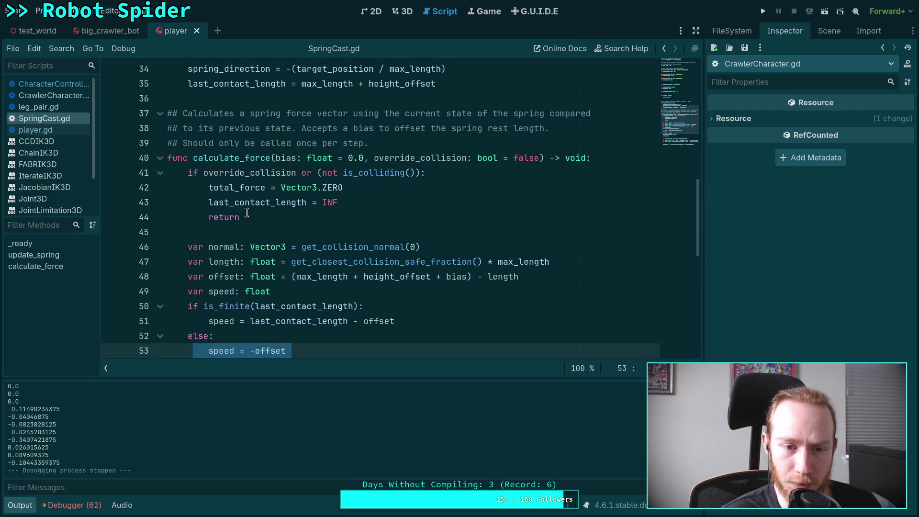
left_click(260, 213)
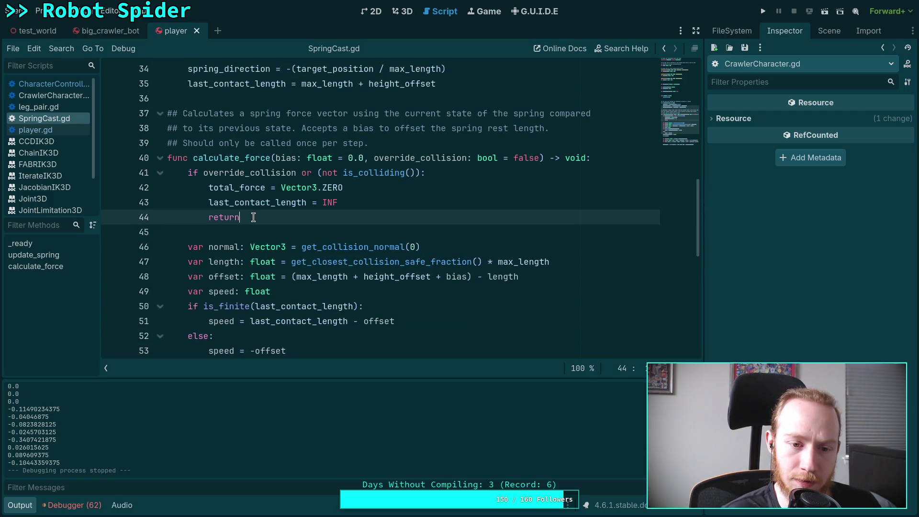
scroll(253, 218, "down", 3)
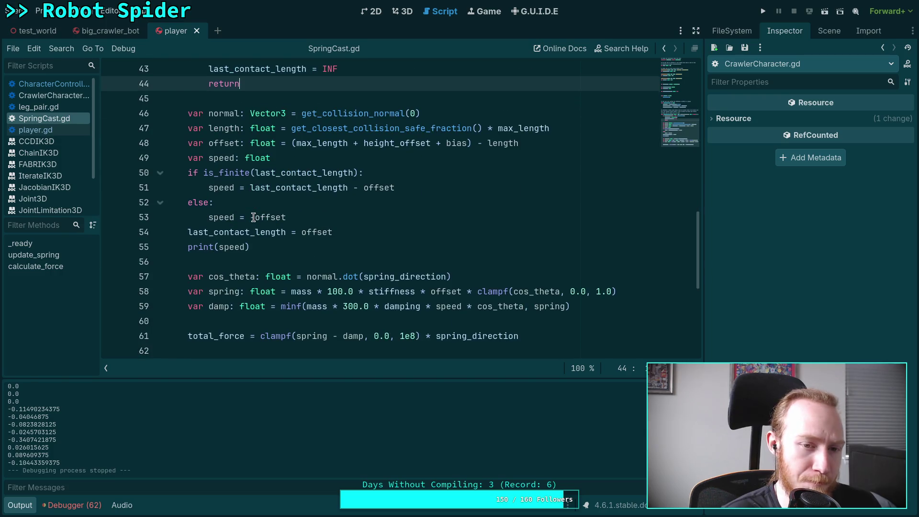
double_click(234, 231)
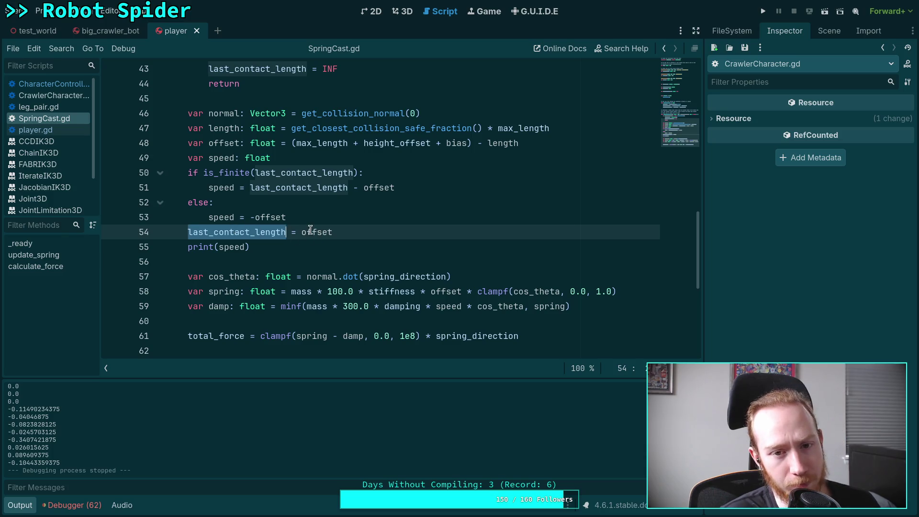
scroll(465, 220, "up", 2)
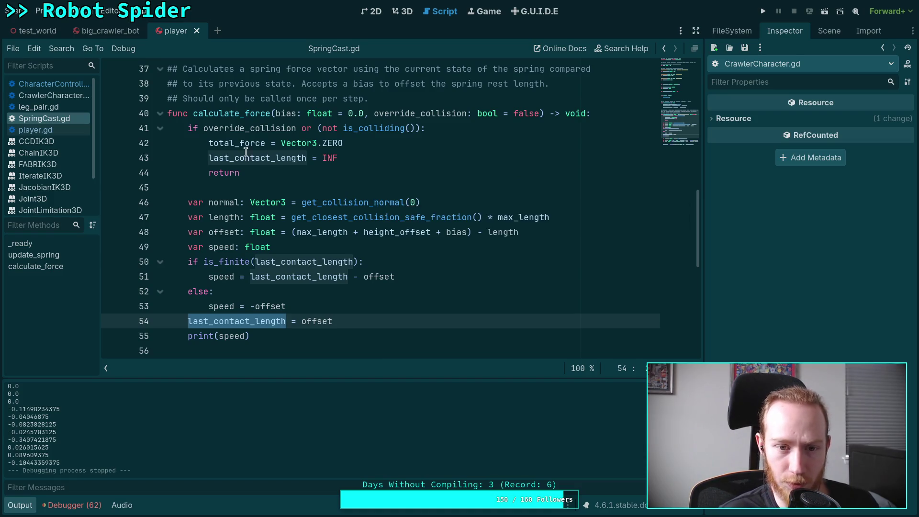
left_click(358, 162)
scroll(358, 161, "down", 3)
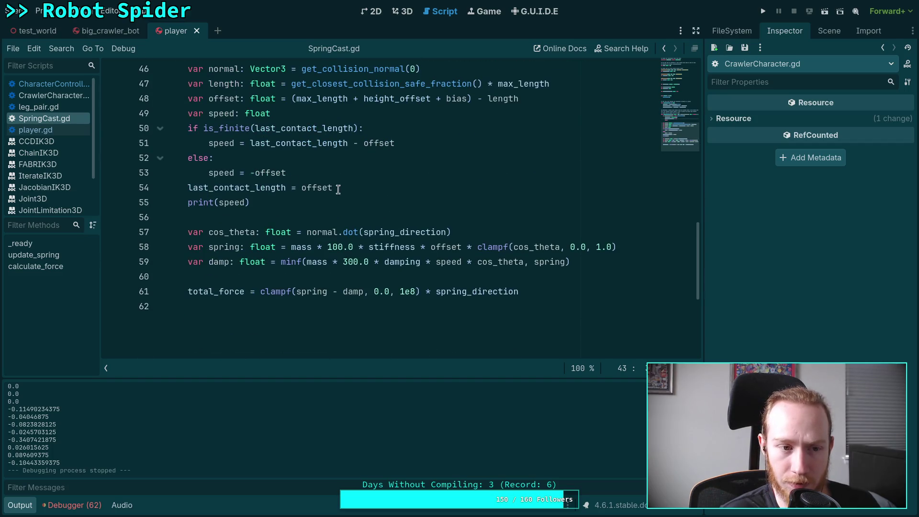
- In CharacterController.gd, highlight every use of spring and place the caret in line 336's check
left_click(78, 87)
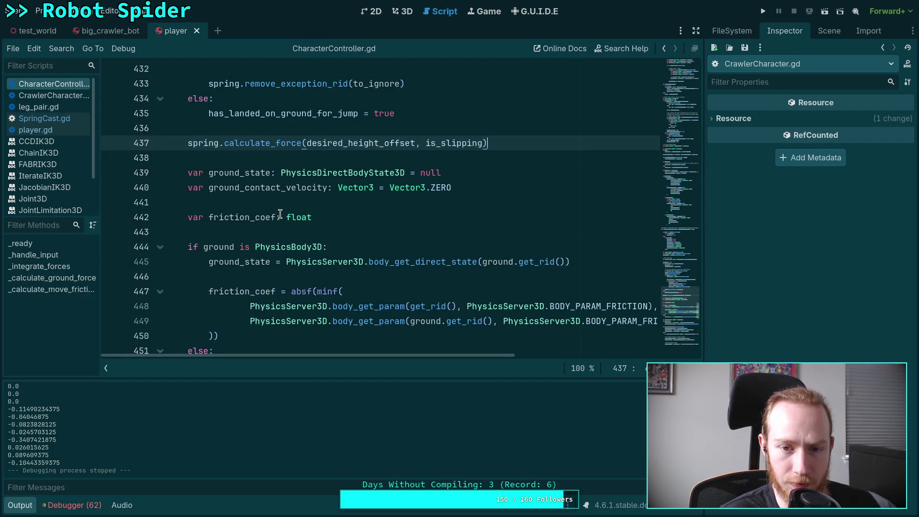
scroll(280, 214, "up", 2)
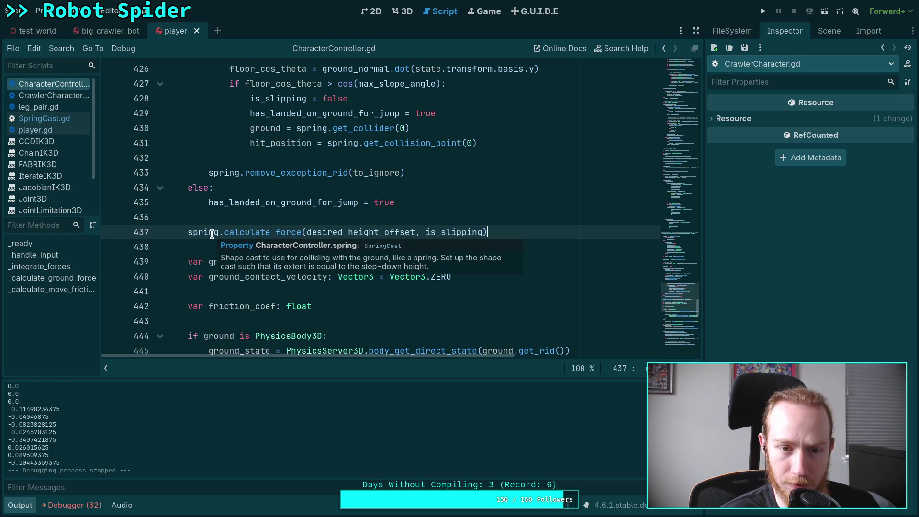
double_click(196, 232)
scroll(320, 214, "up", 3)
scroll(320, 214, "up", 6)
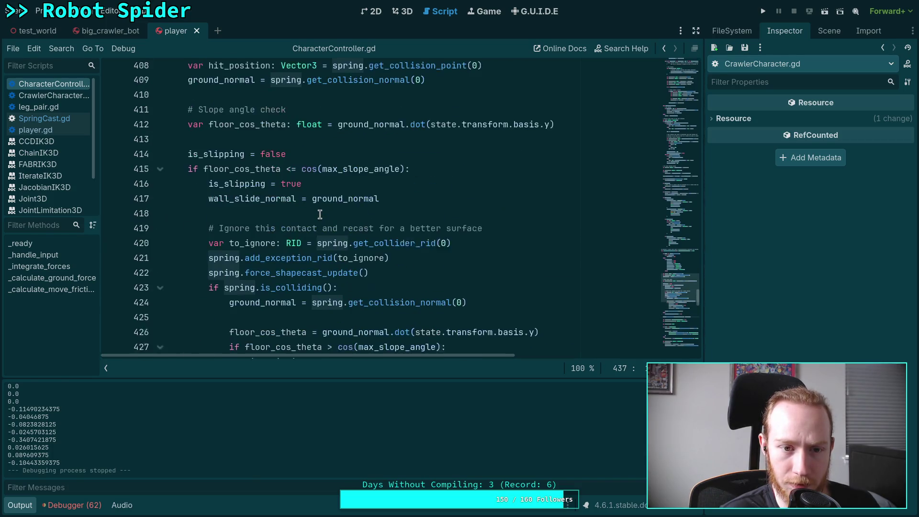
scroll(320, 214, "up", 1)
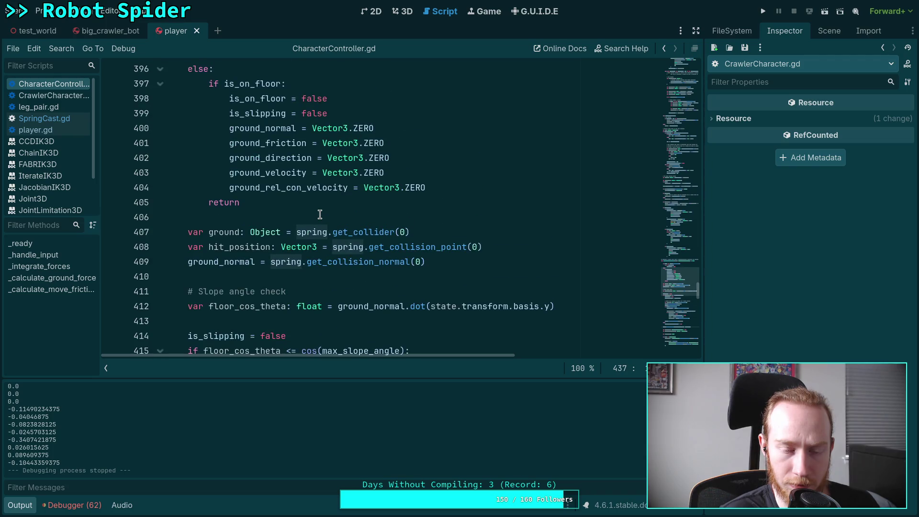
scroll(320, 214, "down", 15)
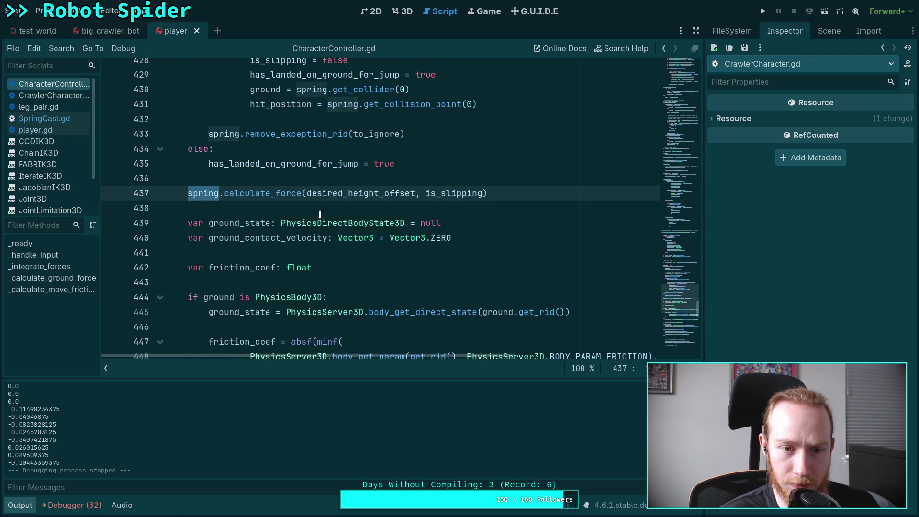
scroll(319, 214, "down", 2)
scroll(320, 214, "down", 6)
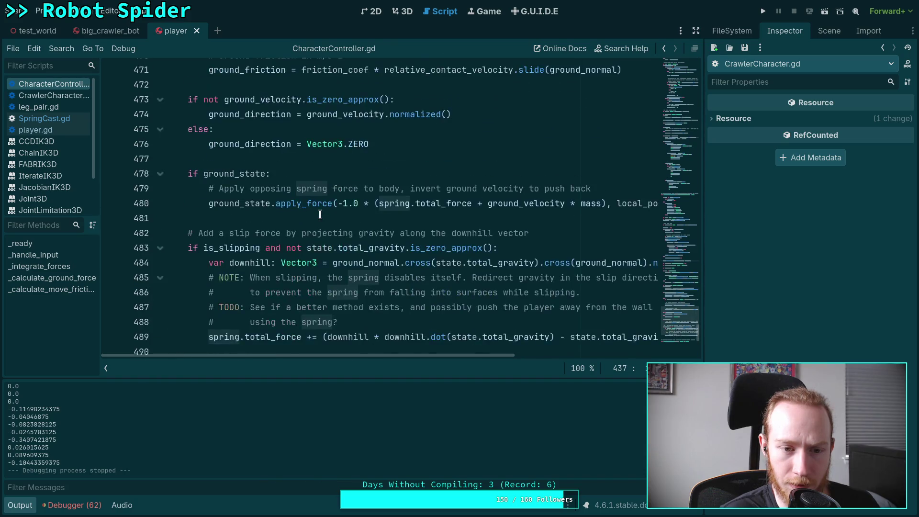
scroll(320, 214, "up", 20)
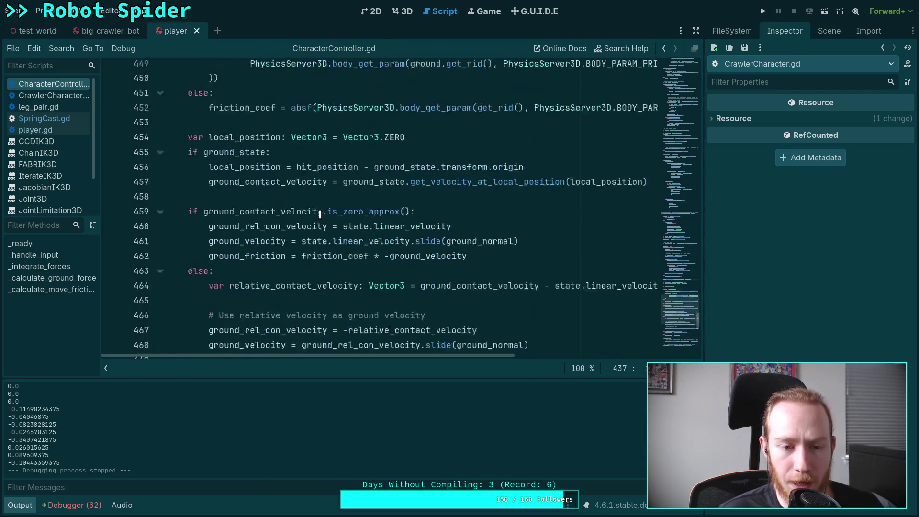
scroll(320, 214, "up", 20)
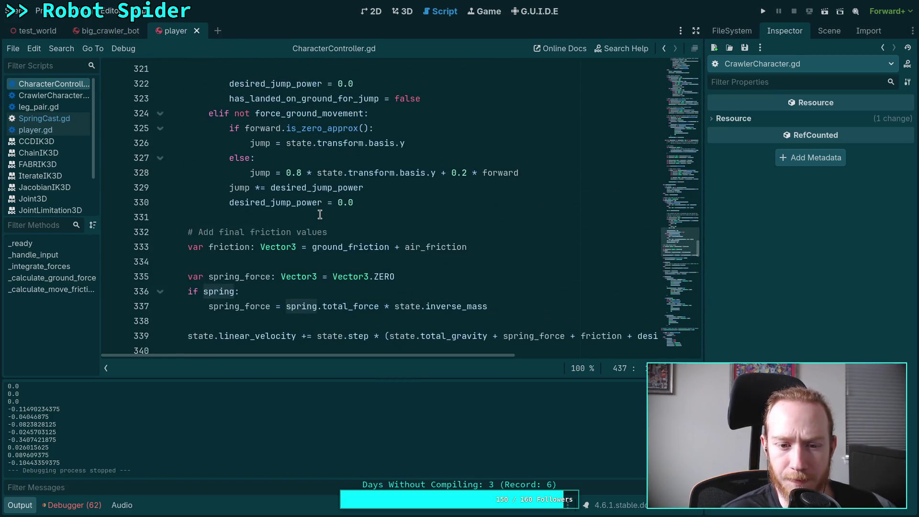
scroll(320, 214, "down", 3)
left_click(234, 158)
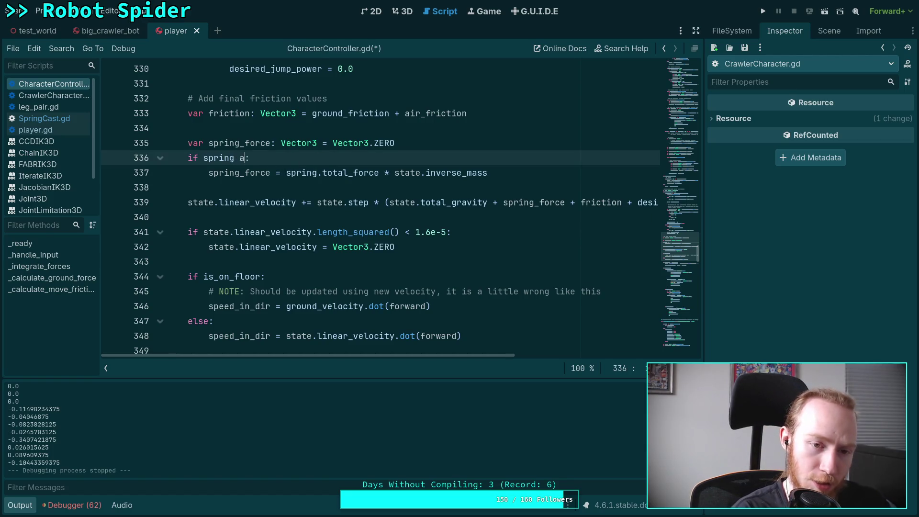
- Complete line 336 as 'if spring and spring.is_colliding():' and save CharacterController.gd
type("is")
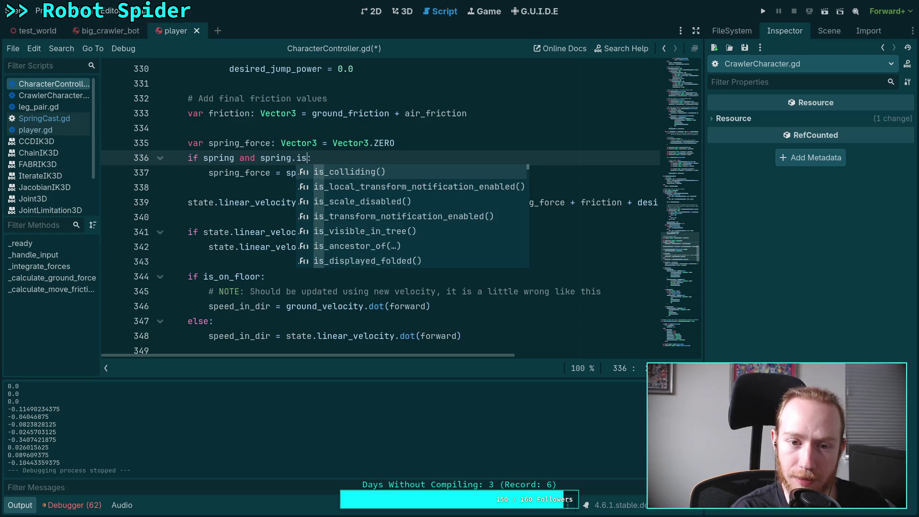
key("Return")
key("ctrl+minus")
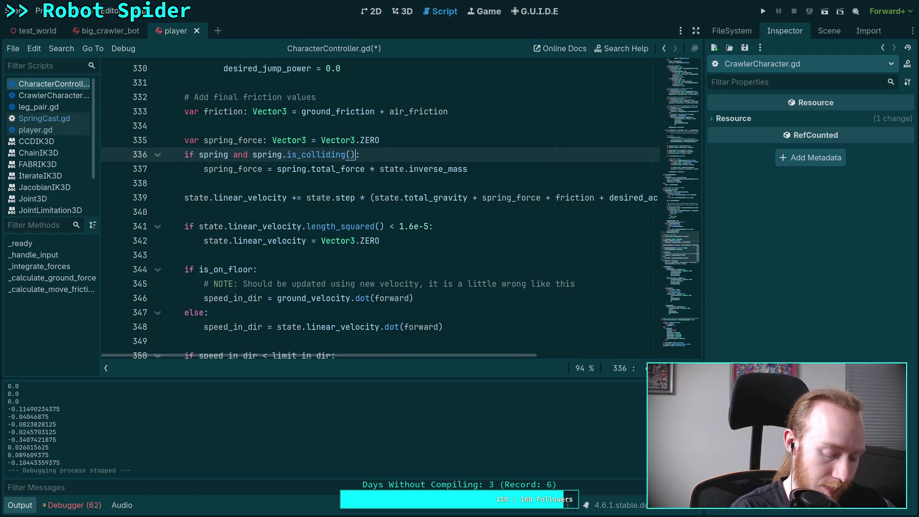
key("ctrl+0")
key("ctrl+s")
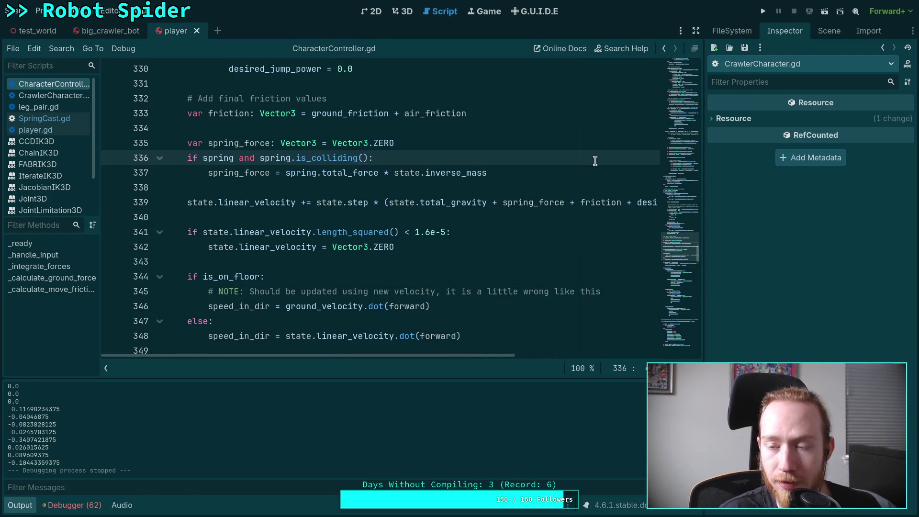
- Run the game, walk the spider to the blue stairs and wall, then stop
left_click(764, 12)
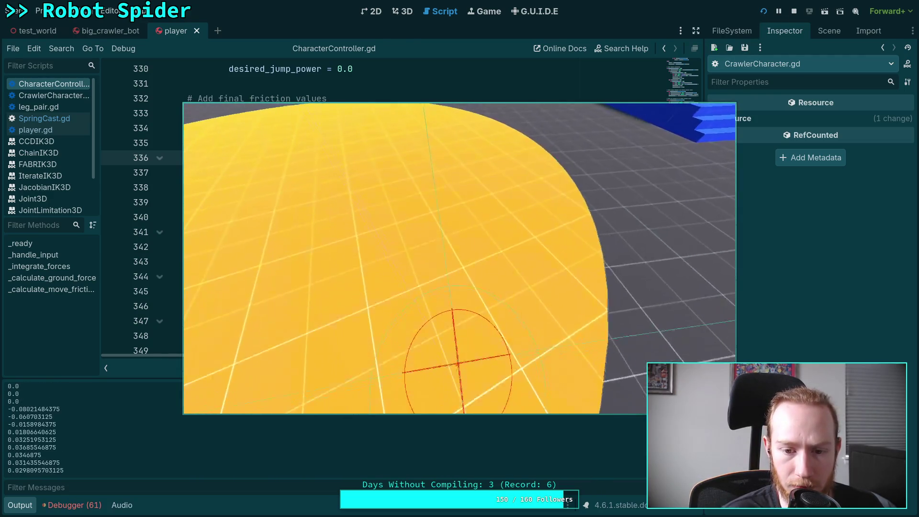
key("w")
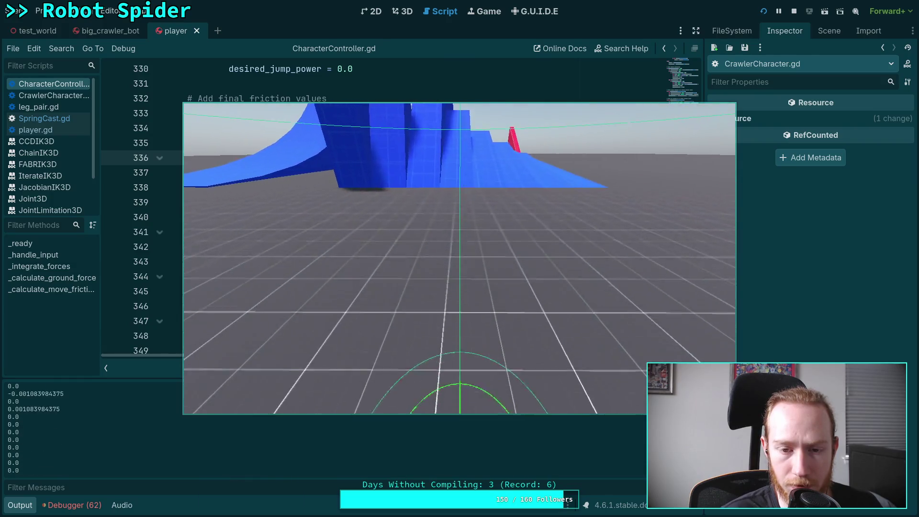
key("w")
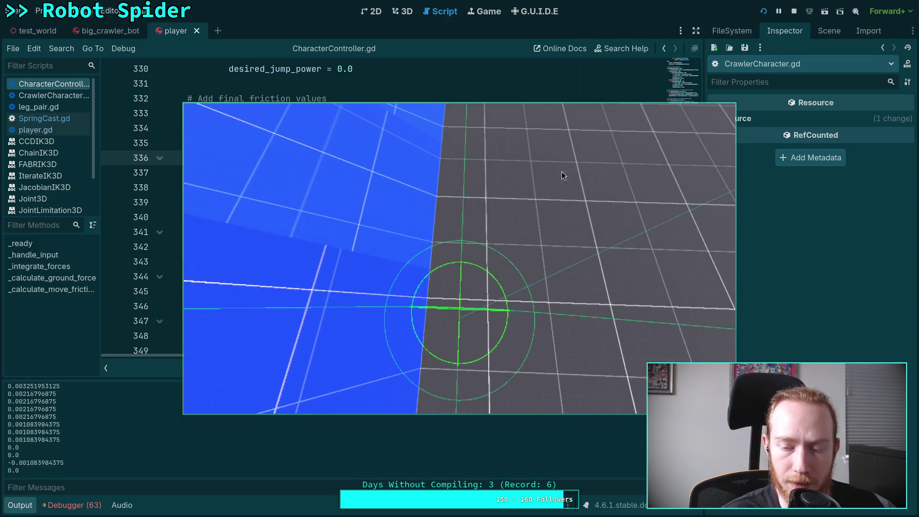
left_click(794, 13)
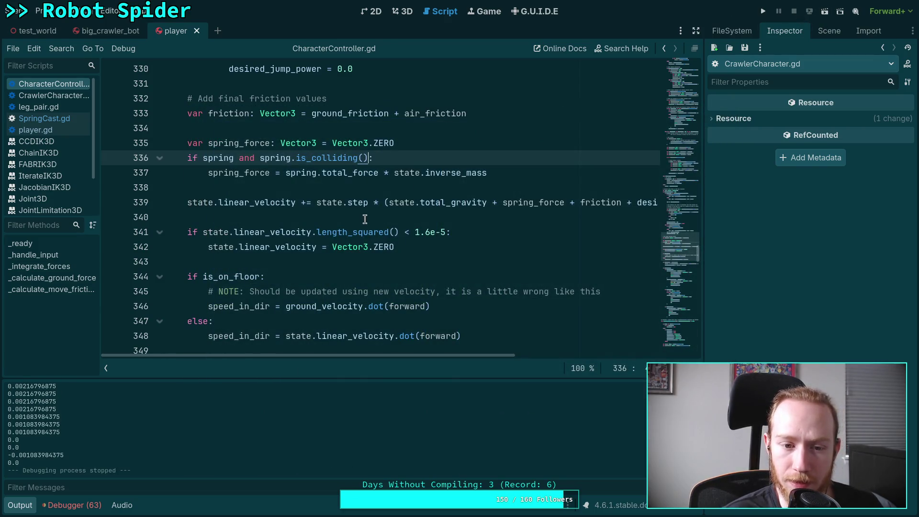
- In SpringCast.gd, add print(total_force) after the total_force line, save, and run the game
scroll(364, 219, "down", 6)
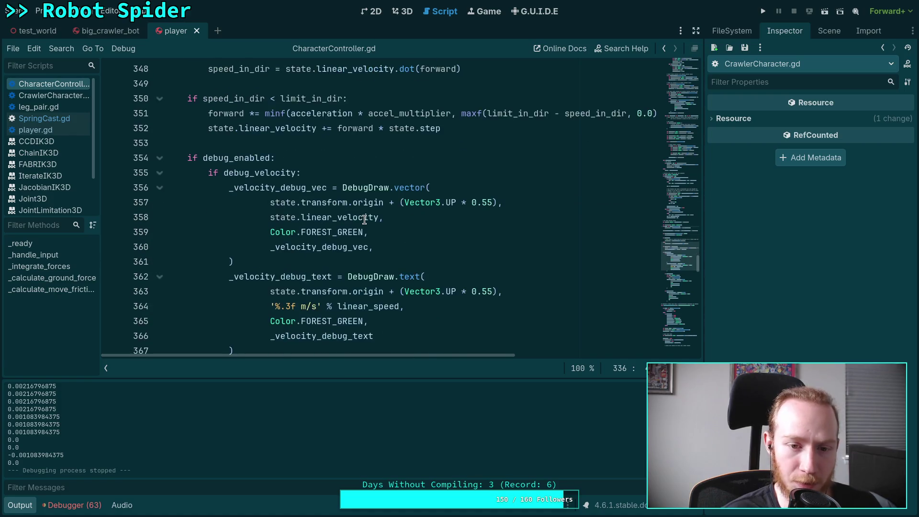
left_click(70, 118)
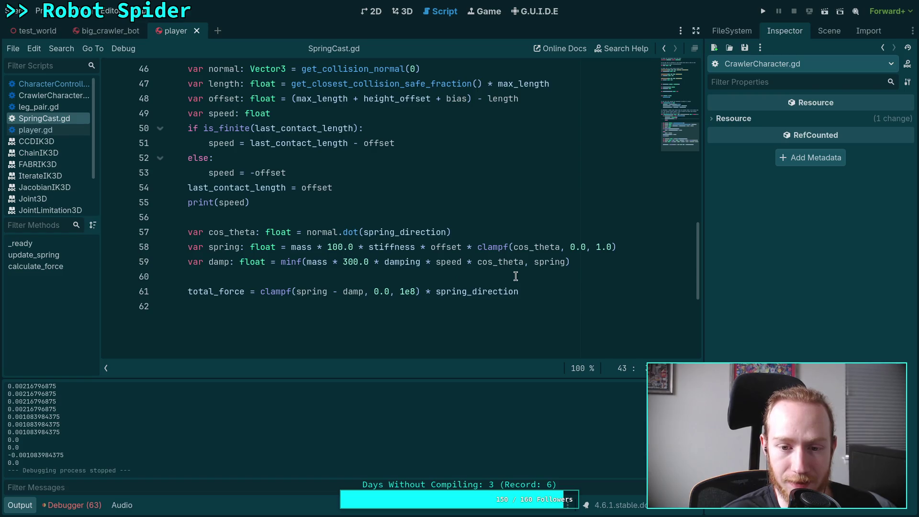
left_click(583, 261)
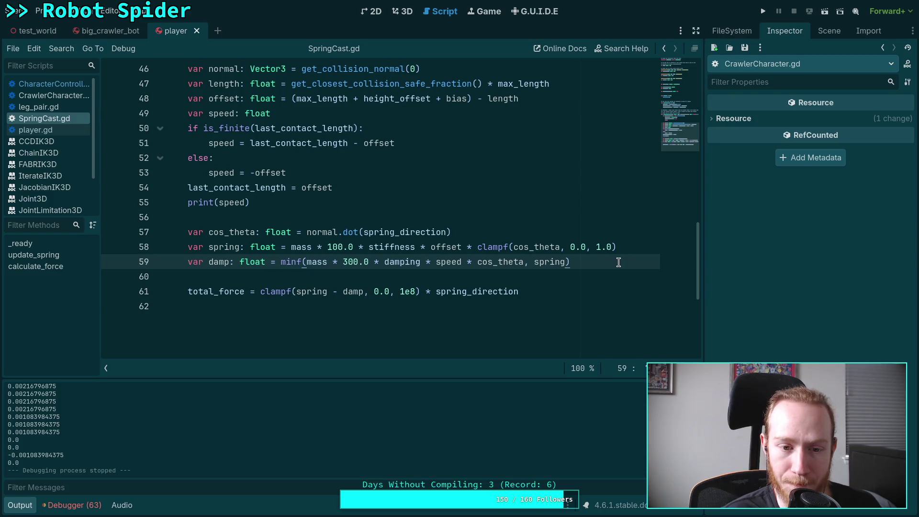
left_click(581, 289)
key("Return")
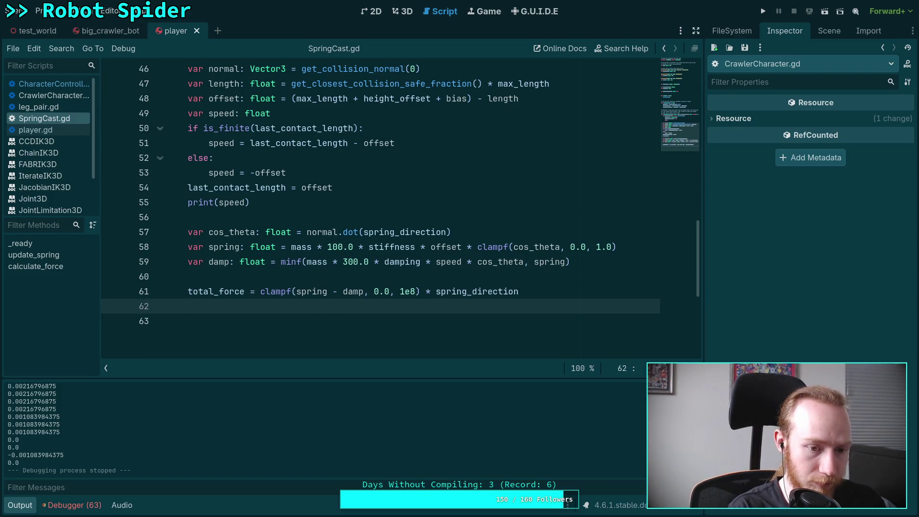
type("nt(")
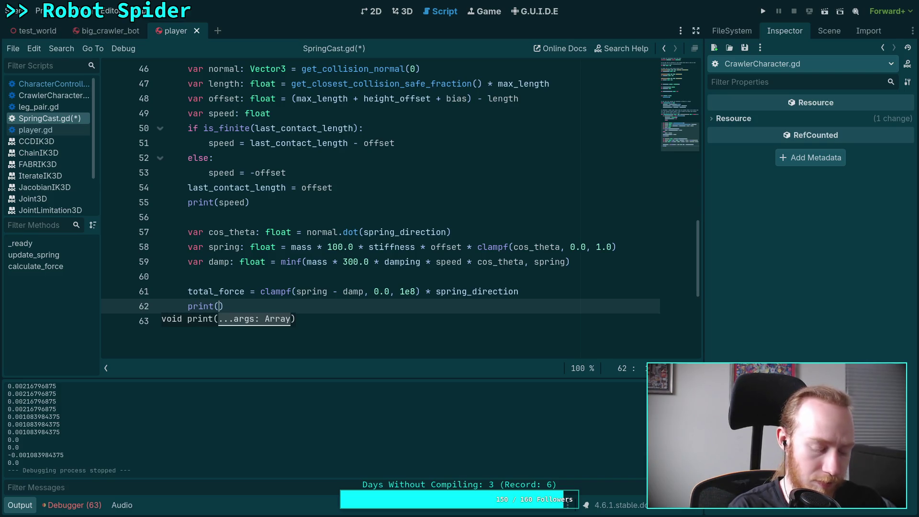
type("tot")
key("Return")
key("ctrl+s")
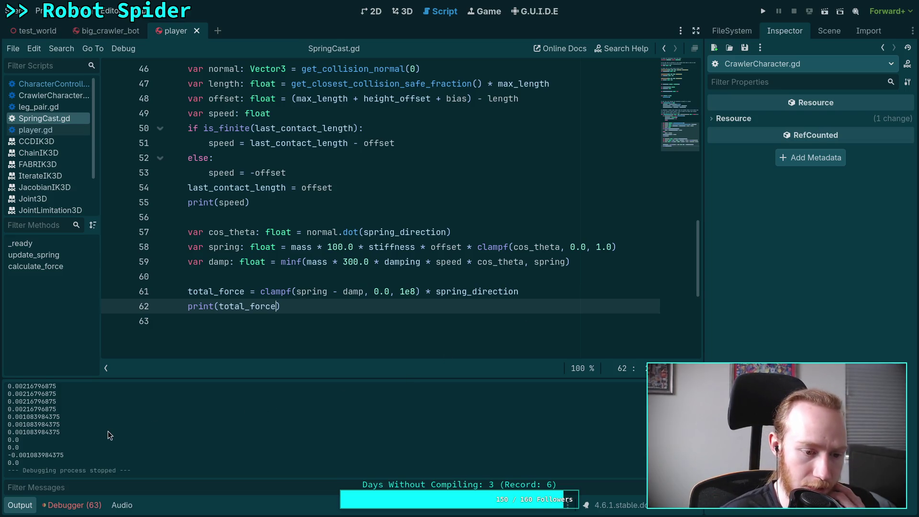
key("F5")
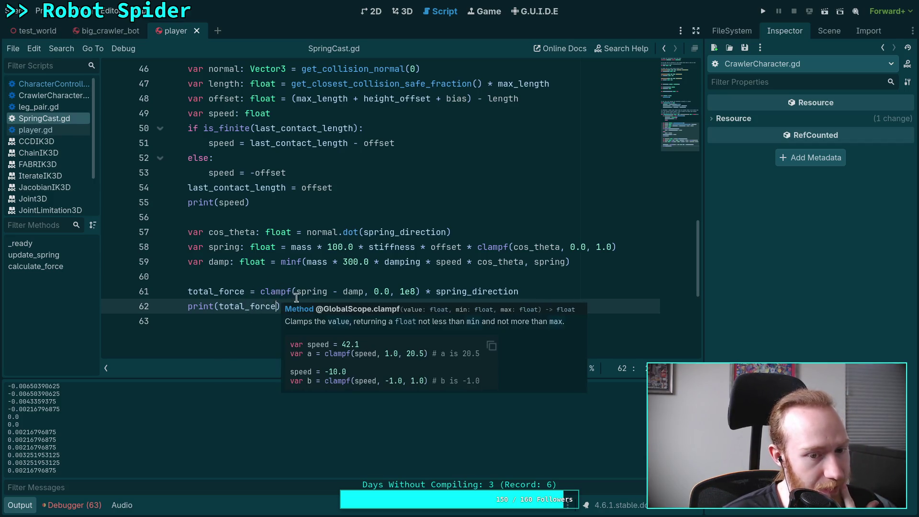
- Change the print arguments to spring, damp, save, and do a test run
double_click(255, 307)
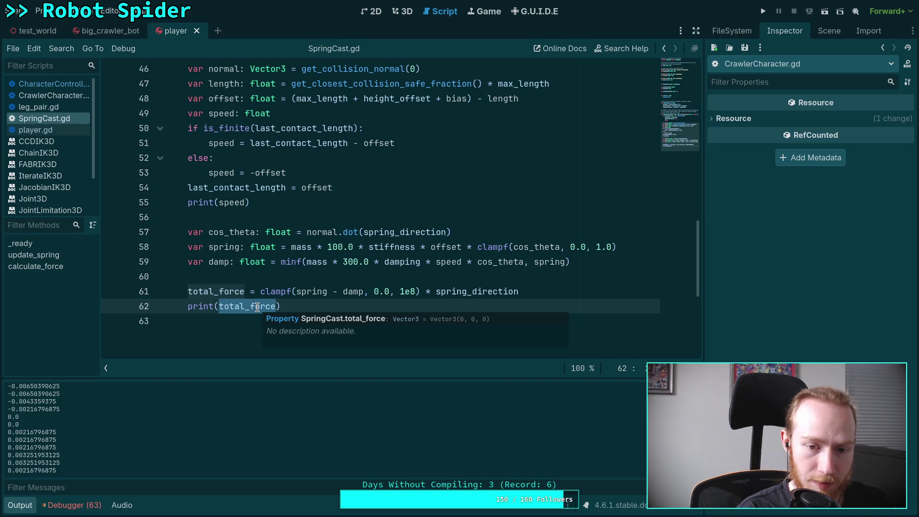
type("damp,")
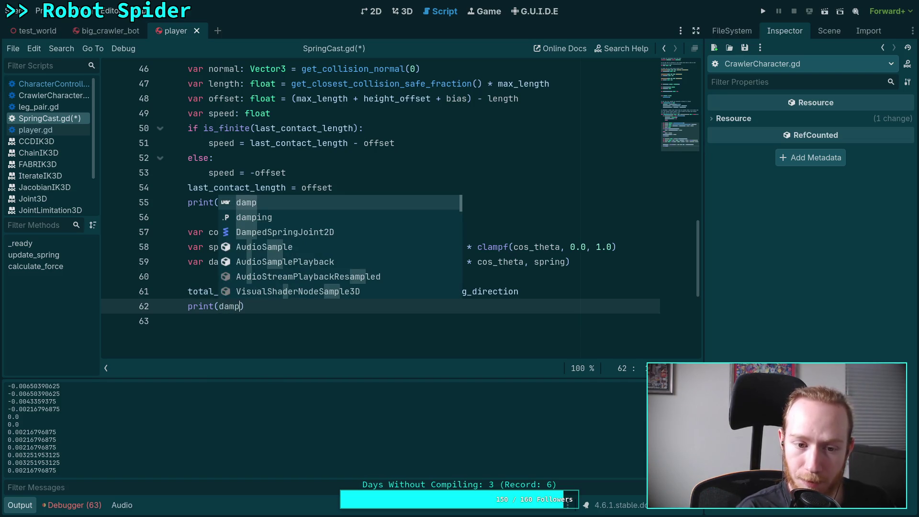
type(" spring")
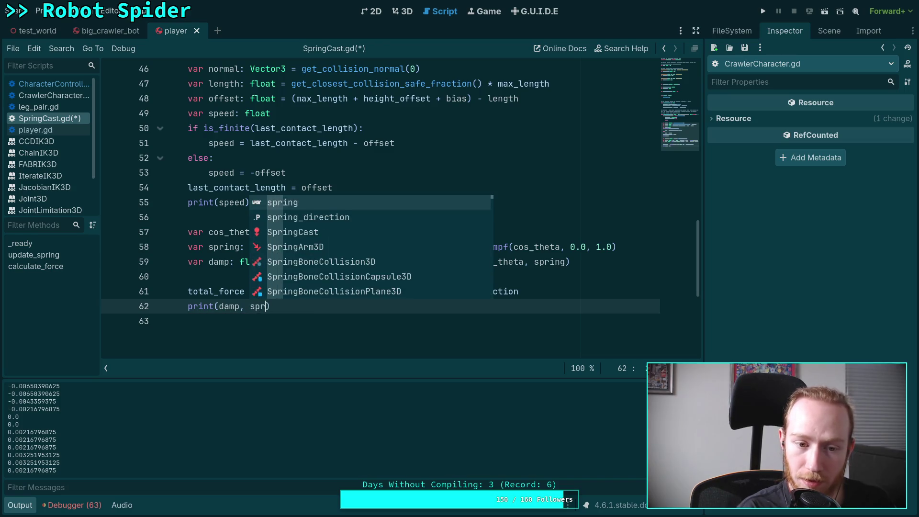
key("BackSpace")
key("BackSpace")
key("BackSpace")
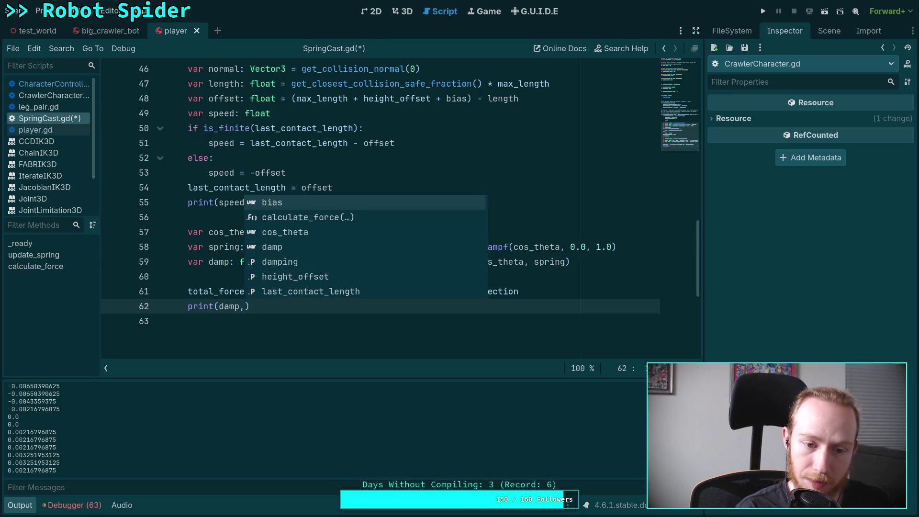
type("da")
key("BackSpace")
key("BackSpace")
type("spring,")
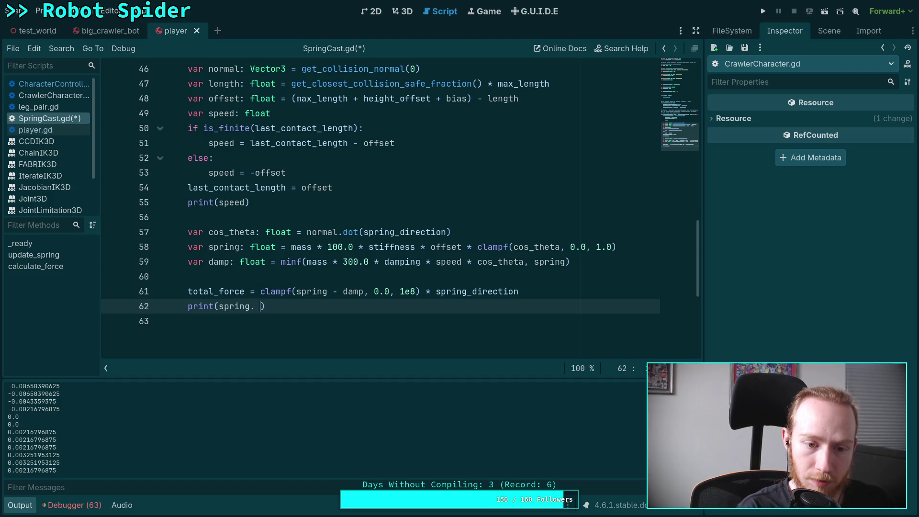
type(" damp")
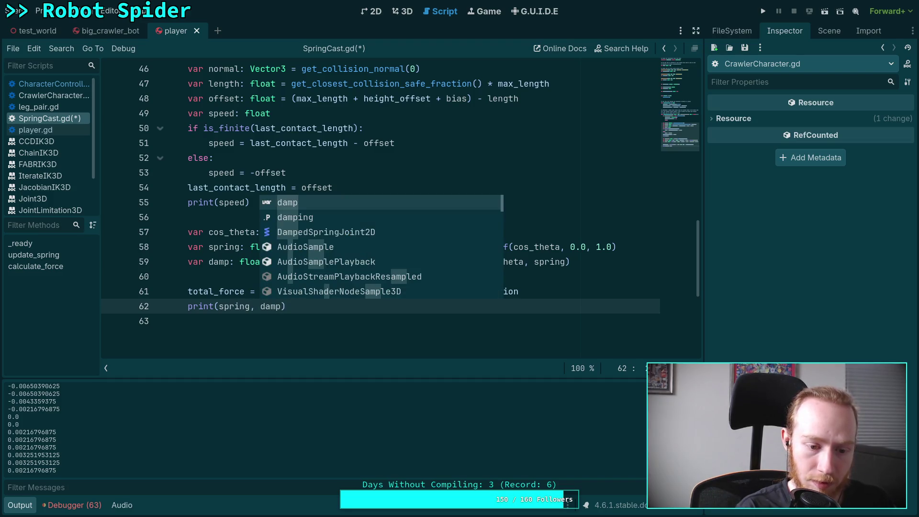
key("ctrl+s")
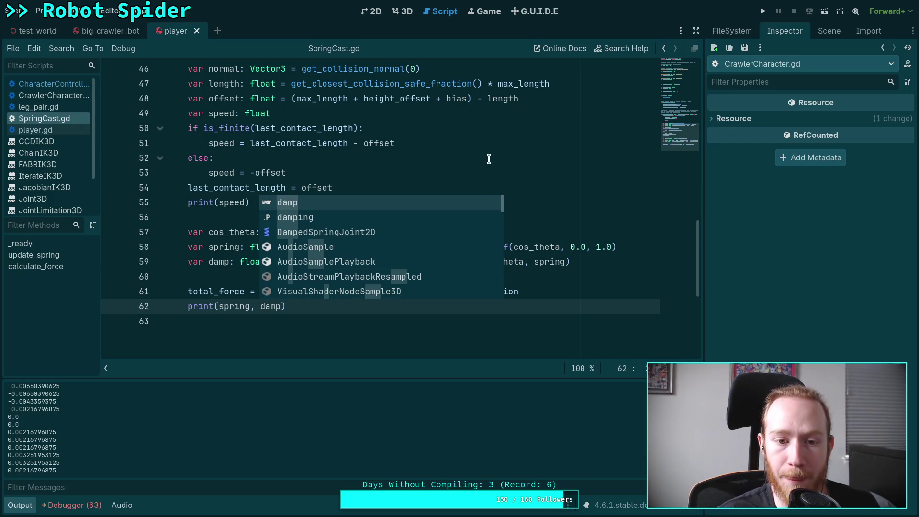
left_click(481, 160)
left_click(763, 11)
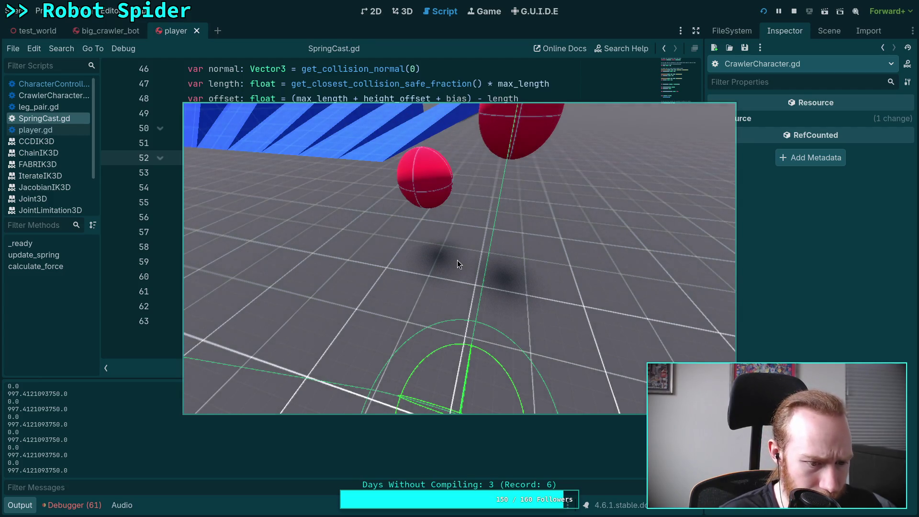
left_click(794, 12)
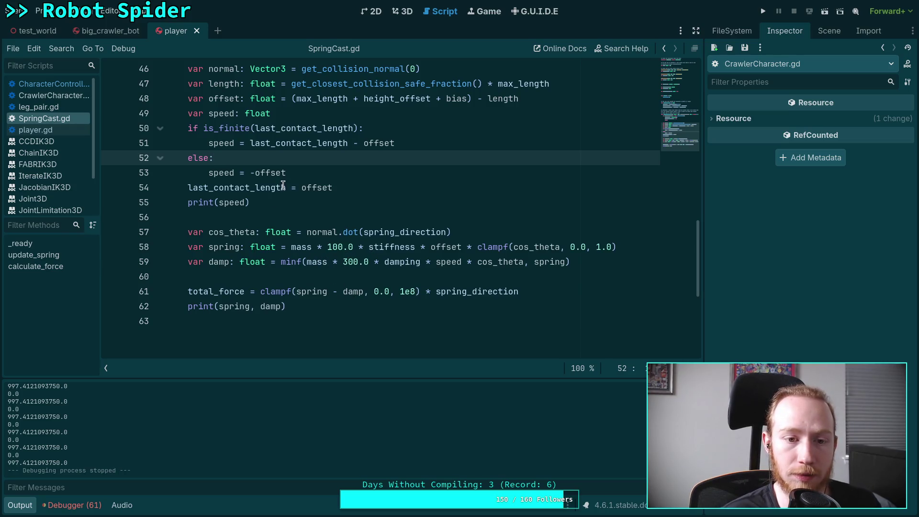
- Insert a ' ' separator between spring and damp in the print and rerun the game
left_click(251, 307)
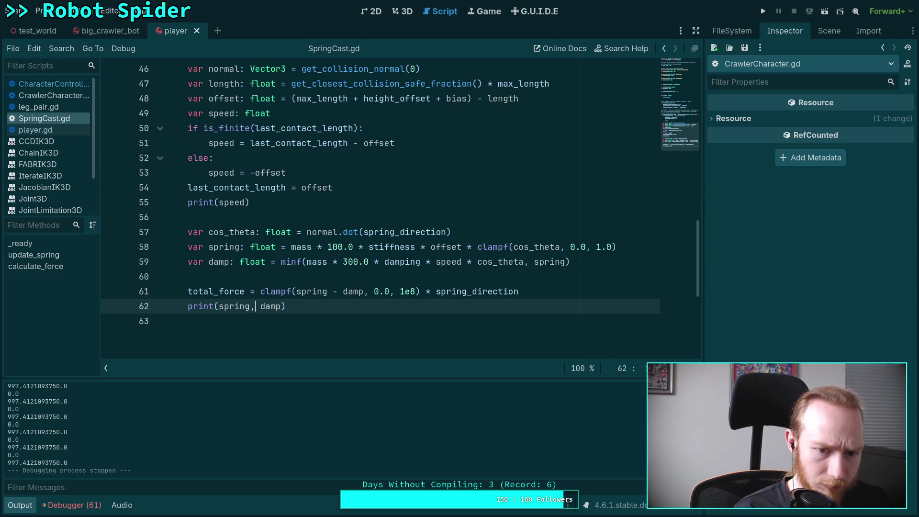
key("Right")
type("' ',")
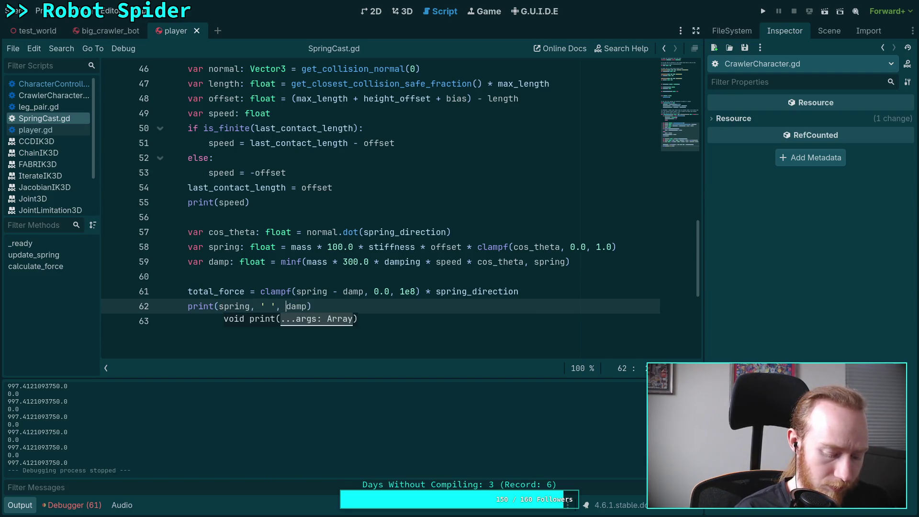
key("F5")
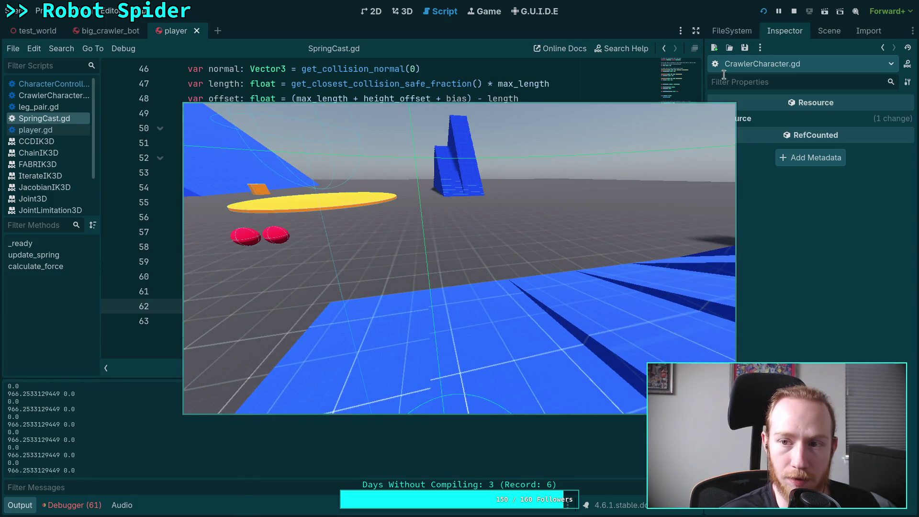
- Restart the game, select the log line where spring and damp both read 2133.73677124037, and stop
left_click_drag(601, 326, 524, 267)
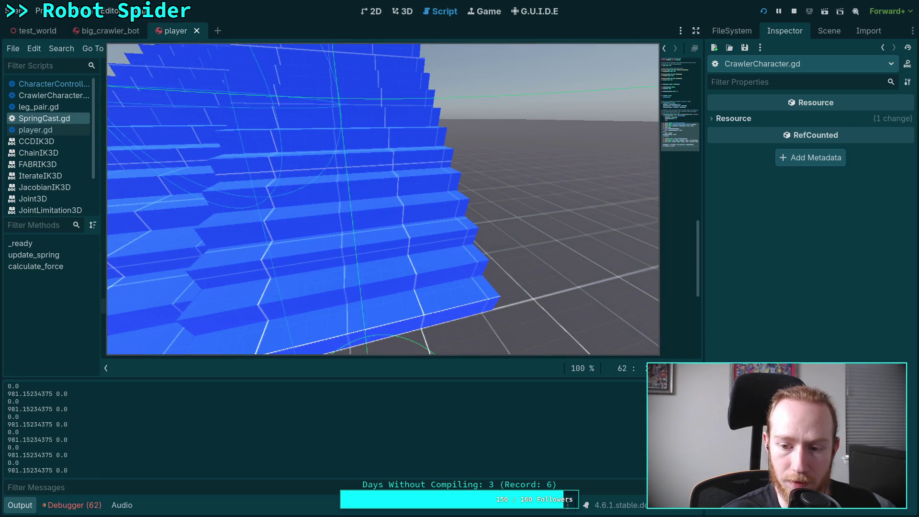
key("F5")
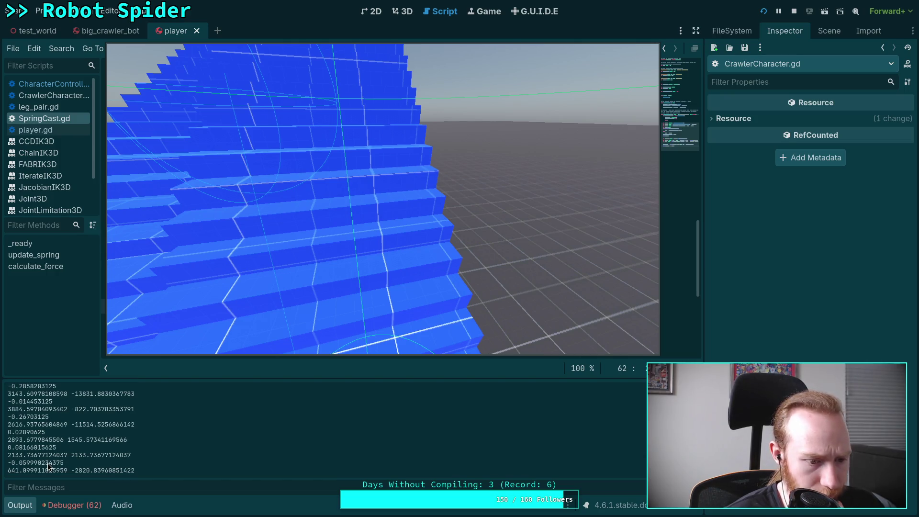
left_click_drag(8, 456, 135, 456)
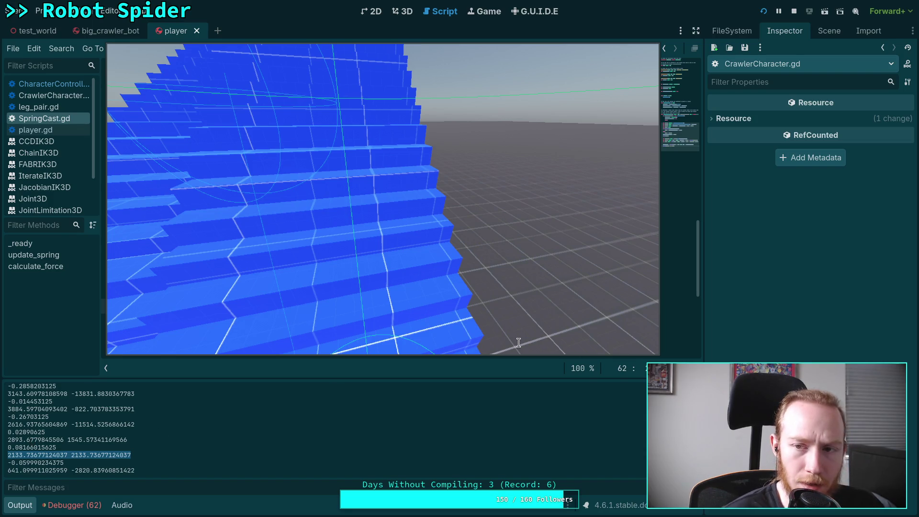
left_click(793, 11)
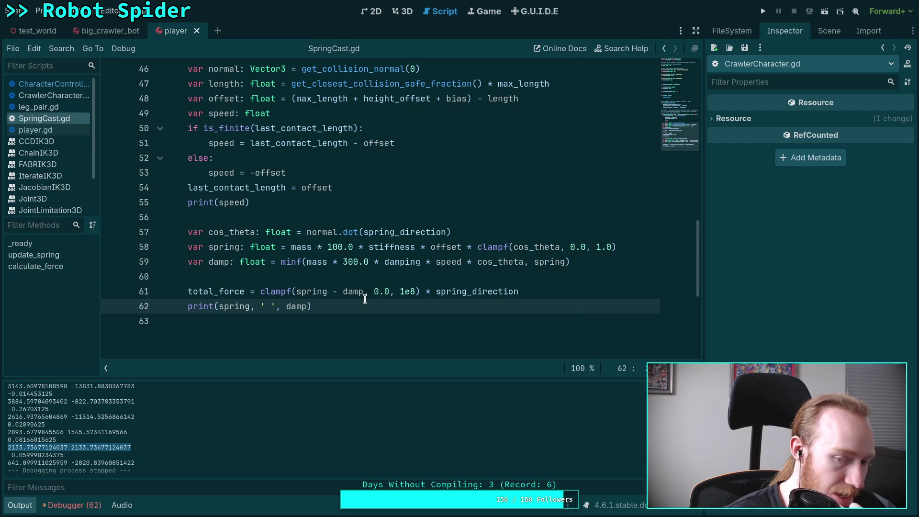
- Lower the line 59 damping multiplier from 300.0 to 100.0 and save
left_click_drag(281, 262, 535, 263)
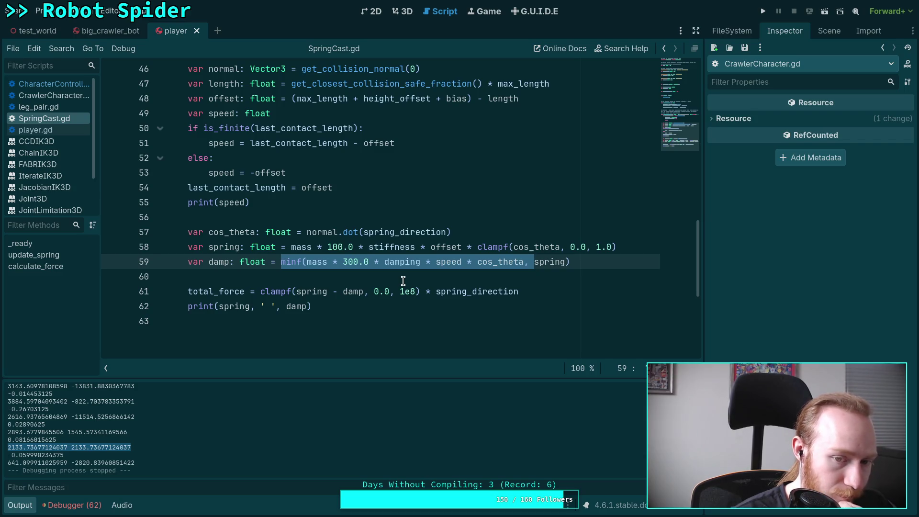
left_click(347, 265)
left_click_drag(327, 262, 376, 266)
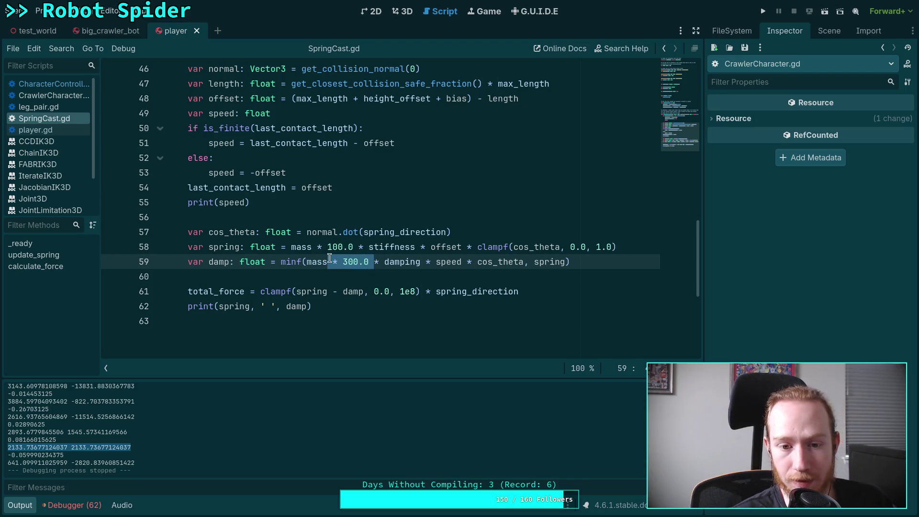
left_click(348, 262)
key("BackSpace")
type("1")
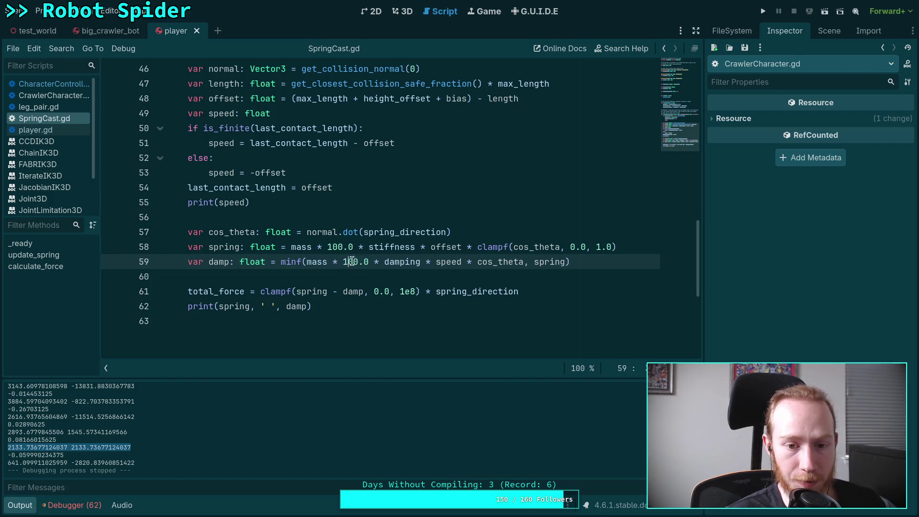
left_click(450, 252)
key("ctrl+s")
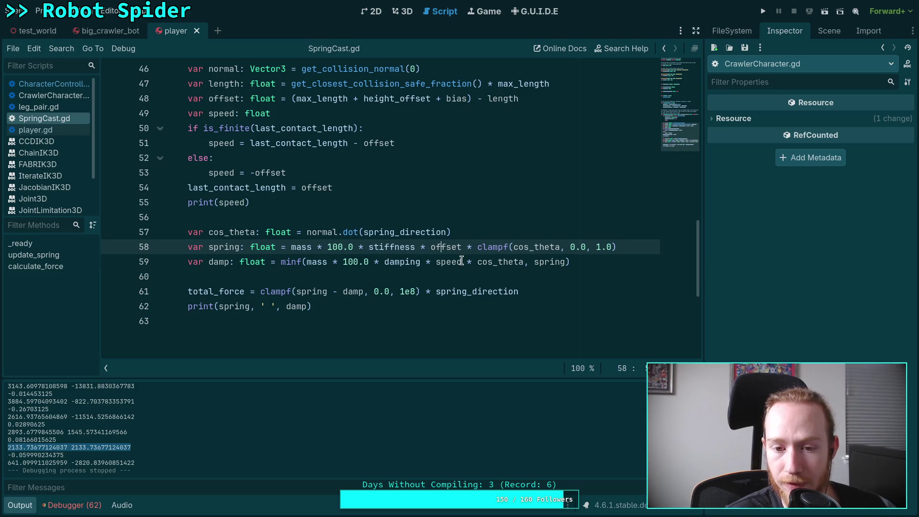
- Remove the minf( wrapper and trailing ', spring)' from the damp line and save
left_click(371, 277)
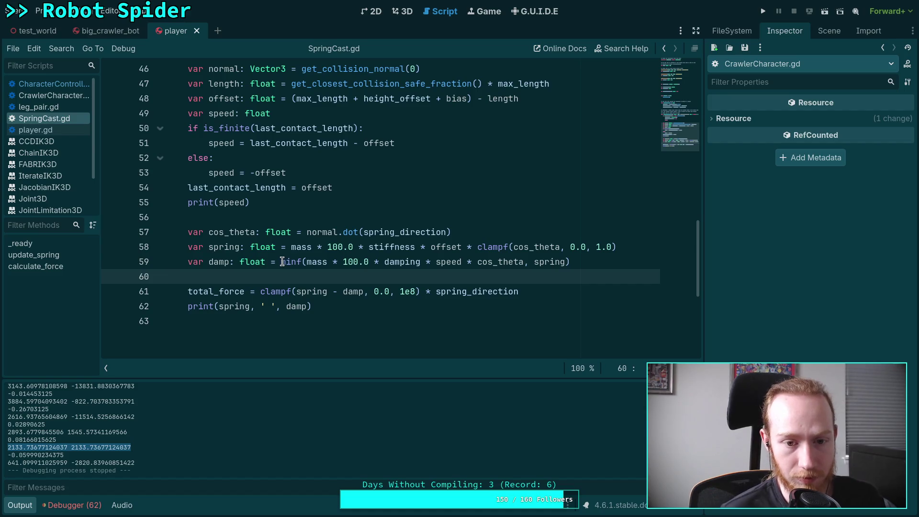
left_click_drag(280, 262, 292, 264)
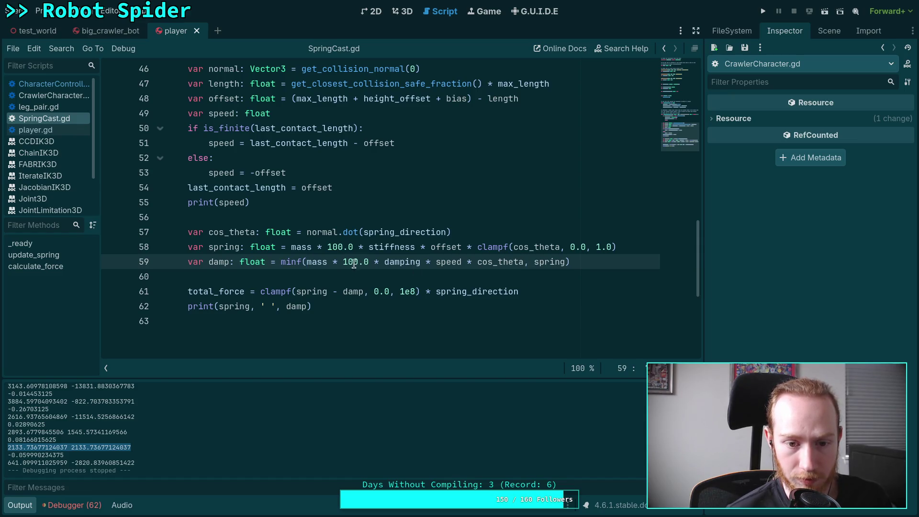
key("Delete")
key("Delete")
left_click_drag(498, 262, 551, 262)
key("Delete")
key("ctrl+s")
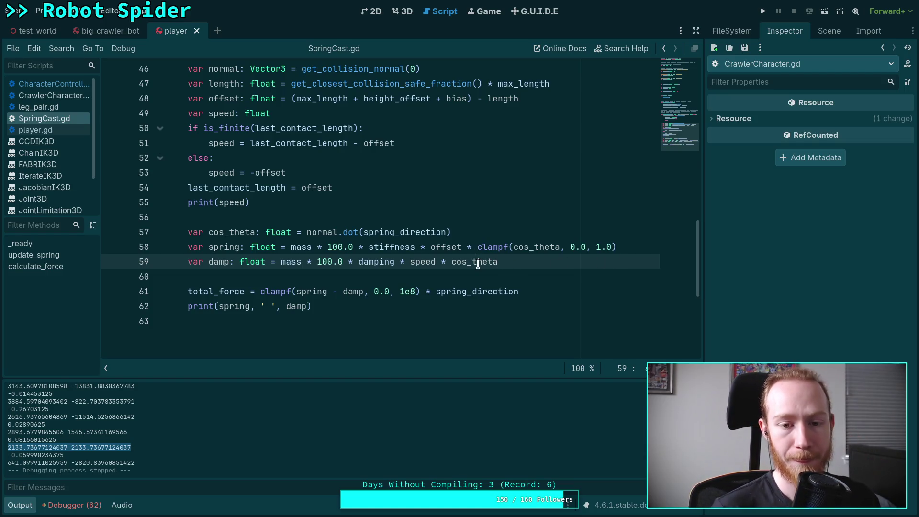
scroll(319, 258, "up", 15)
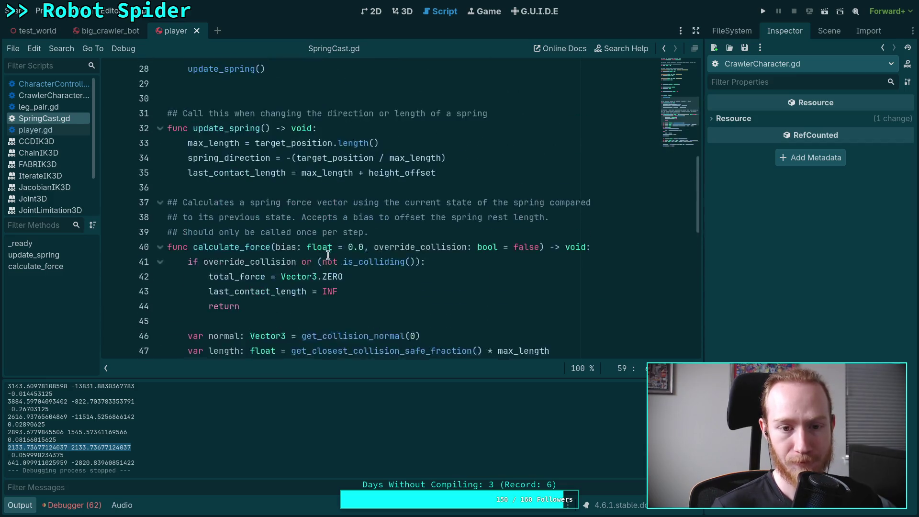
- Change the line 16 damping default from 2.2 to 1.8, save, and run the game
double_click(302, 293)
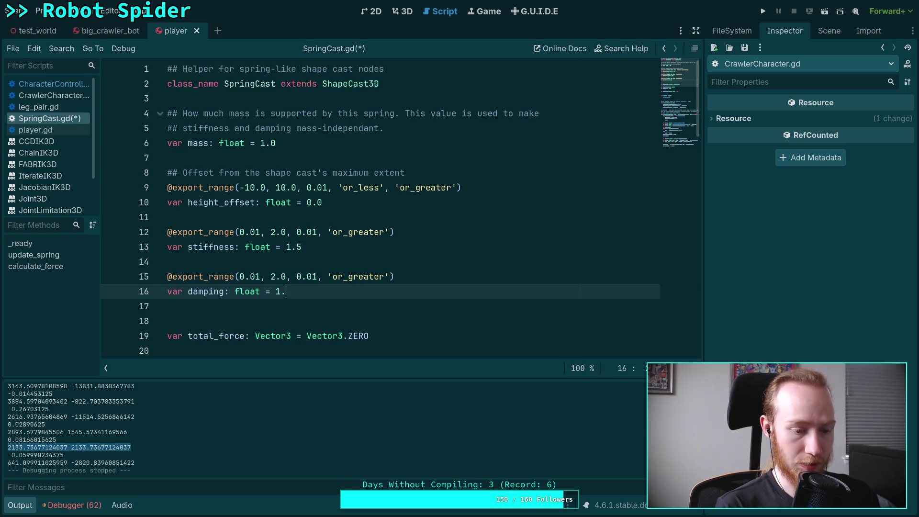
key("ctrl+s")
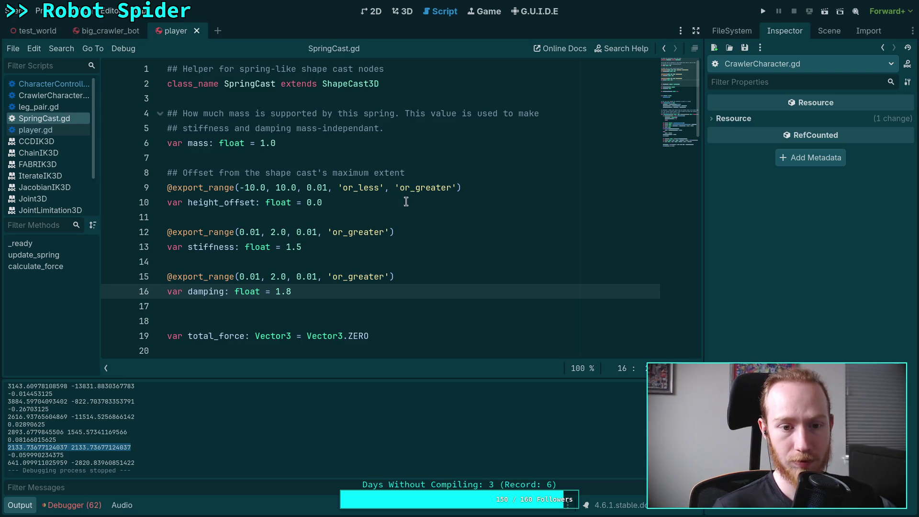
left_click(764, 11)
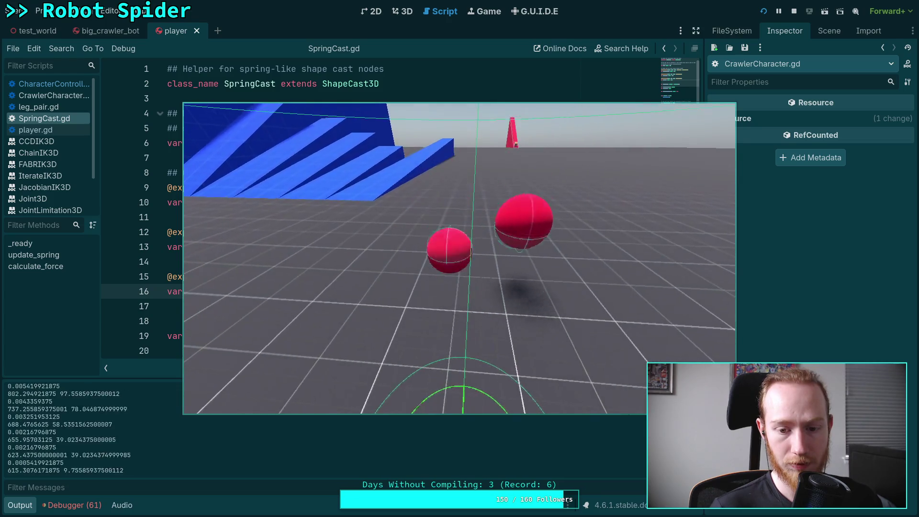
- Drive the spider forward onto the blue ramps with damping 1.8, then stop the game
key("w")
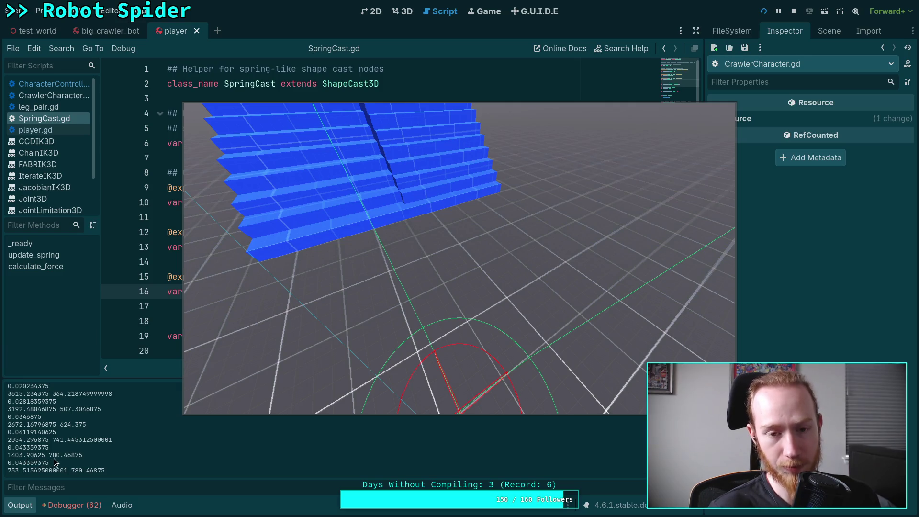
left_click(794, 11)
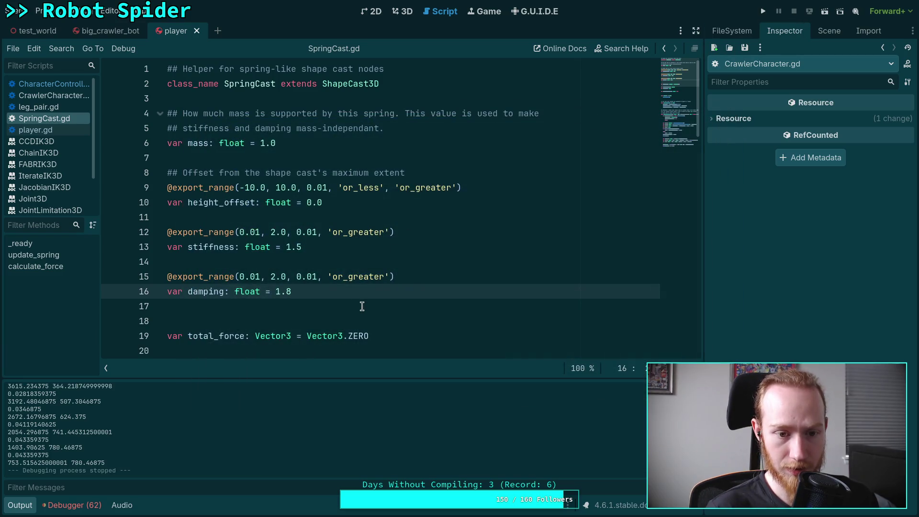
- Look over the damp calculation in calculate_force, then switch to the browser showing Leg.kt
scroll(406, 289, "down", 4)
scroll(677, 141, "down", 12)
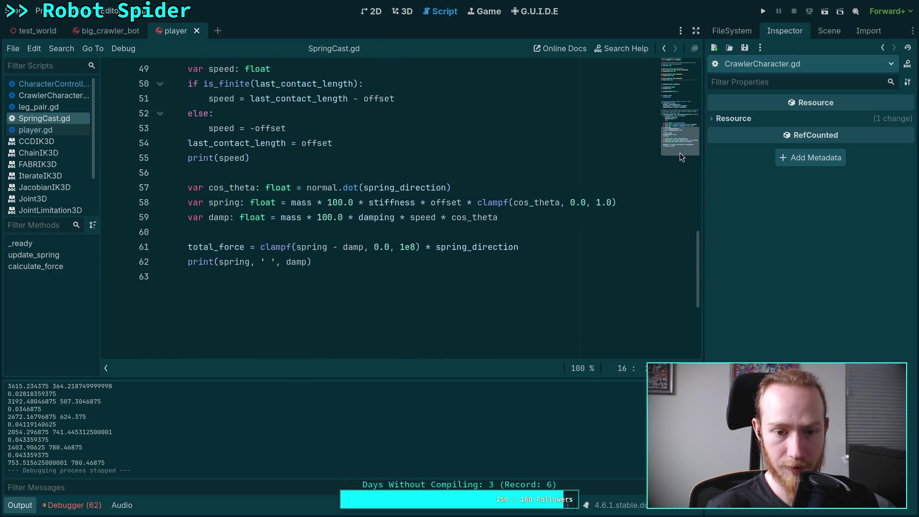
scroll(680, 153, "up", 1)
mouse_move(349, 312)
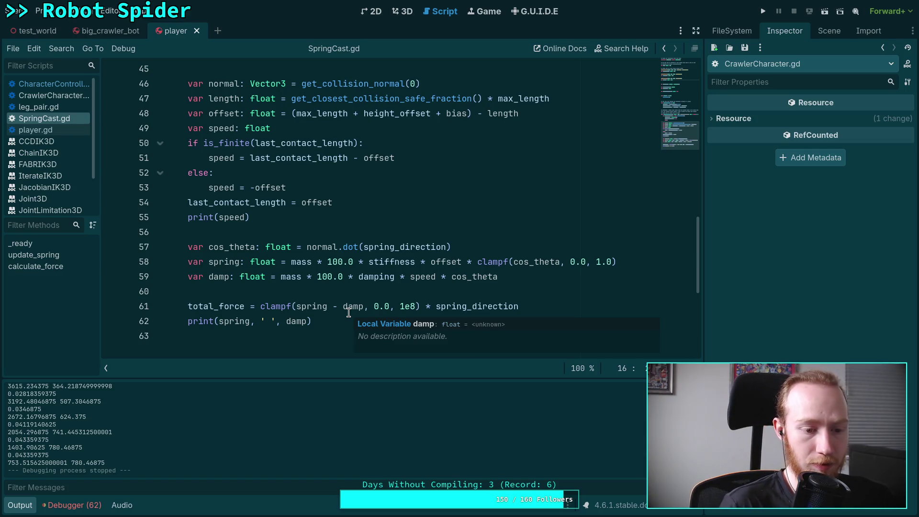
scroll(79, 448, "up", 1)
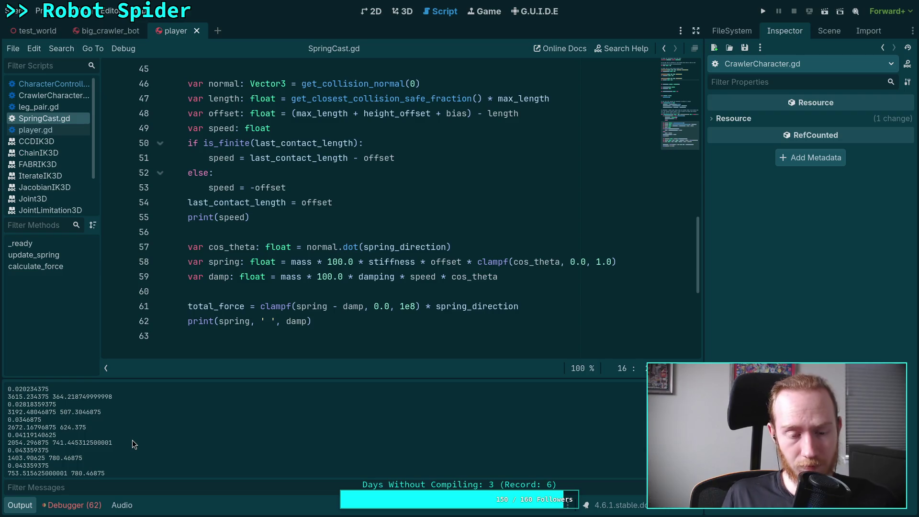
key("super+4")
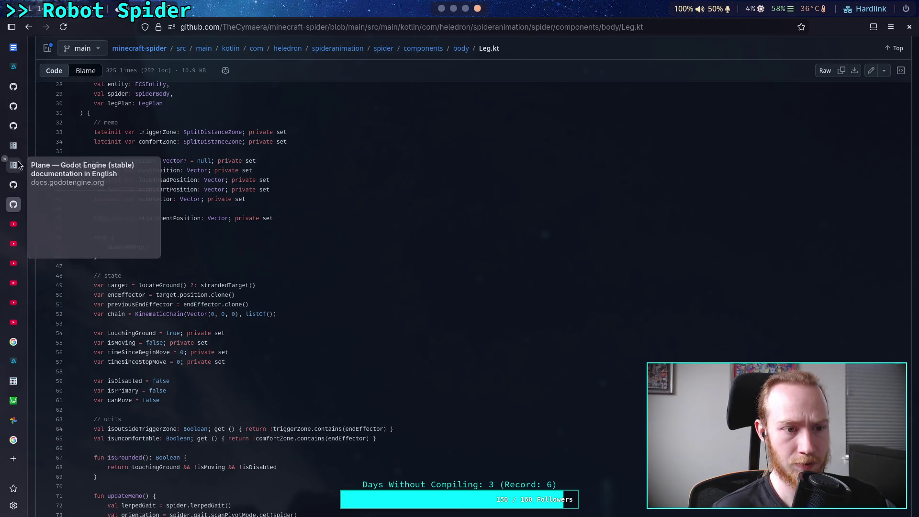
- In Neovim, open Jolt's SpringPart.h from the Godot source tree's thirdparty folder
key("super+2")
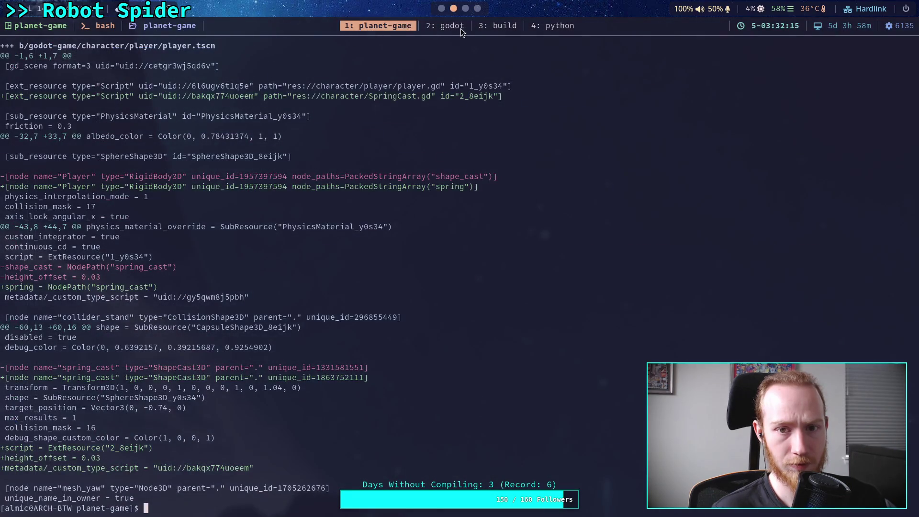
left_click(450, 26)
scroll(122, 231, "down", 10)
scroll(122, 231, "down", 10)
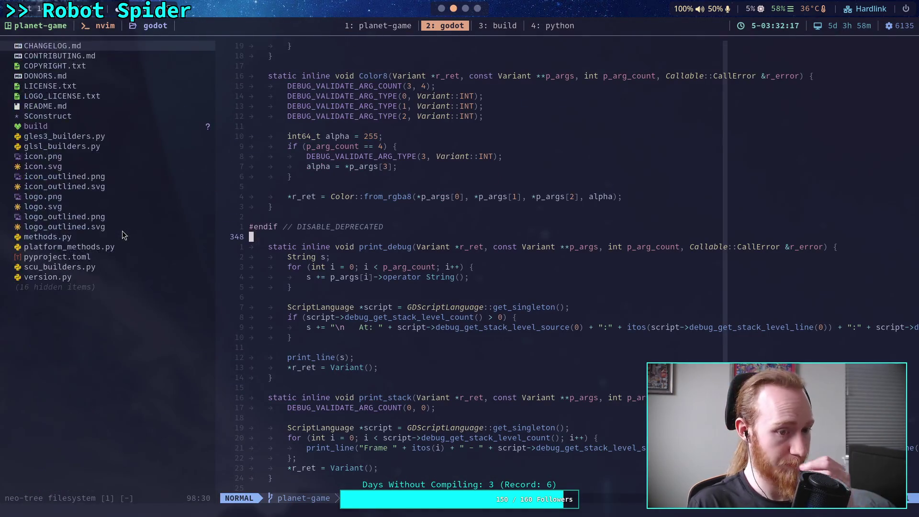
scroll(53, 234, "up", 8)
double_click(61, 269)
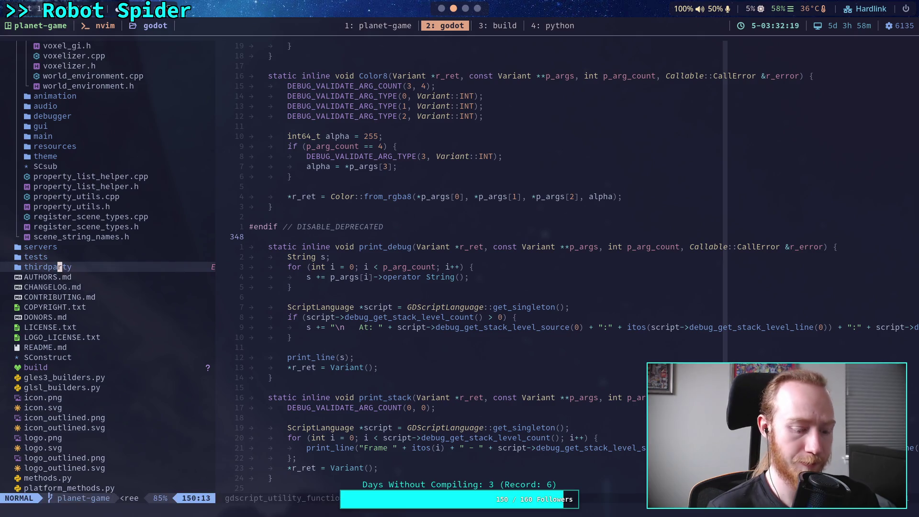
scroll(67, 287, "down", 7)
scroll(67, 299, "down", 8)
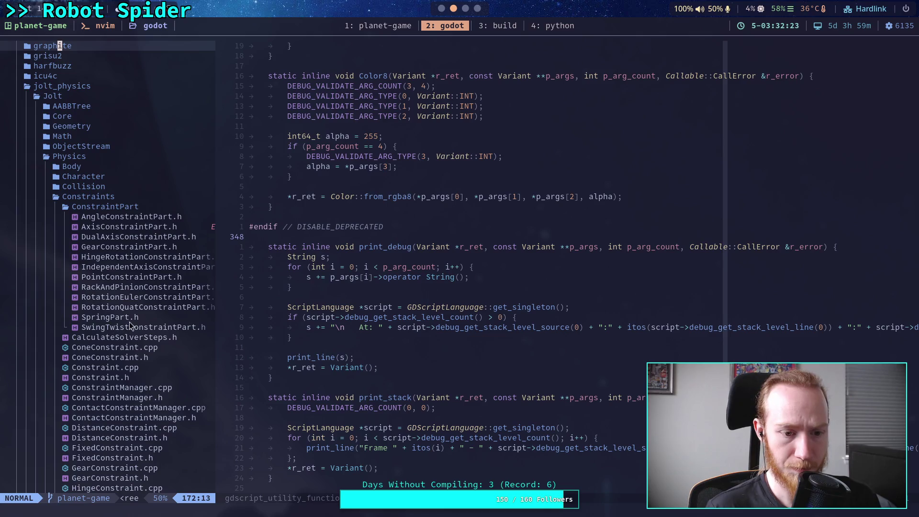
left_click(134, 318)
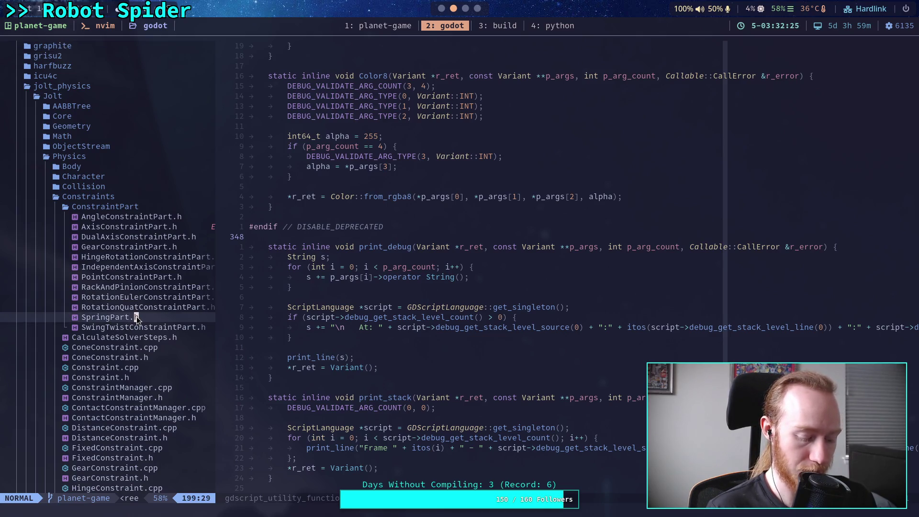
double_click(136, 318)
- Read through SpringPart.h's spring maths, then return to SpringCast.gd in Godot
scroll(228, 305, "down", 5)
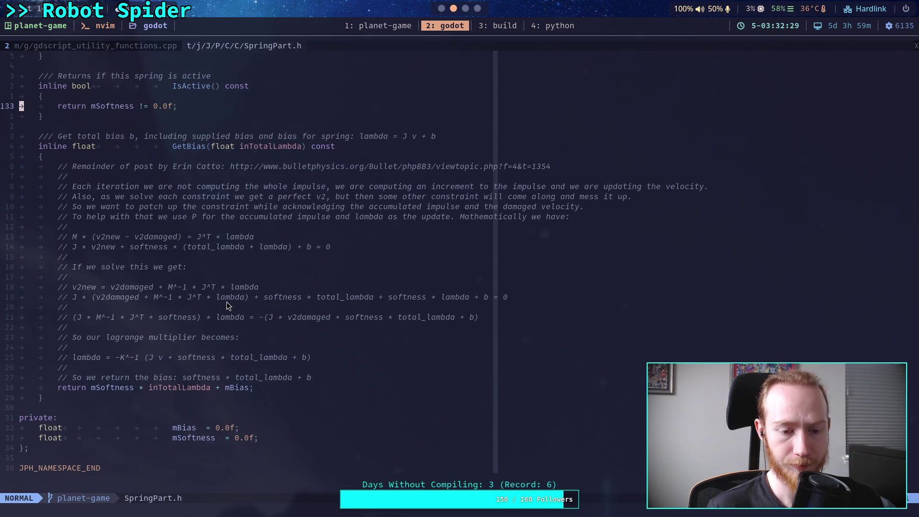
scroll(227, 305, "up", 1)
scroll(227, 304, "up", 13)
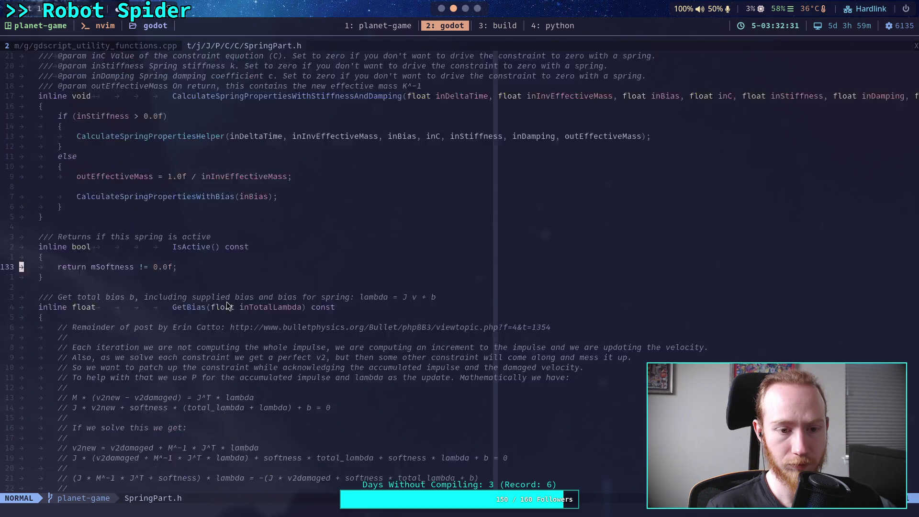
scroll(227, 305, "down", 16)
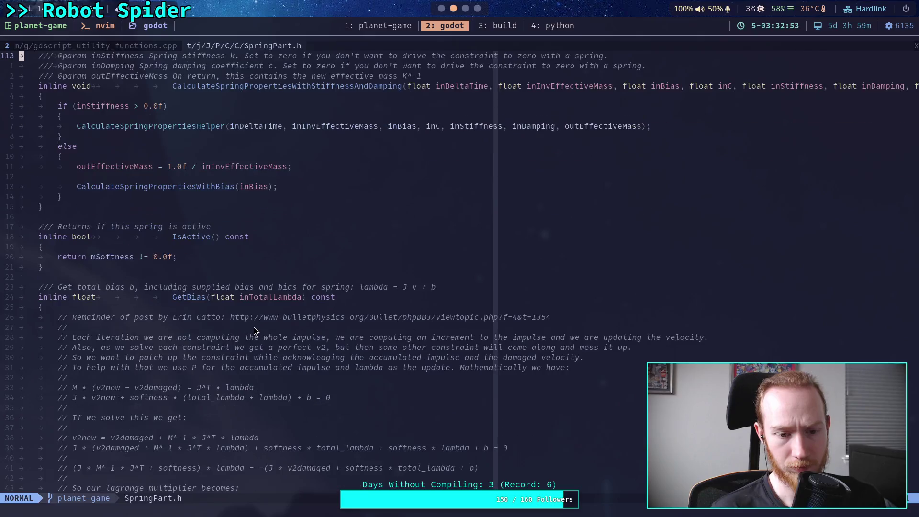
scroll(256, 330, "up", 20)
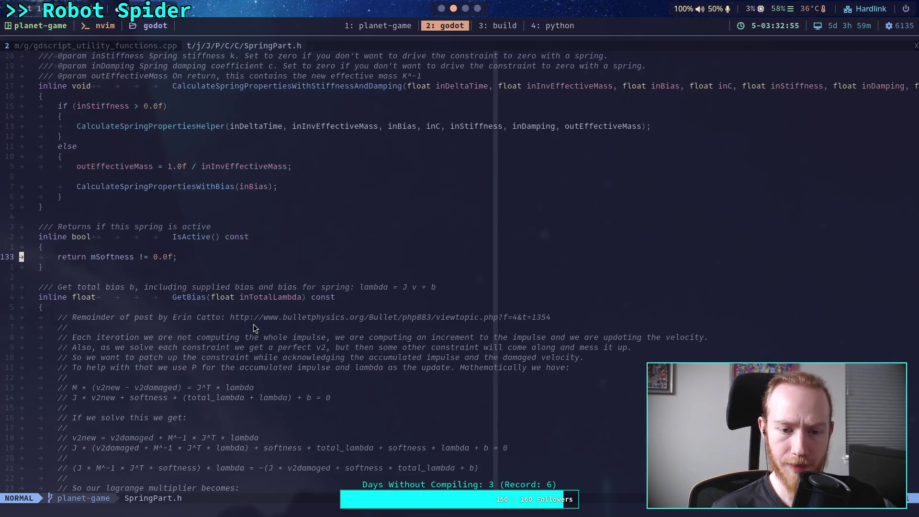
scroll(254, 327, "up", 13)
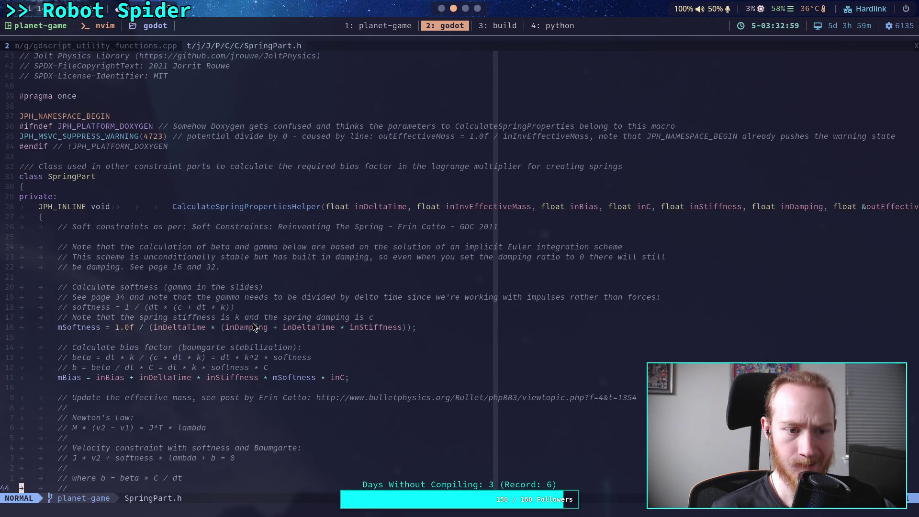
scroll(253, 326, "down", 11)
scroll(253, 327, "down", 7)
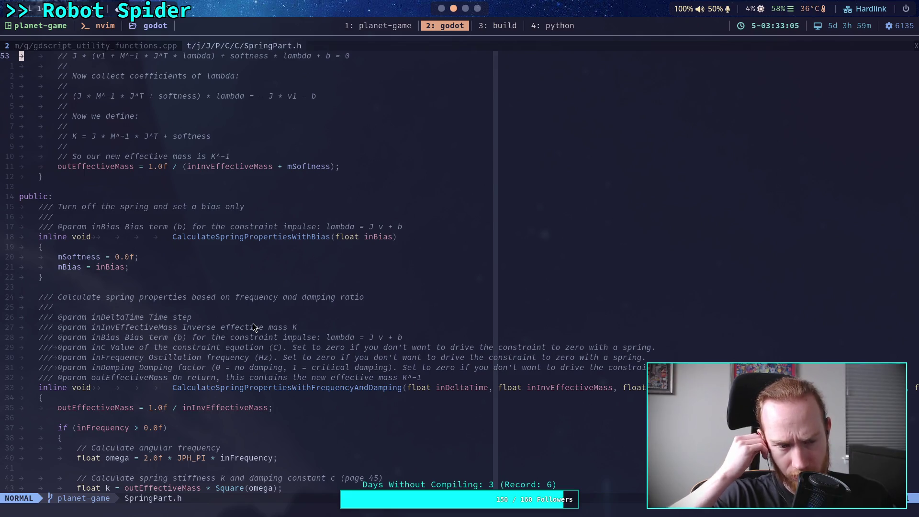
scroll(244, 320, "down", 5)
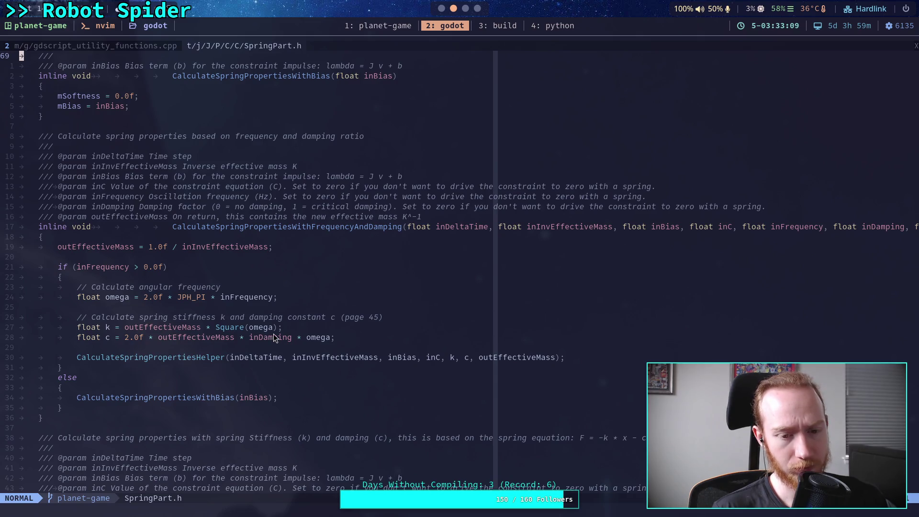
scroll(274, 338, "down", 7)
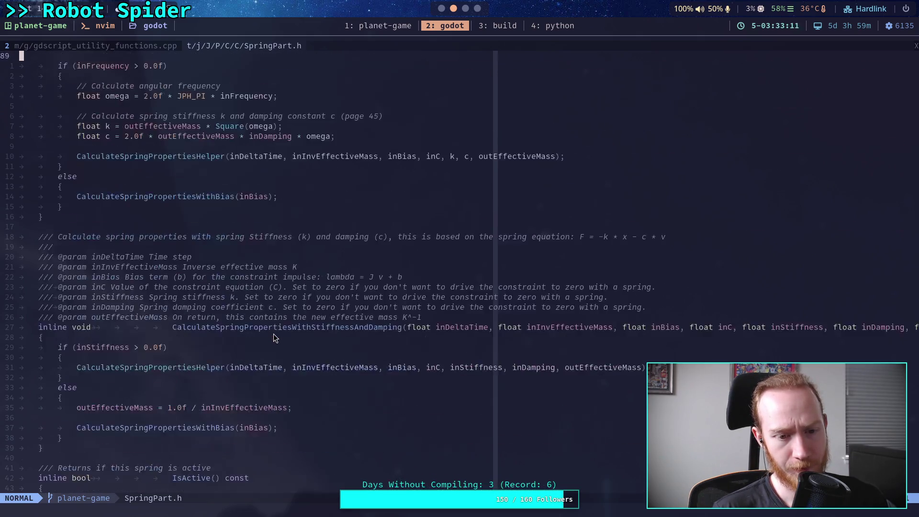
scroll(274, 335, "down", 5)
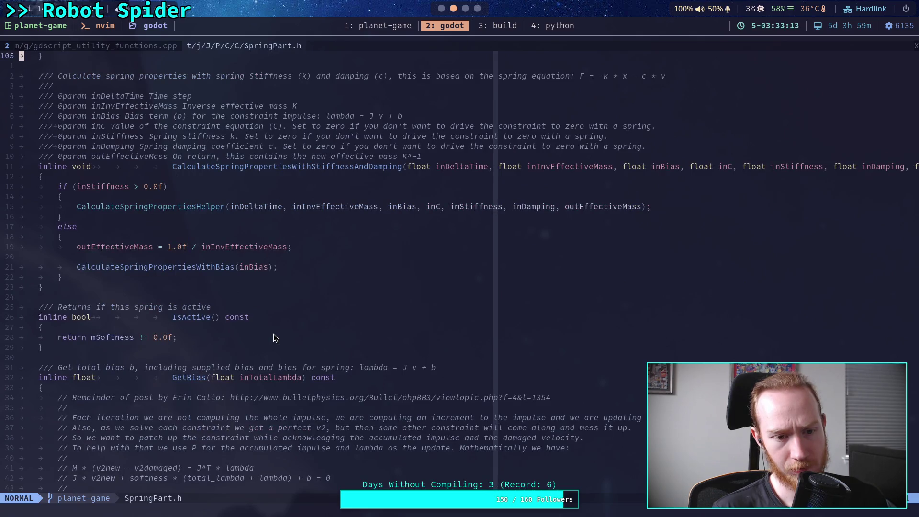
scroll(275, 338, "down", 4)
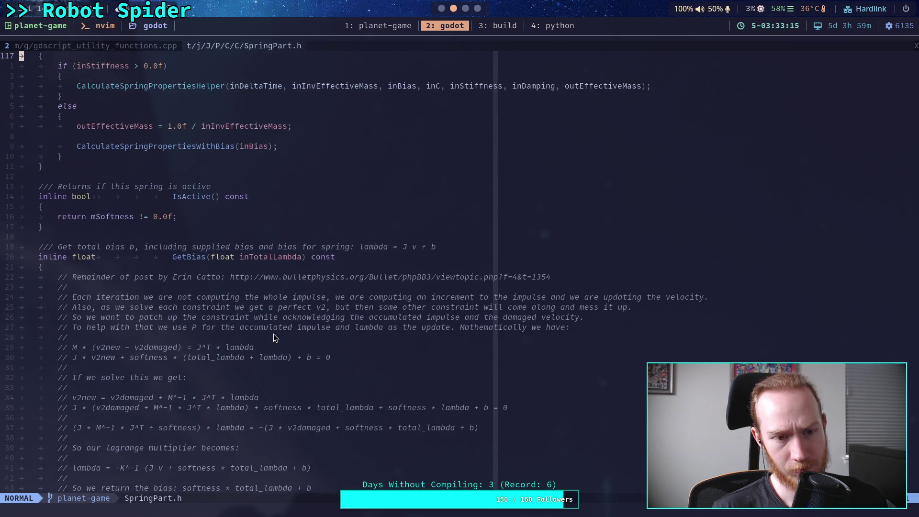
scroll(274, 338, "up", 20)
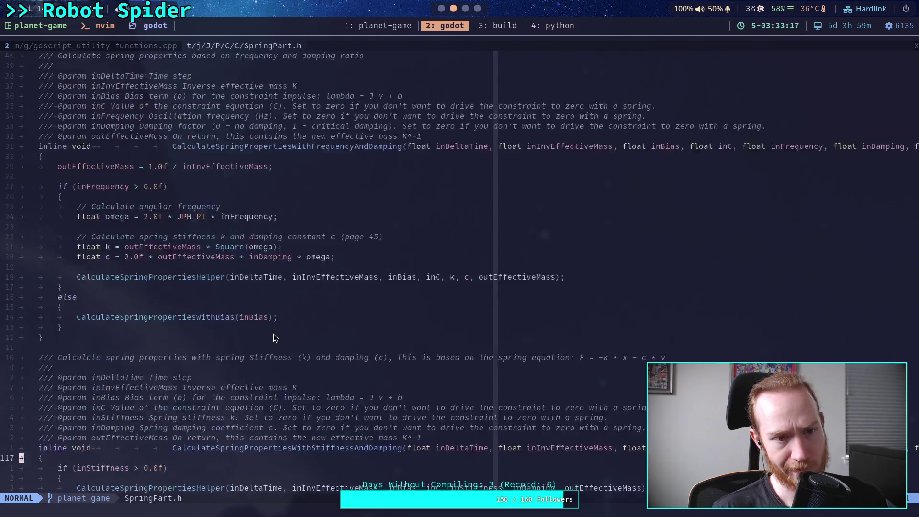
scroll(274, 337, "up", 4)
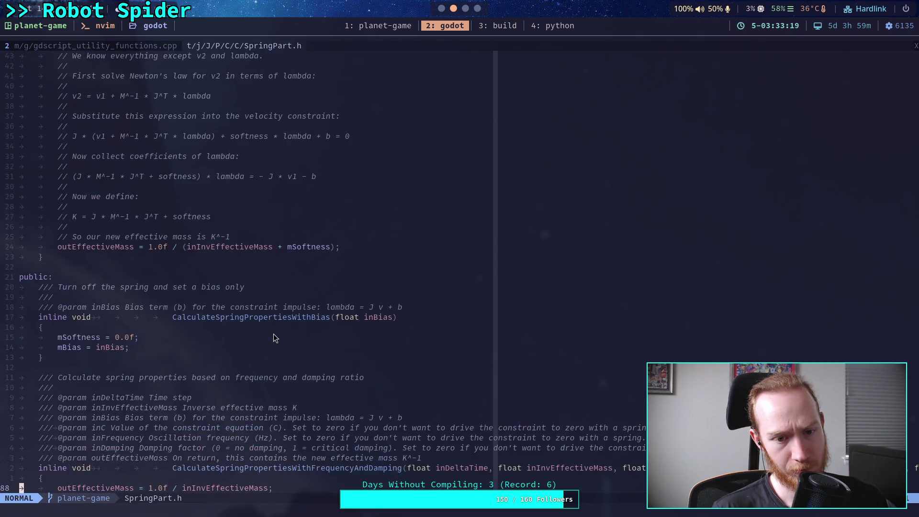
scroll(274, 335, "up", 12)
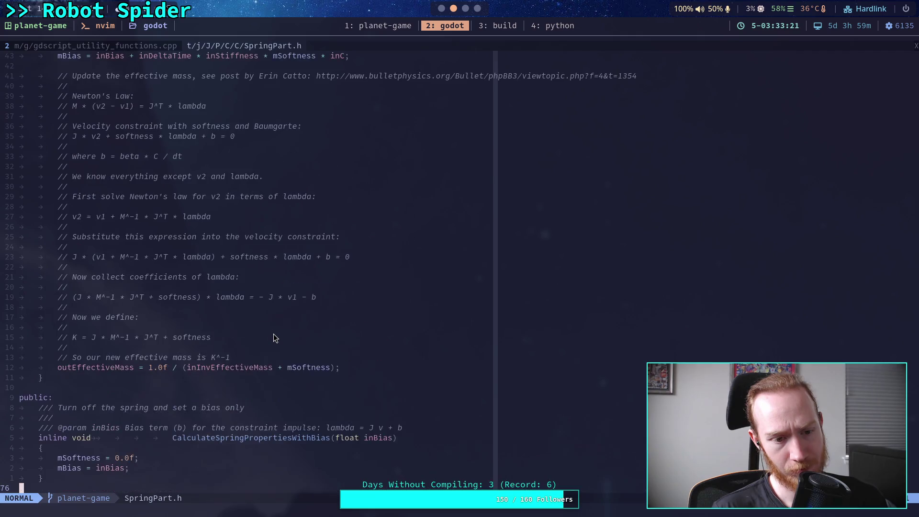
scroll(274, 338, "down", 3)
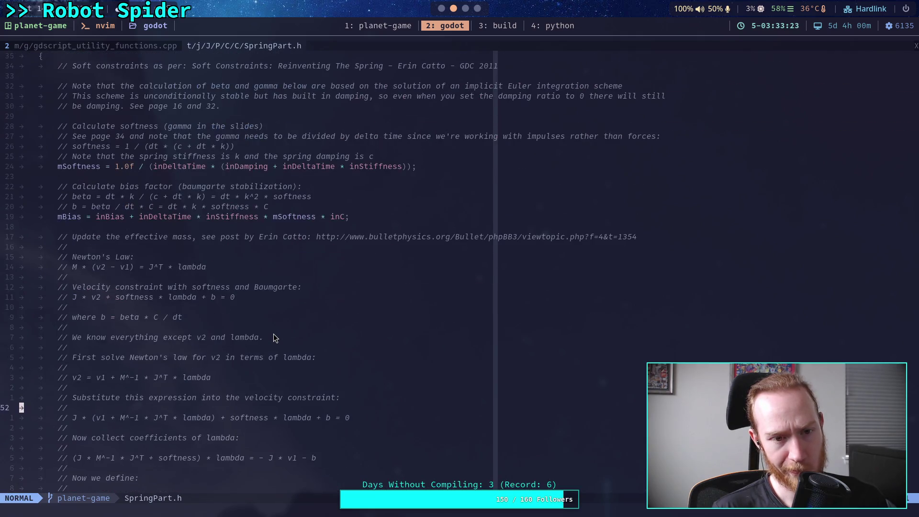
scroll(274, 337, "down", 5)
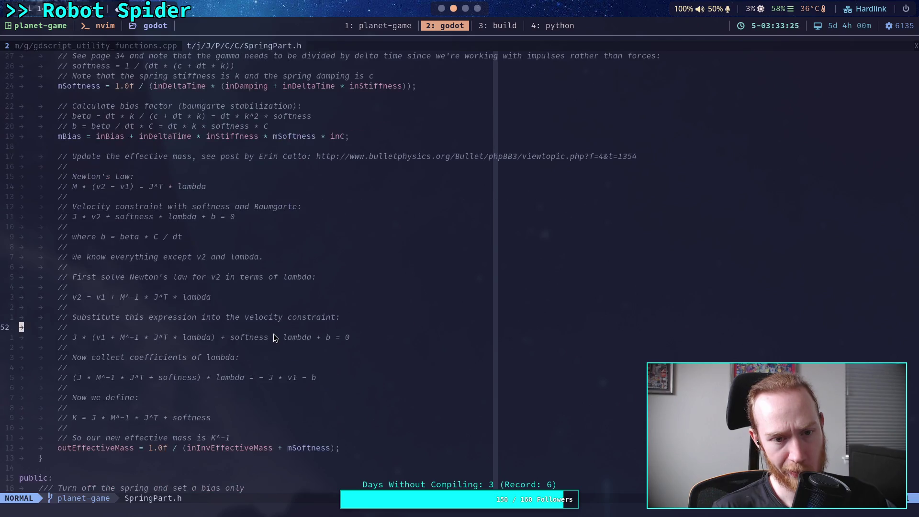
key("super+3")
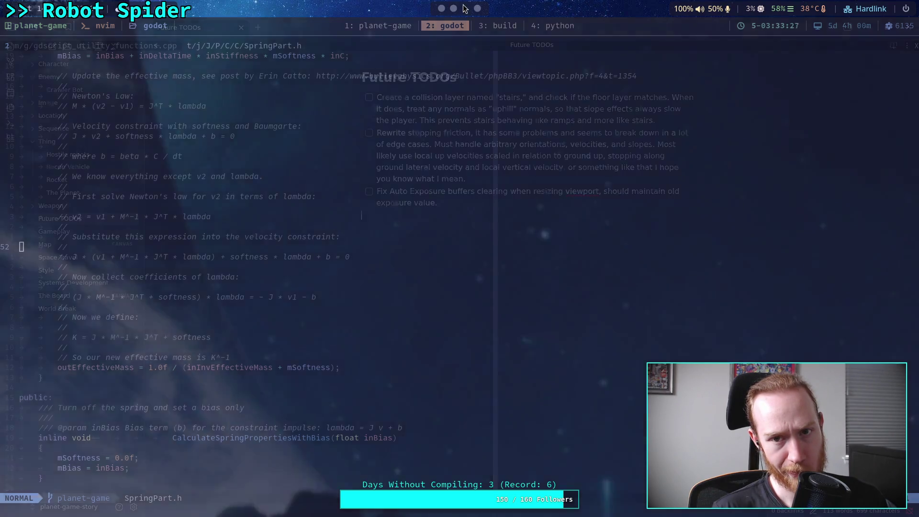
key("super+1")
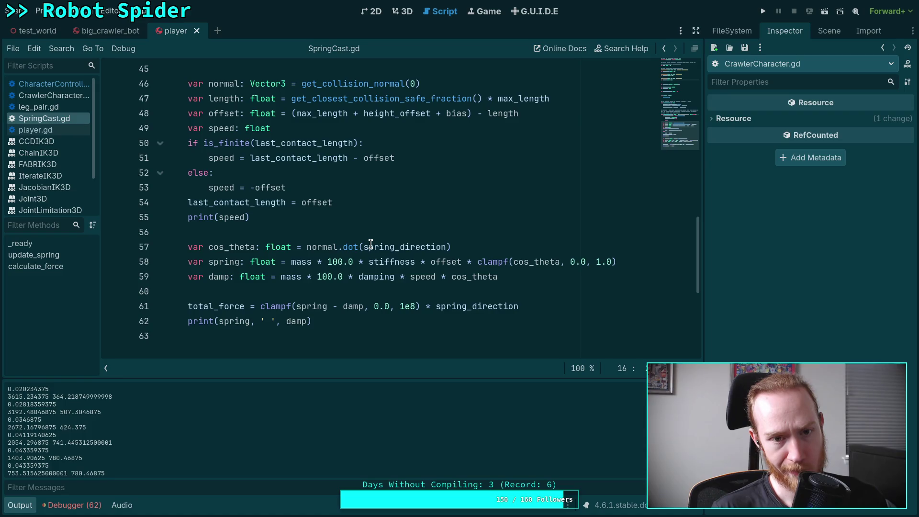
- Wrap normal.dot(spring_direction) on line 57 in clampf(..., 0.0, 1.0)
scroll(370, 244, "up", 2)
scroll(370, 244, "down", 2)
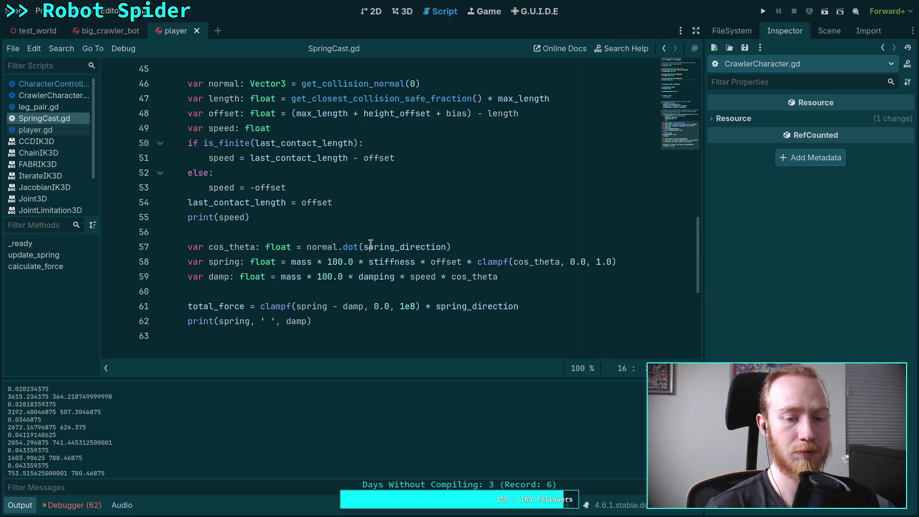
mouse_move(475, 261)
left_mouse_down()
mouse_move(511, 261)
mouse_move(501, 261)
left_mouse_up()
right_click(502, 264)
key("Escape")
left_click(306, 246)
type("clampf(")
left_click(531, 247)
type(", 1.0")
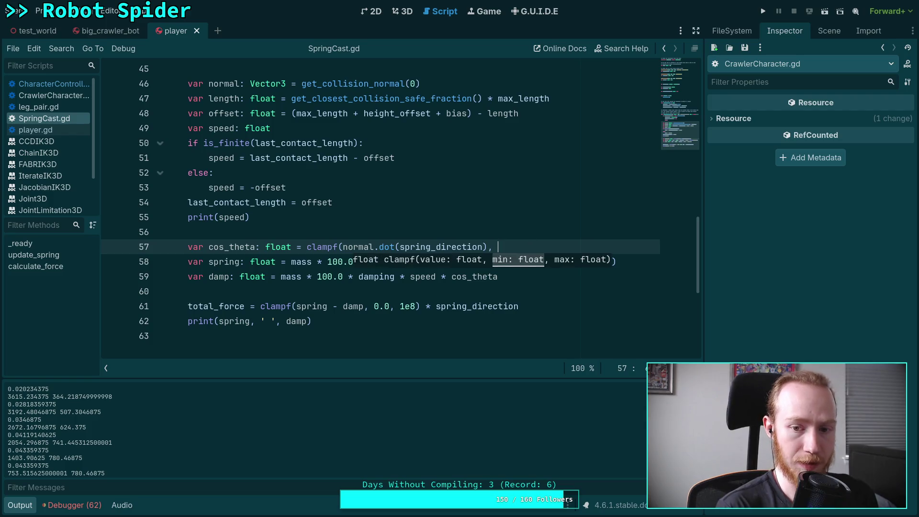
type(")")
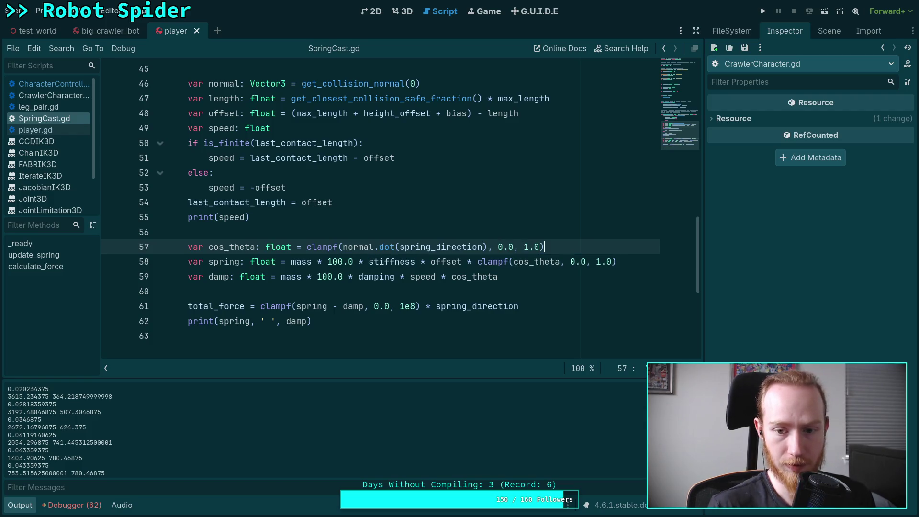
- Delete the now-redundant clampf call from the spring line 58
left_click_drag(478, 262, 597, 262)
key("BackSpace")
key("BackSpace")
left_click(559, 285)
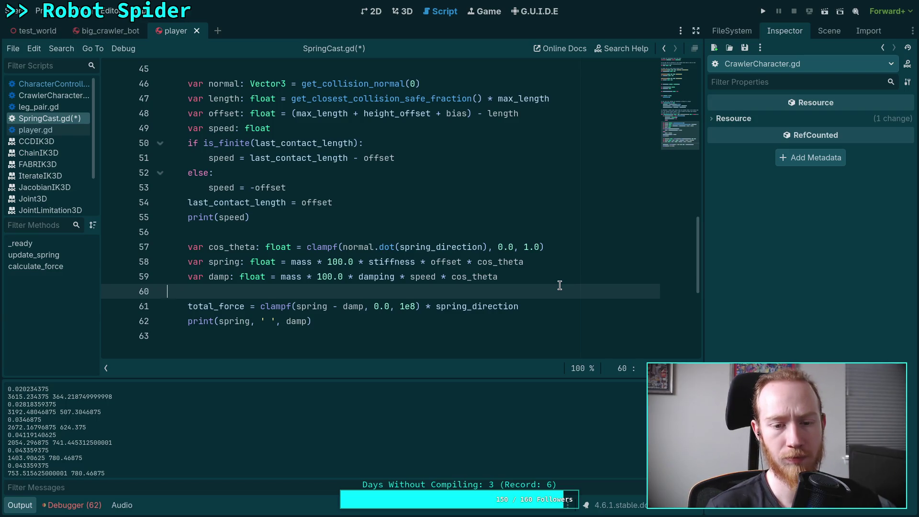
left_click_drag(314, 262, 356, 262)
left_click(332, 292)
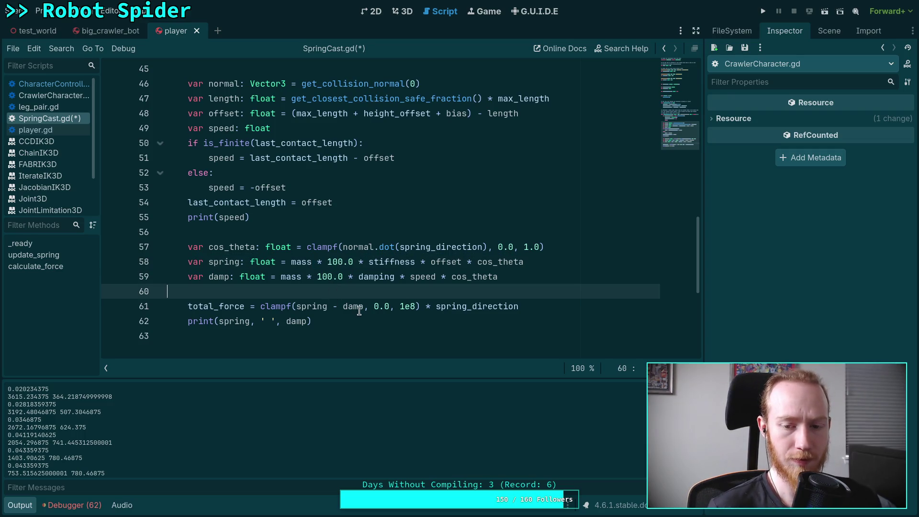
- Change the damping default from 1.8 to 1.5, save, and start a test run
scroll(354, 287, "up", 13)
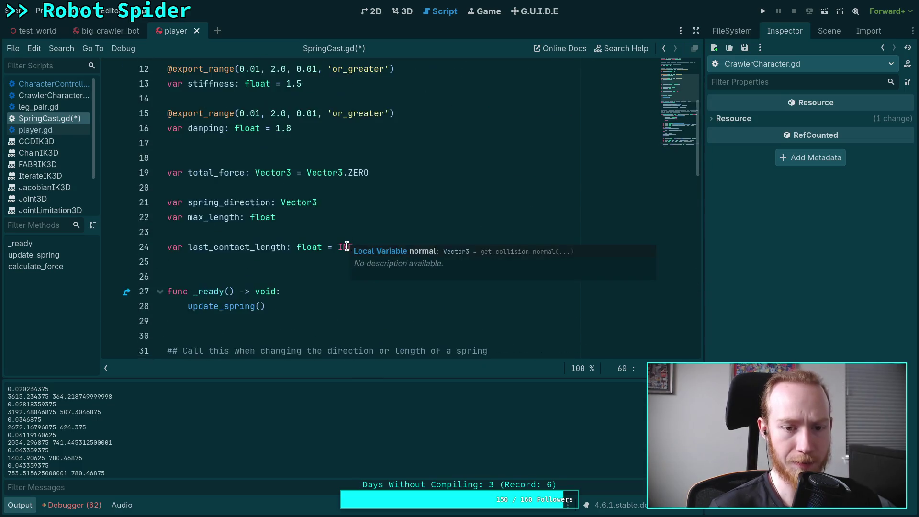
double_click(290, 217)
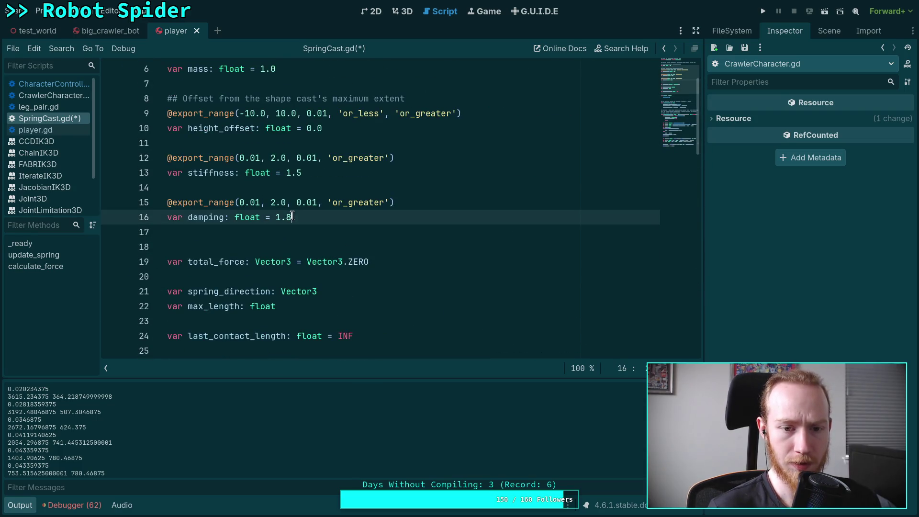
type("5")
key("ctrl+s")
left_click(763, 11)
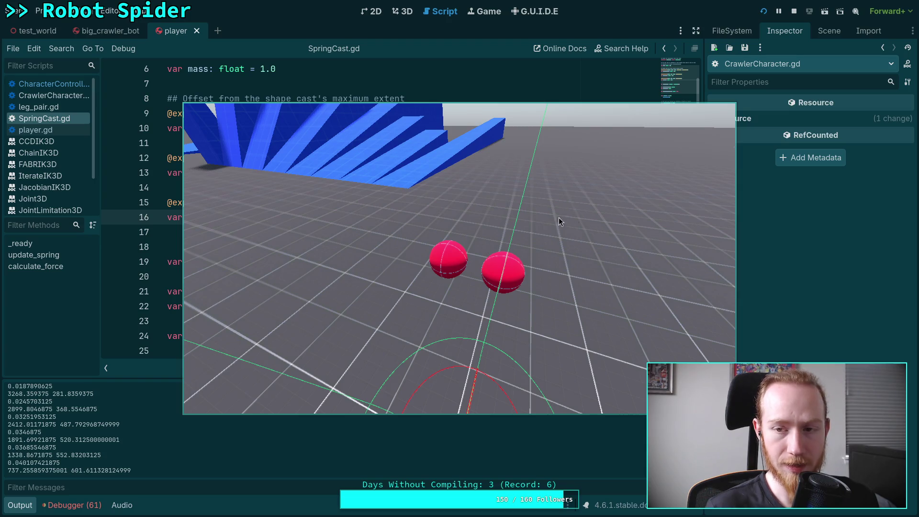
- Stop the damping 1.5 test run and select the damping value 1.5
left_click(793, 13)
double_click(295, 217)
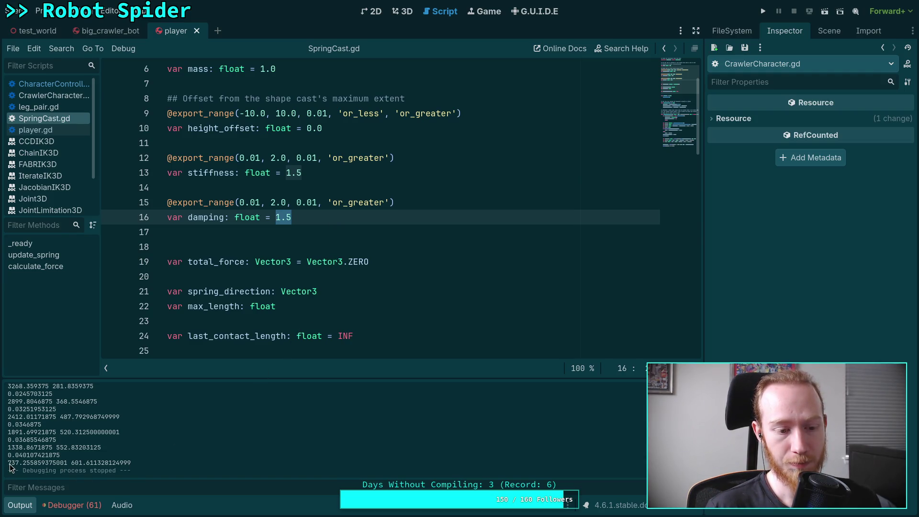
- Check the last logged damp value and highlight where speed and offset are used
scroll(287, 302, "down", 13)
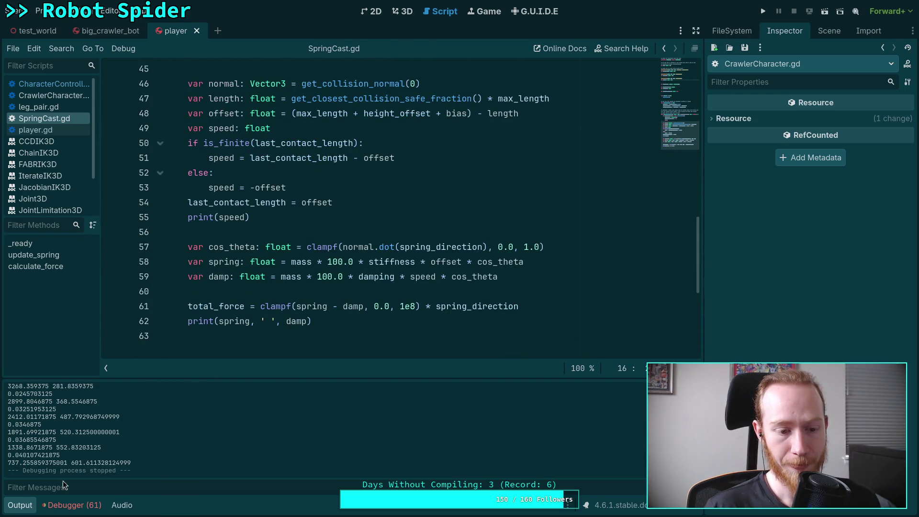
mouse_move(130, 462)
left_mouse_down()
mouse_move(9, 462)
mouse_move(71, 462)
left_mouse_up()
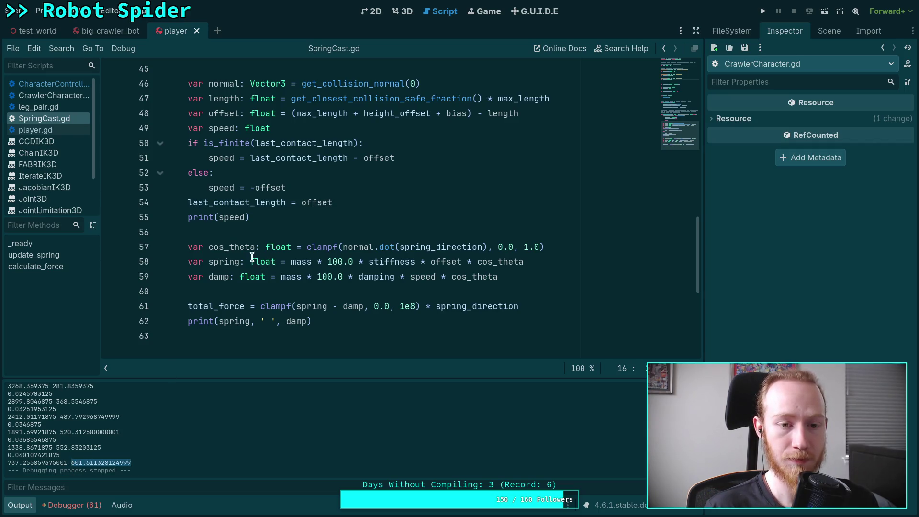
left_click(415, 277)
double_click(416, 279)
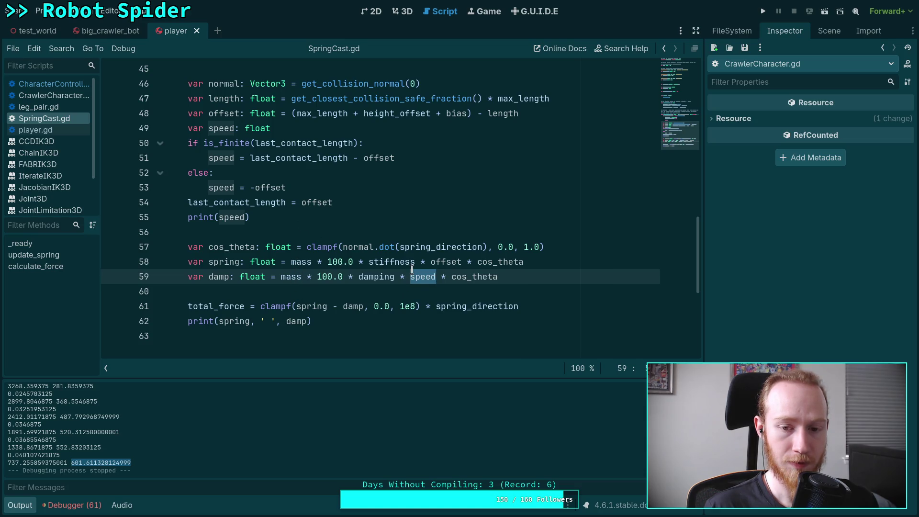
double_click(440, 262)
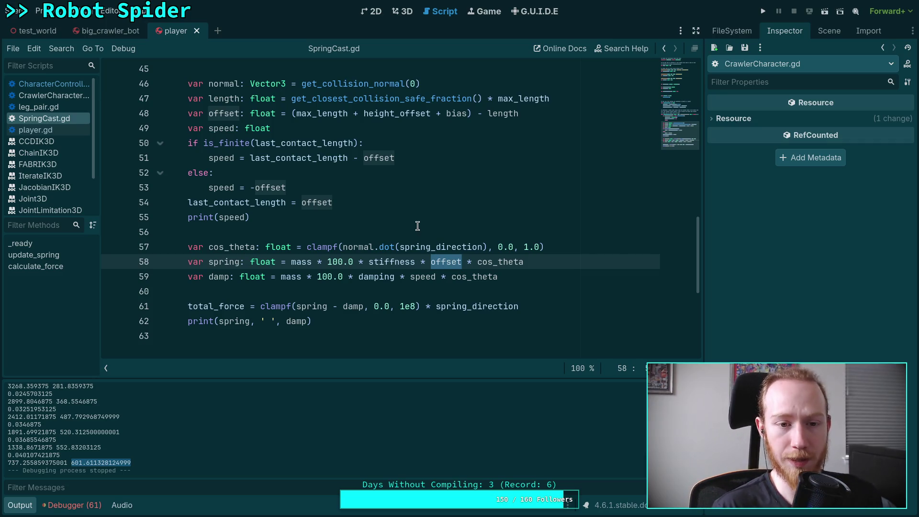
left_click(385, 232)
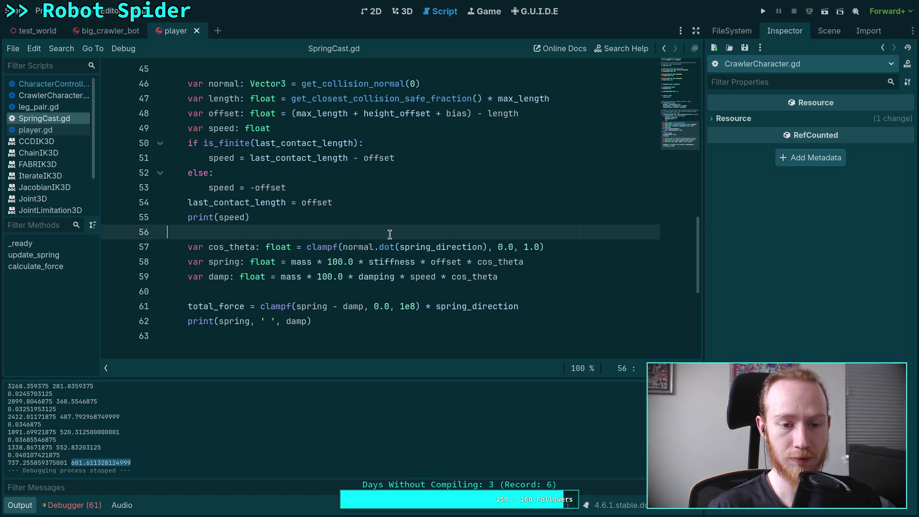
- Change line 55's print(speed) to print(offset) and save the script
double_click(230, 218)
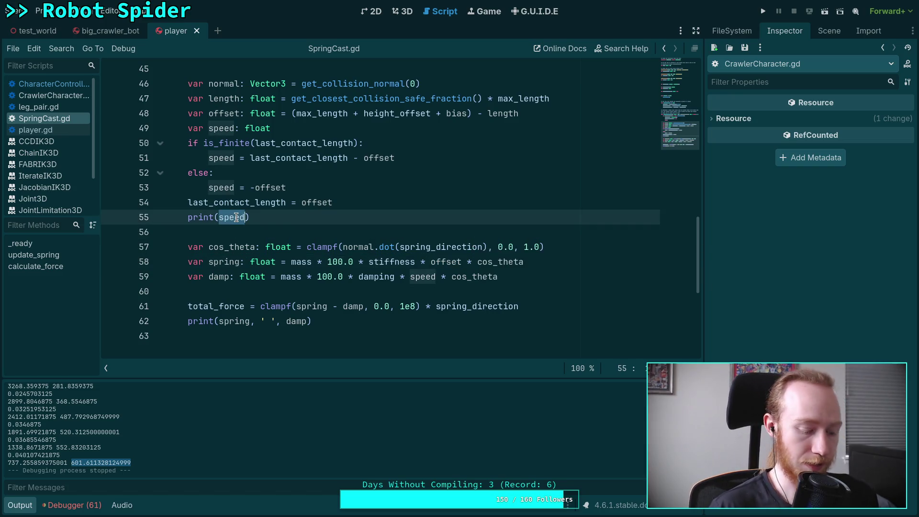
key("BackSpace")
type("o")
type("ffset")
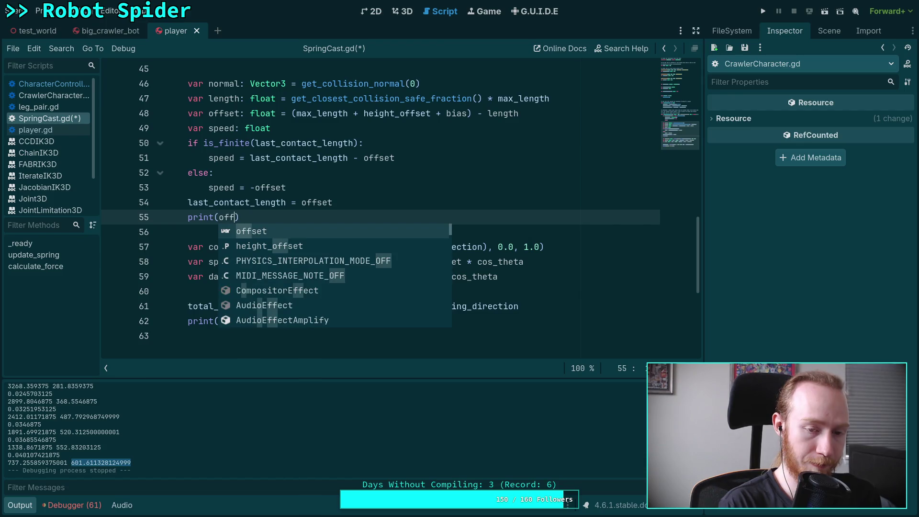
key("ctrl+s")
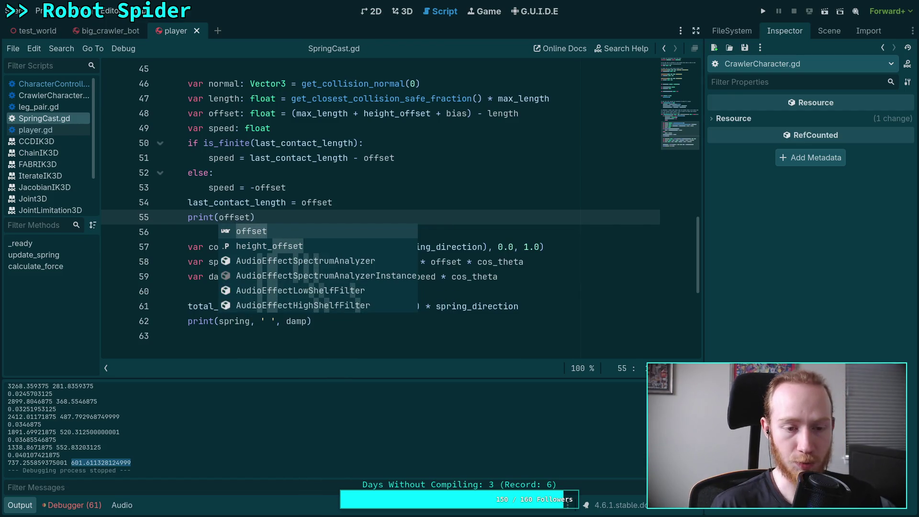
left_click(288, 188)
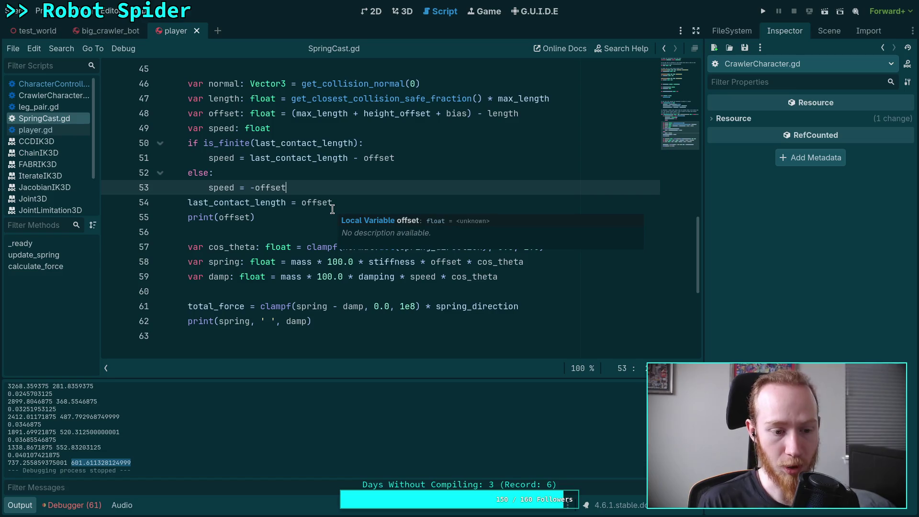
- Run the game, select the logged spring value and offset 0.07625, then stop it
left_click(763, 12)
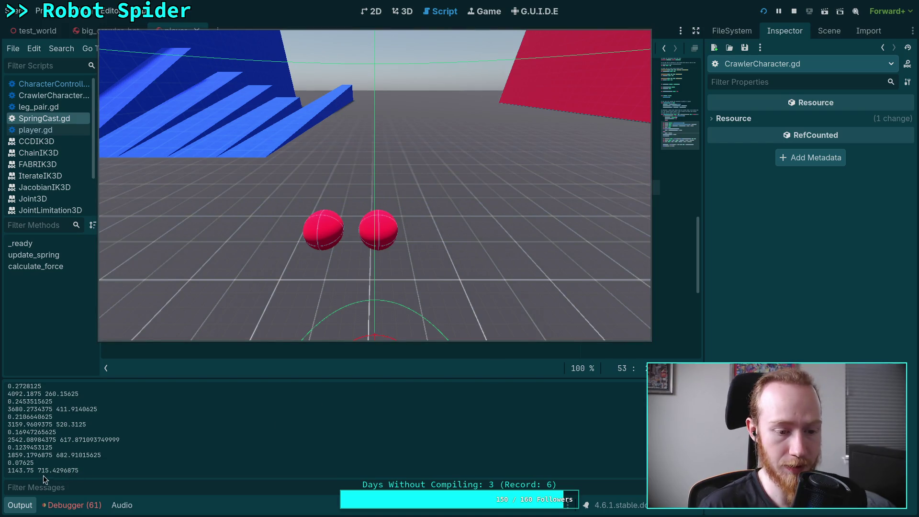
left_click_drag(8, 471, 34, 471)
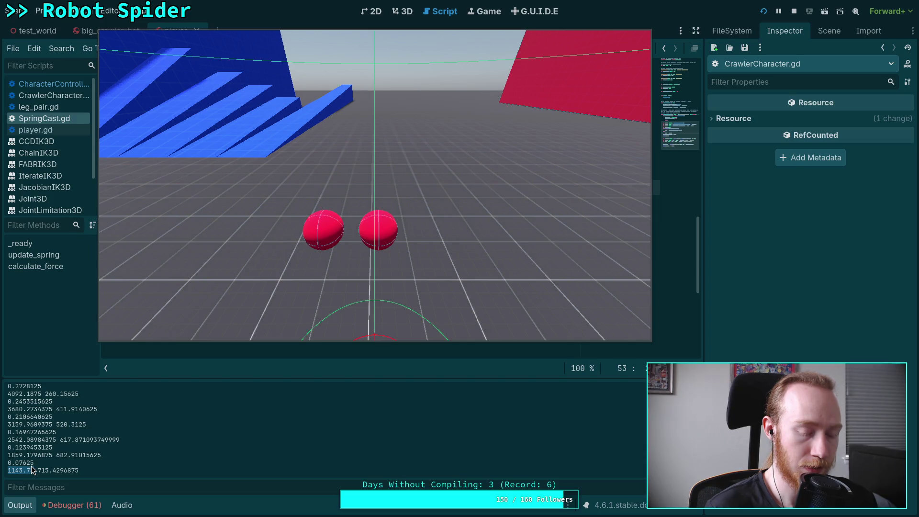
left_click_drag(34, 463, 7, 466)
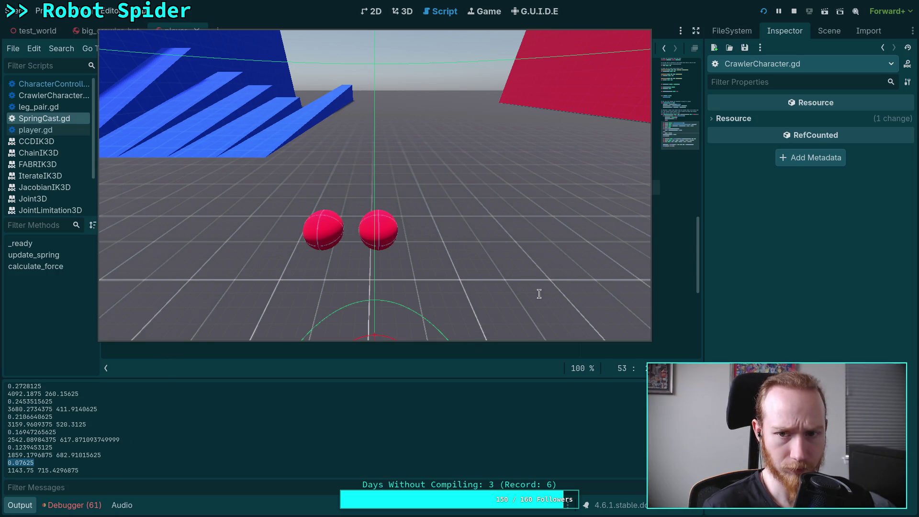
left_click(795, 14)
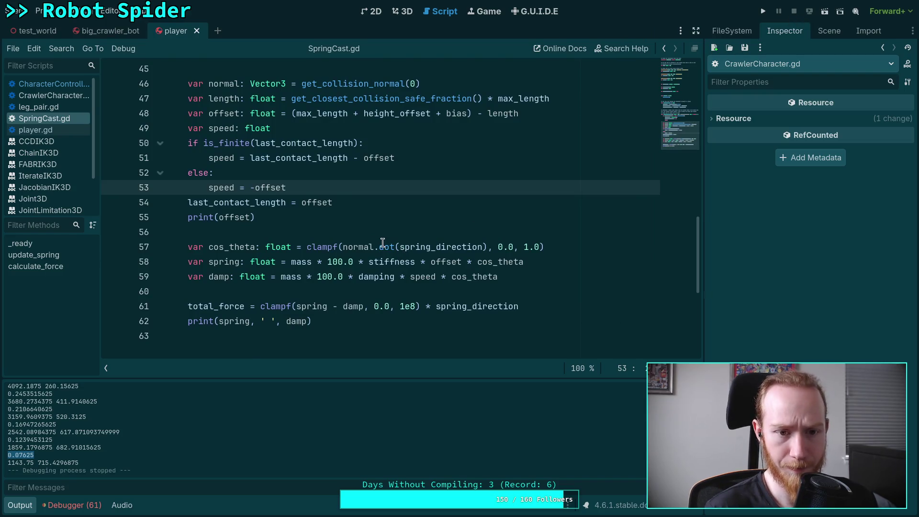
- Highlight the uses of offset from line 48, then start another game run
scroll(383, 242, "up", 2)
left_click(224, 217)
left_click(232, 202)
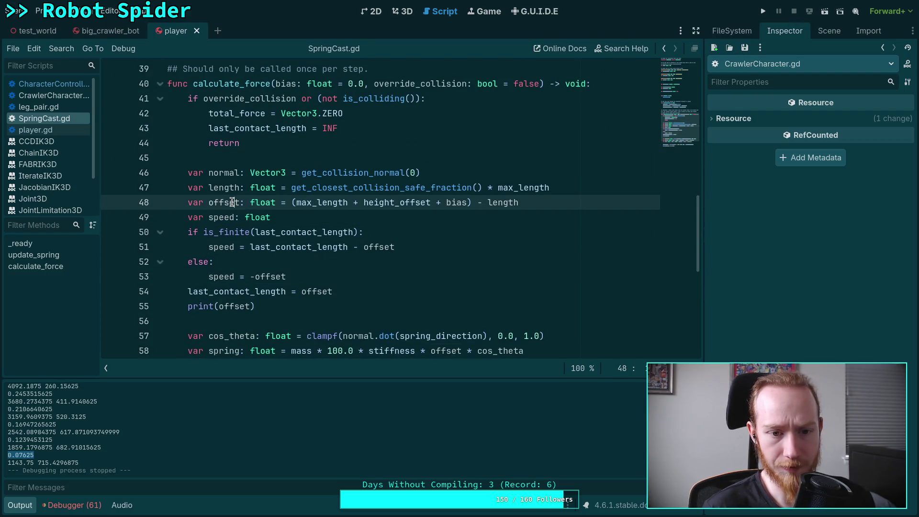
double_click(232, 202)
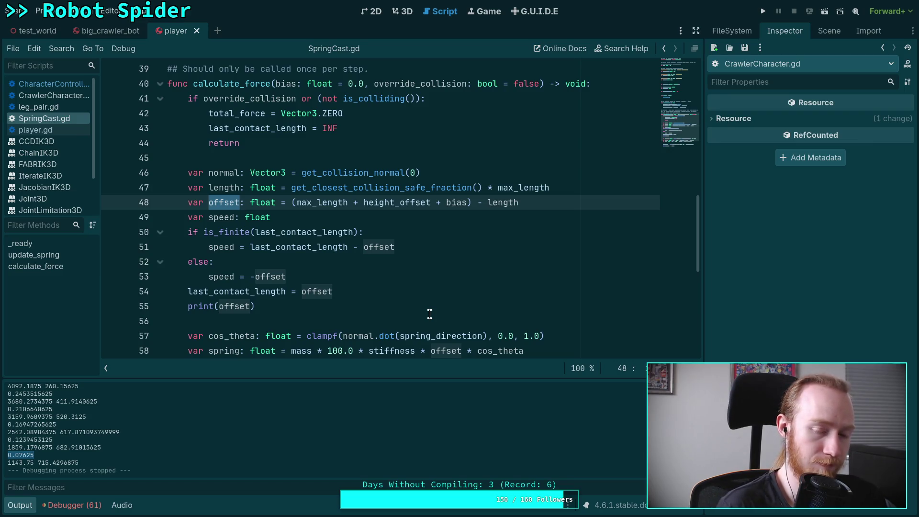
scroll(435, 314, "down", 1)
scroll(445, 316, "down", 1)
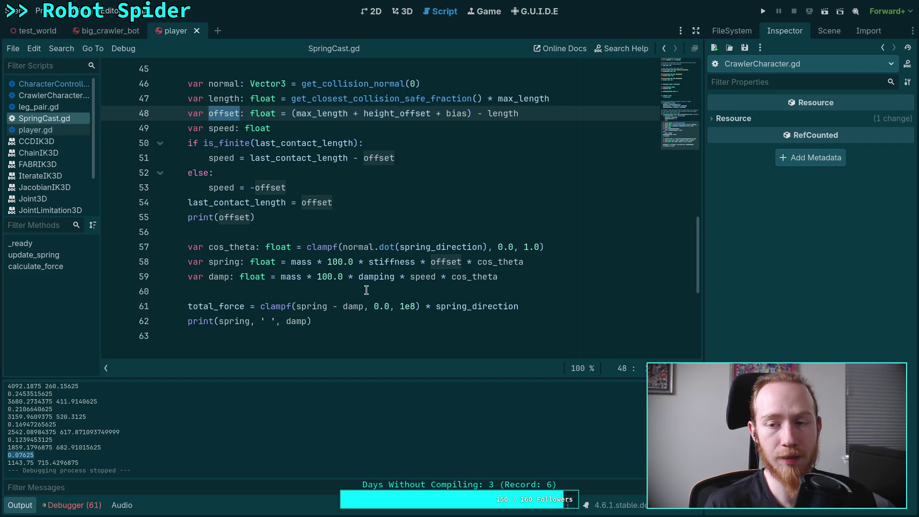
left_click(763, 13)
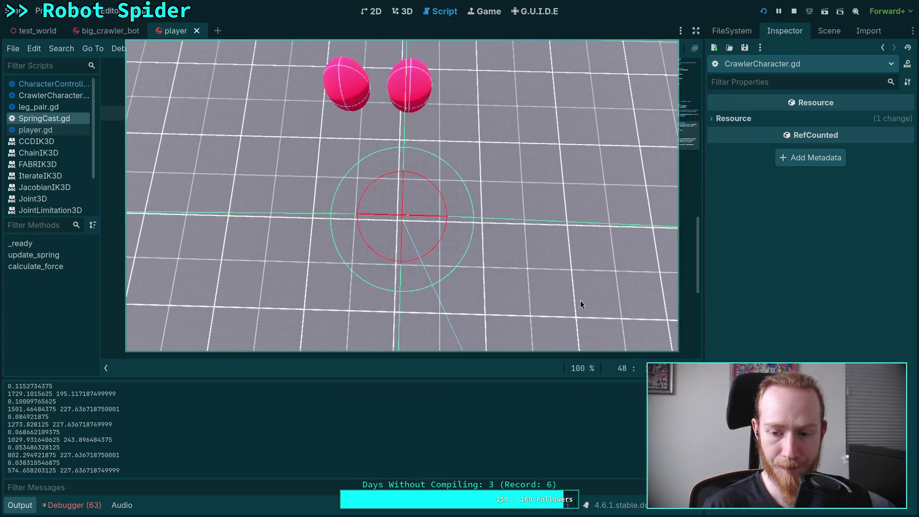
- Play the game while checking the logged spring values in Output, then stop the run
left_click(541, 288)
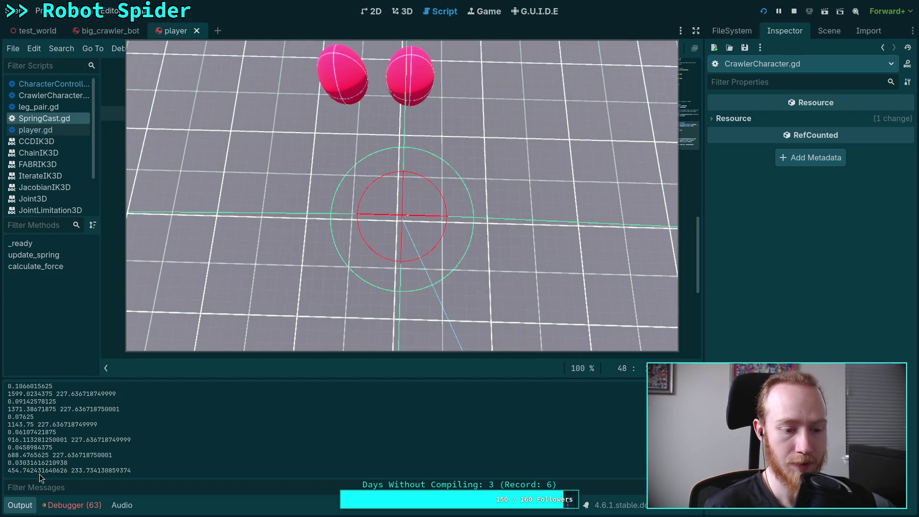
left_click_drag(8, 471, 68, 471)
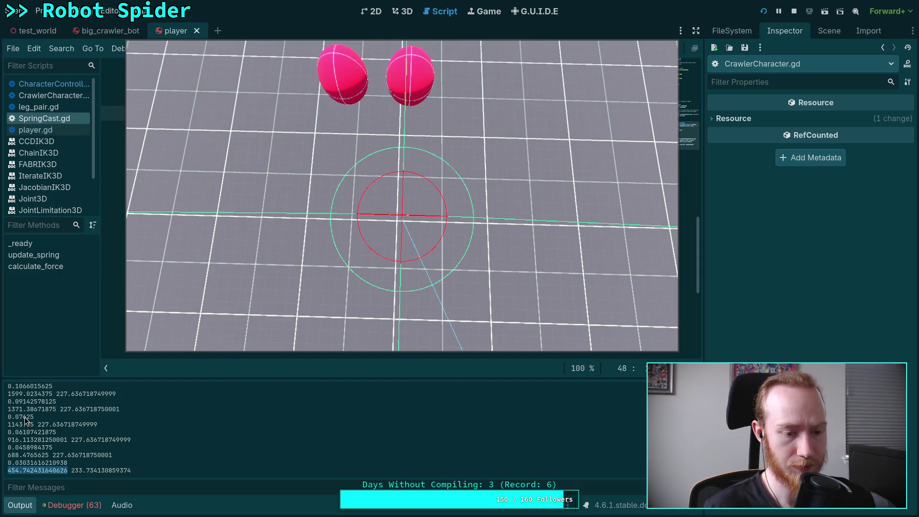
scroll(35, 429, "up", 10)
scroll(112, 418, "up", 10)
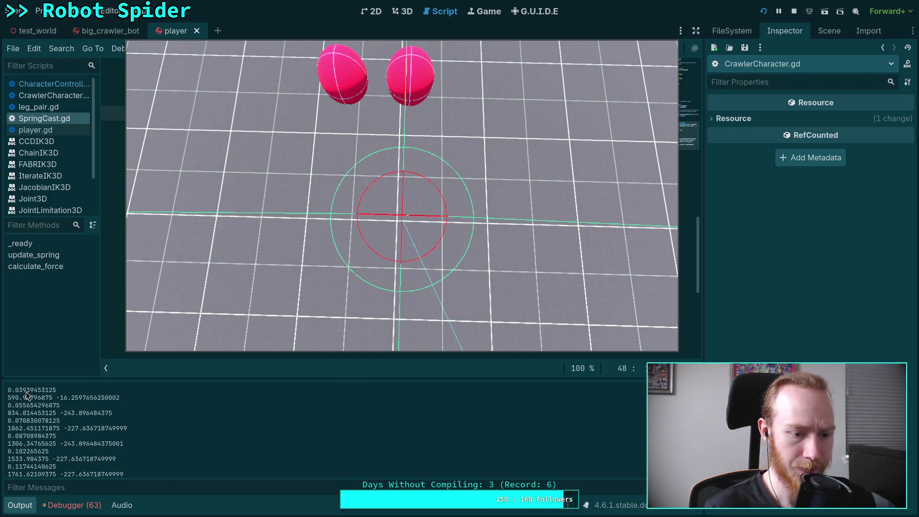
scroll(31, 421, "down", 2)
scroll(29, 437, "down", 3)
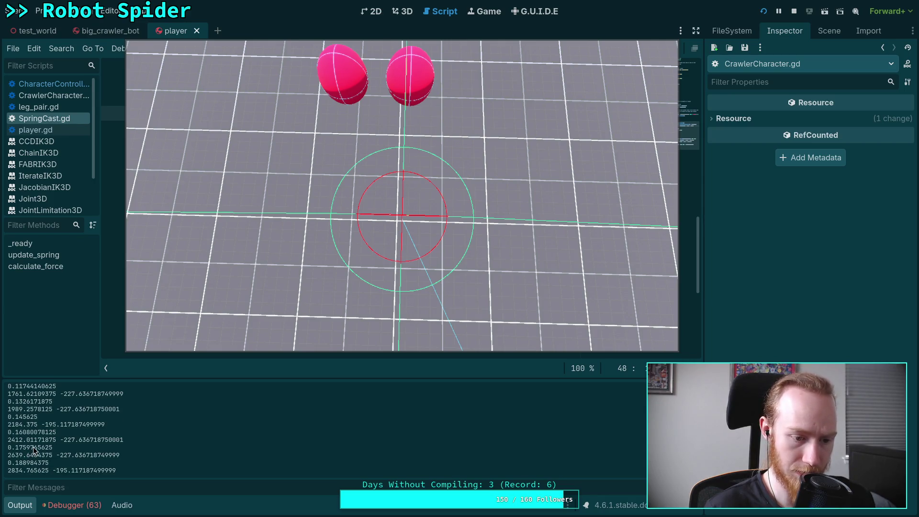
scroll(38, 448, "down", 3)
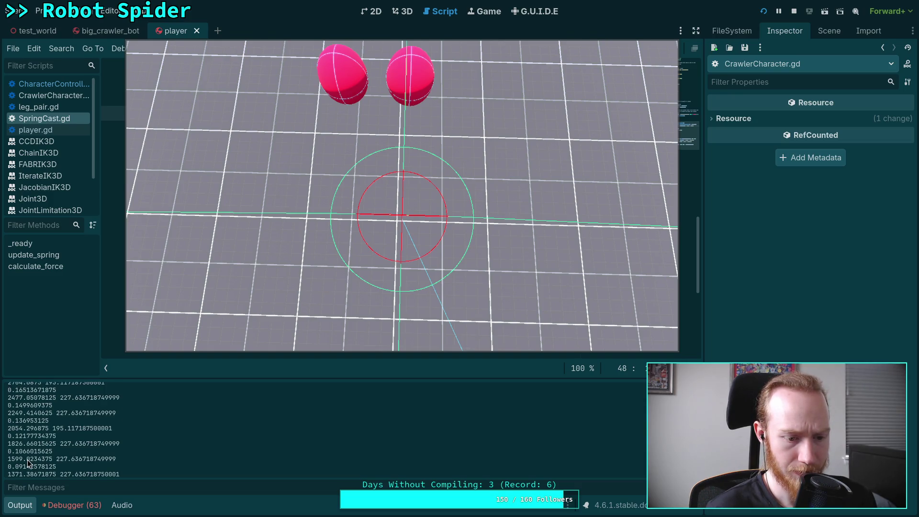
double_click(32, 467)
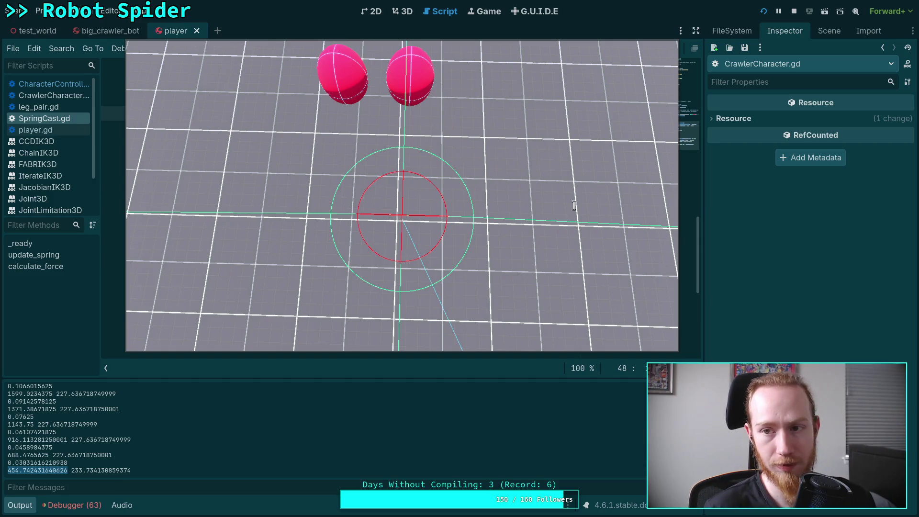
left_click(795, 11)
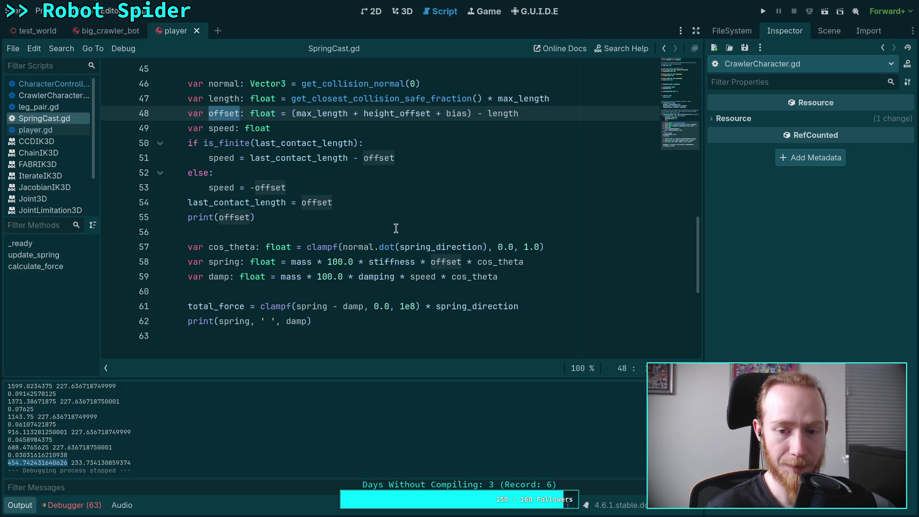
- Change the damp formula's multiplier on line 59 from 100.0 to 200.0 and run the game
scroll(361, 233, "up", 2)
scroll(361, 232, "up", 12)
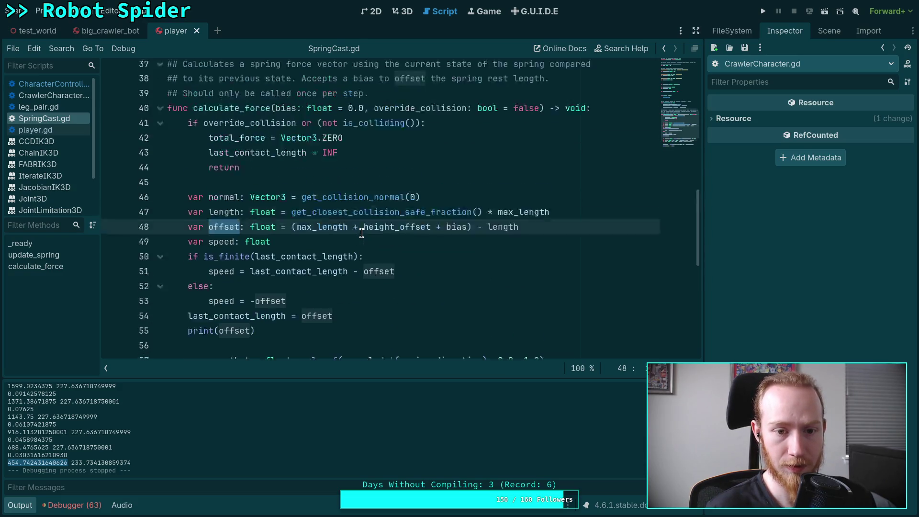
scroll(366, 228, "down", 15)
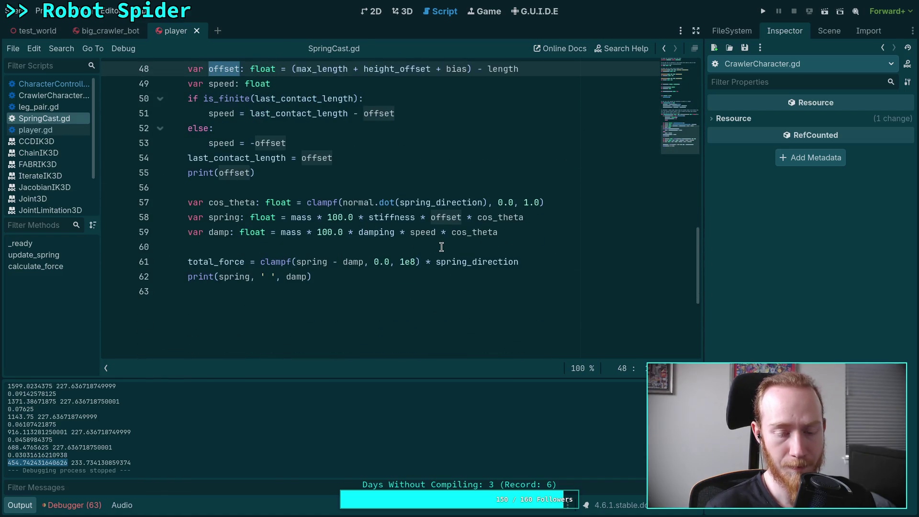
left_click(318, 233)
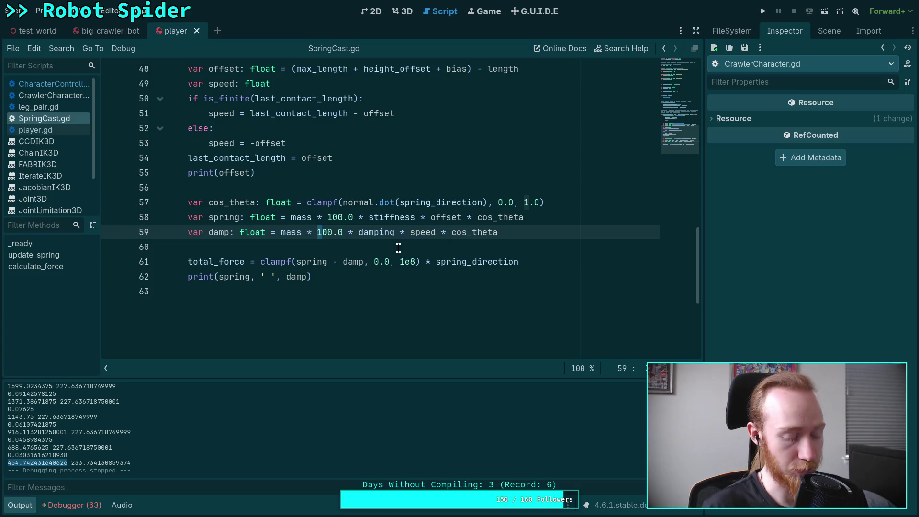
key("Delete")
type("2")
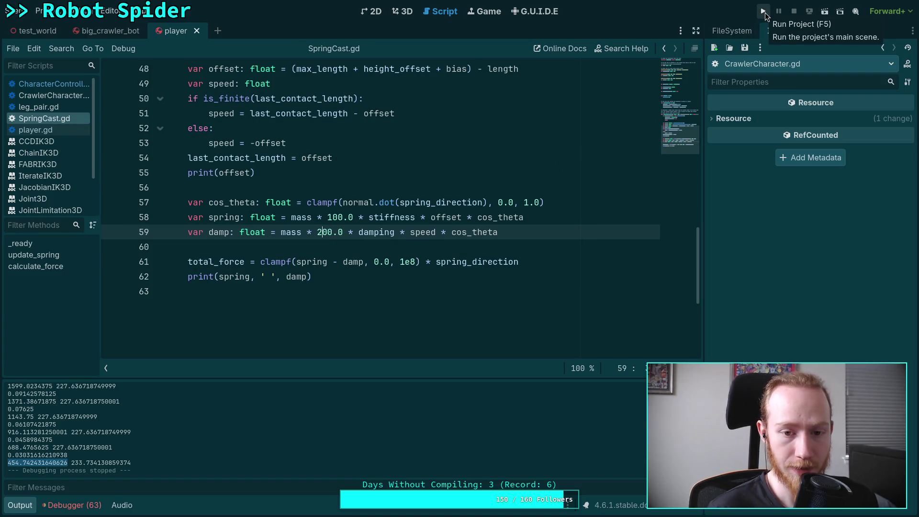
left_click(318, 233)
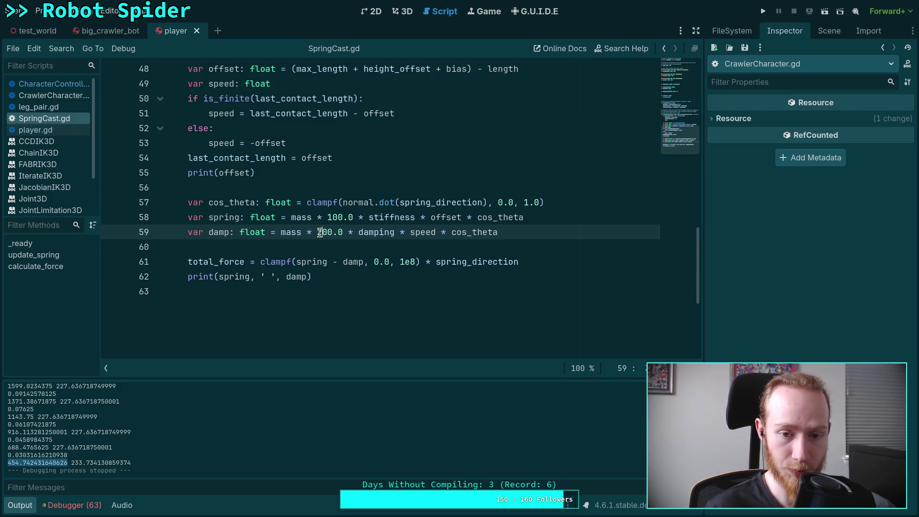
left_click(395, 232)
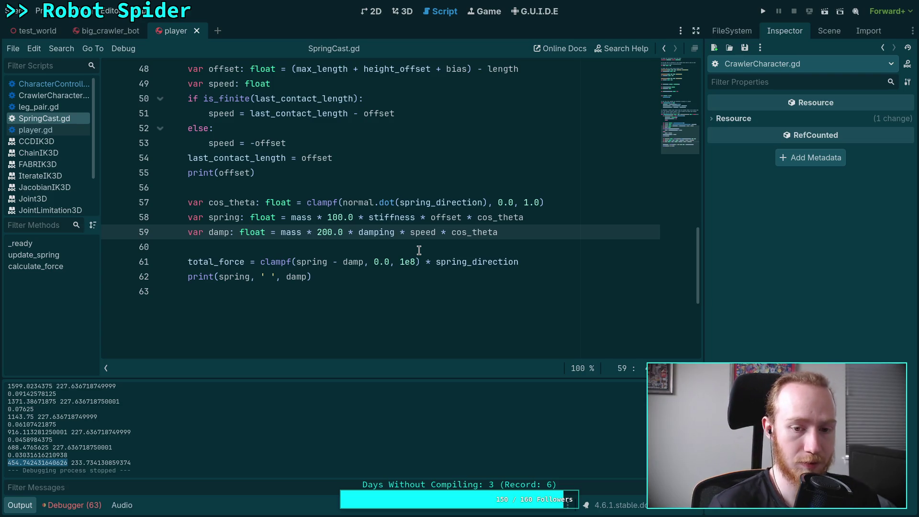
left_click_drag(286, 217, 406, 214)
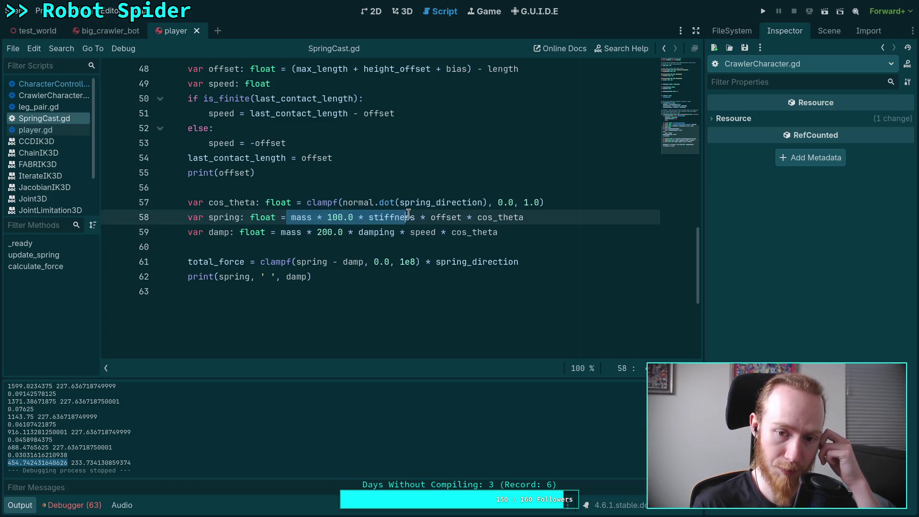
left_click(425, 245)
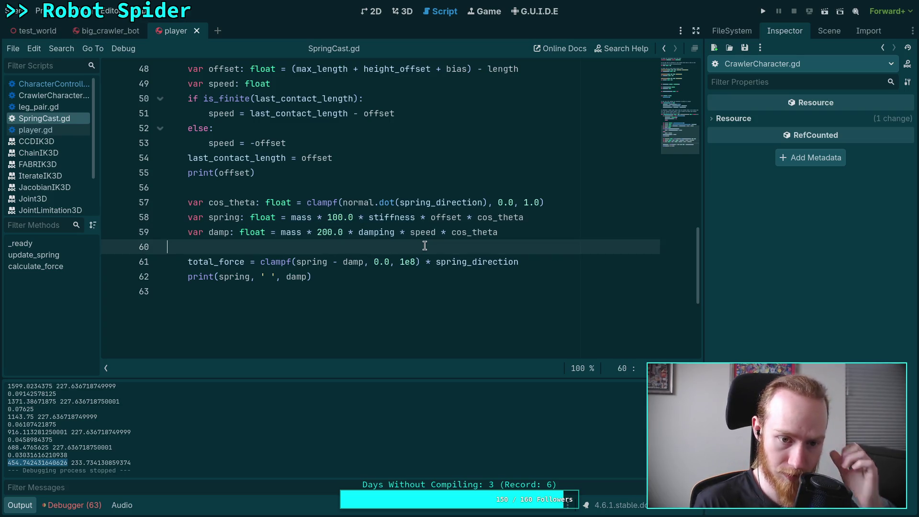
left_click(764, 10)
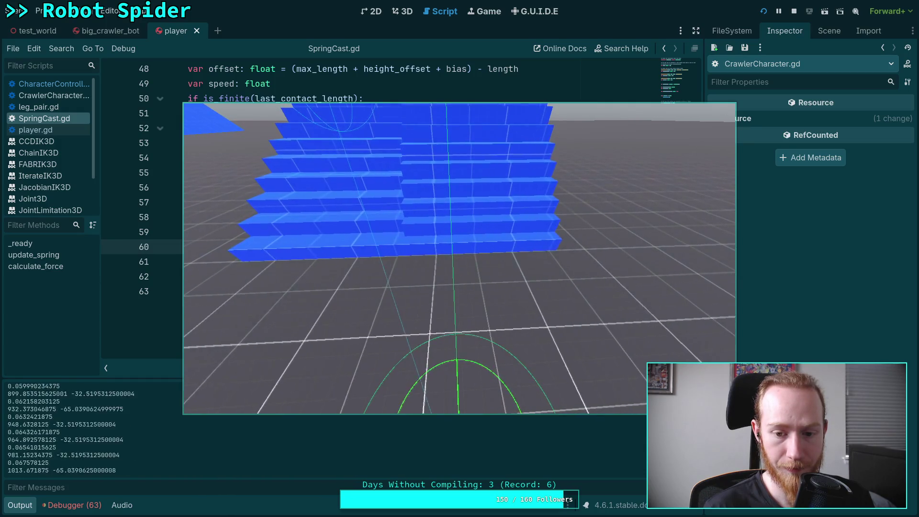
- Stop the 200.0 damp-multiplier test run after watching the spider on the blue steps
left_click(795, 10)
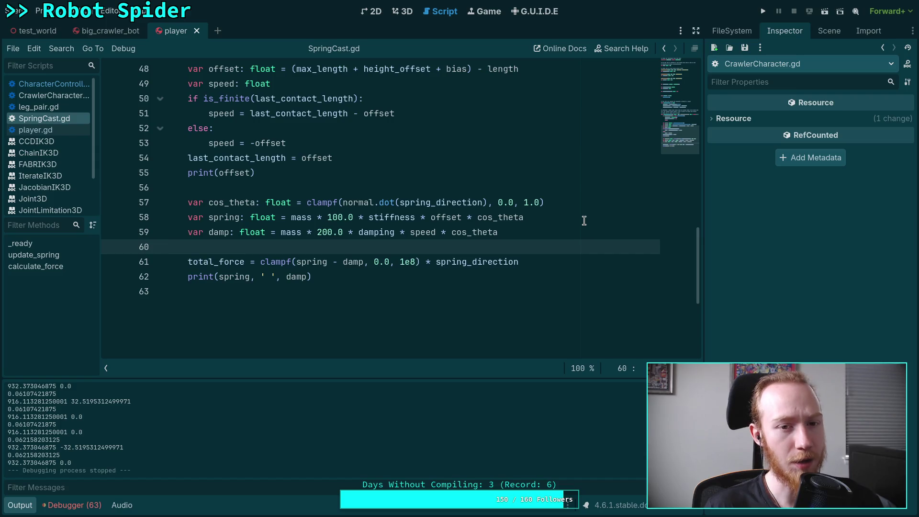
scroll(585, 221, "up", 3)
- Add a 'step: float' parameter before bias in calculate_force's signature on line 40
left_click(278, 84)
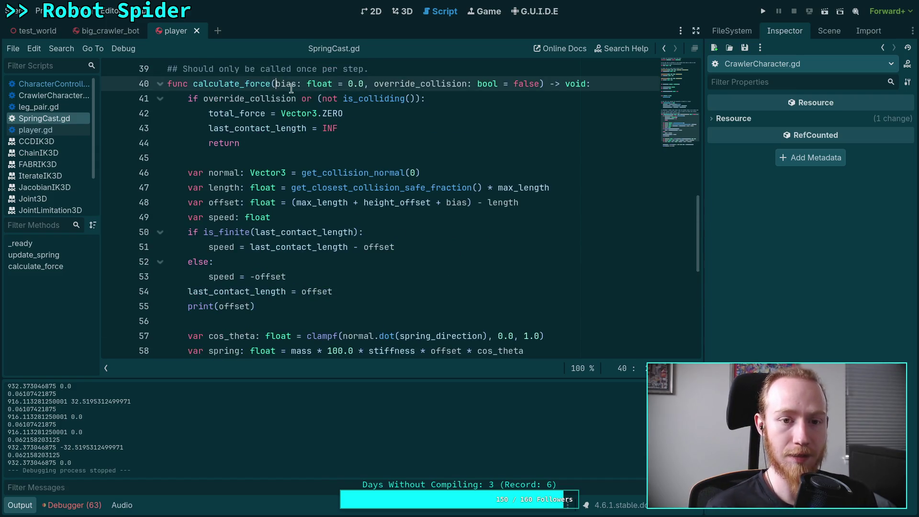
type("step")
type(": float =")
key("BackSpace")
key("BackSpace")
key("BackSpace")
type(",")
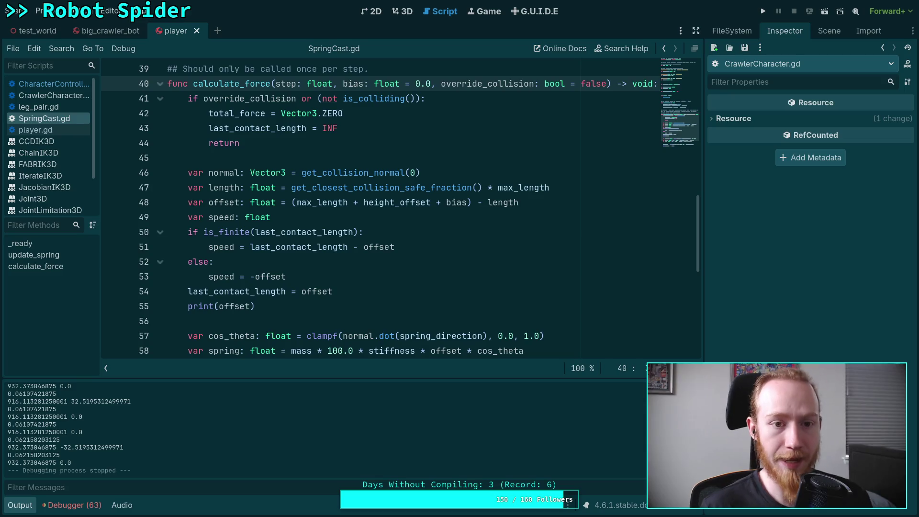
- Inspect how speed is computed and used on lines 51 and 59, ending at speed = -offset
scroll(342, 239, "down", 1)
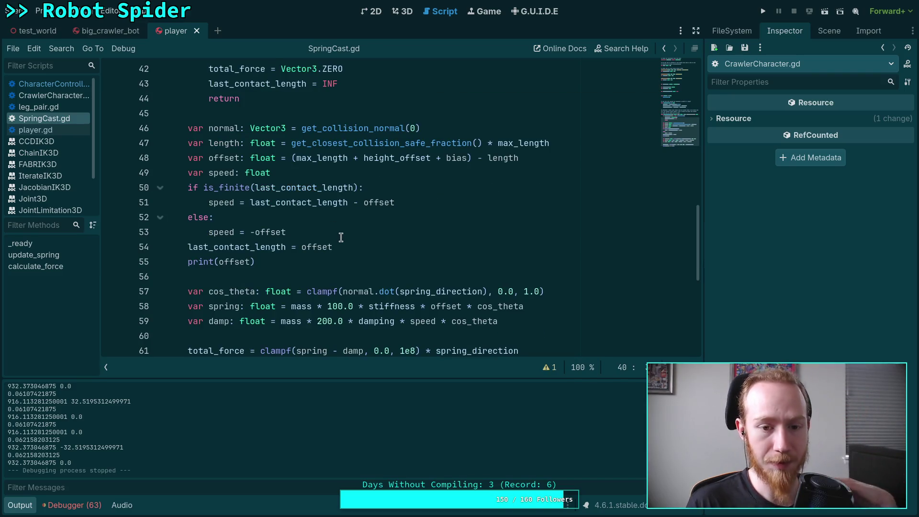
left_click(251, 202)
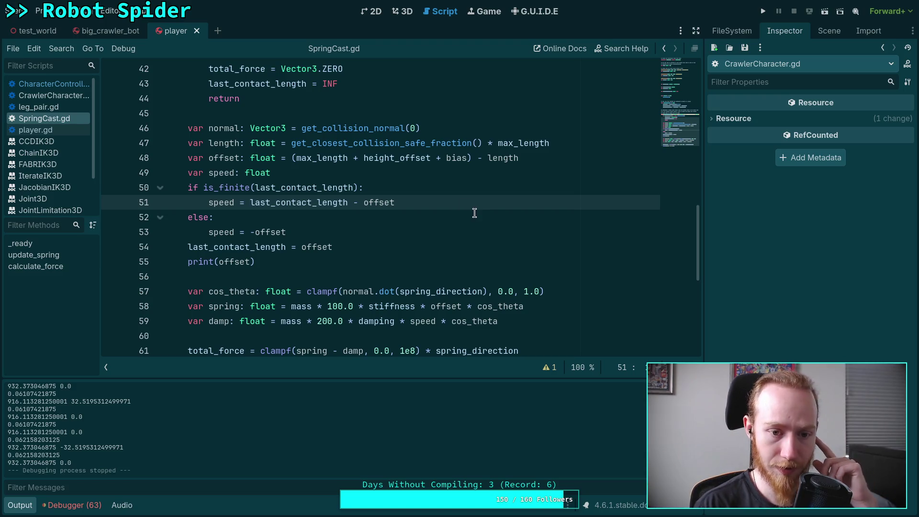
double_click(223, 232)
scroll(411, 246, "down", 2)
scroll(434, 251, "up", 1)
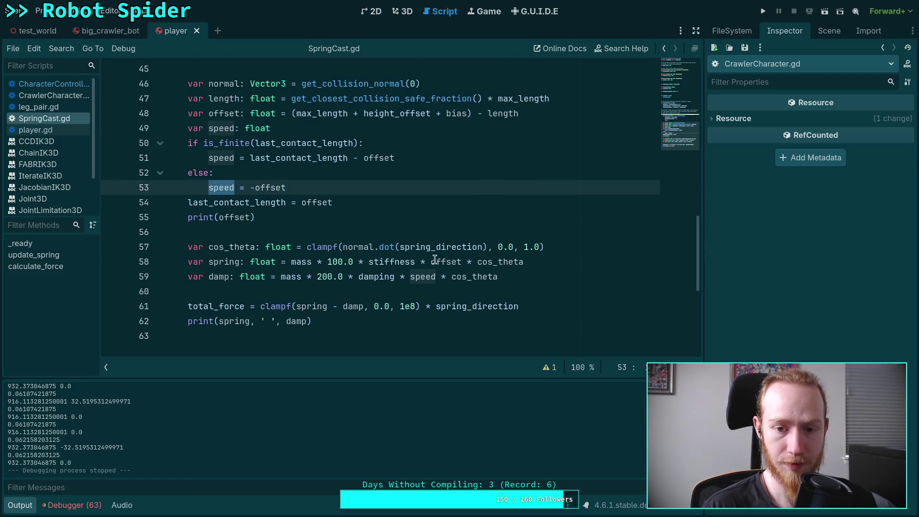
left_click(434, 277)
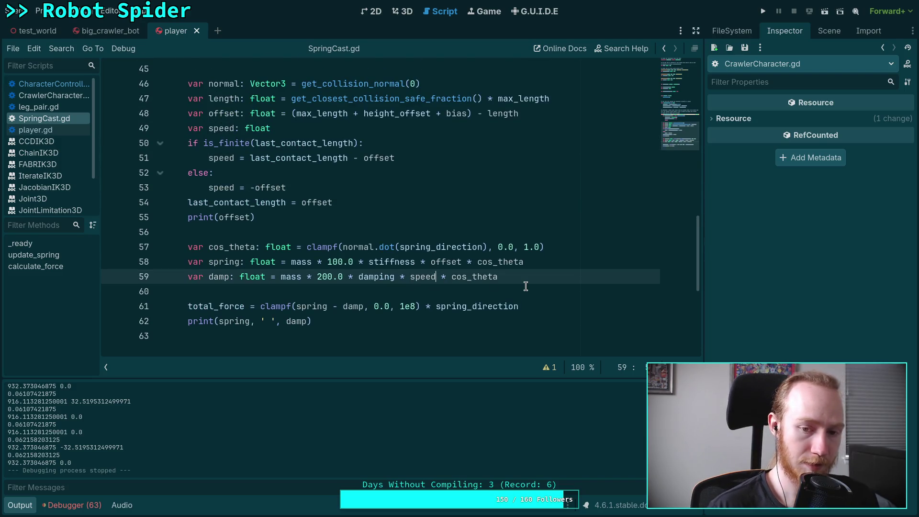
double_click(415, 278)
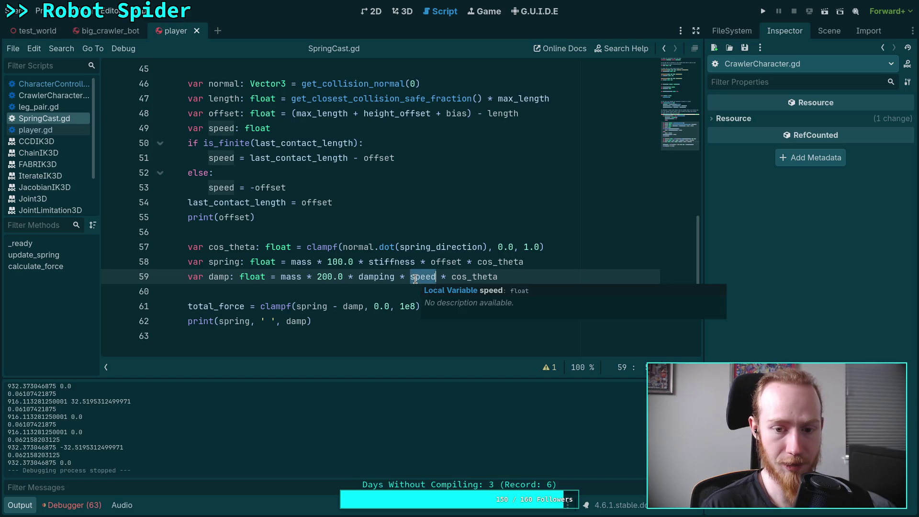
scroll(345, 236, "up", 1)
left_click(336, 236)
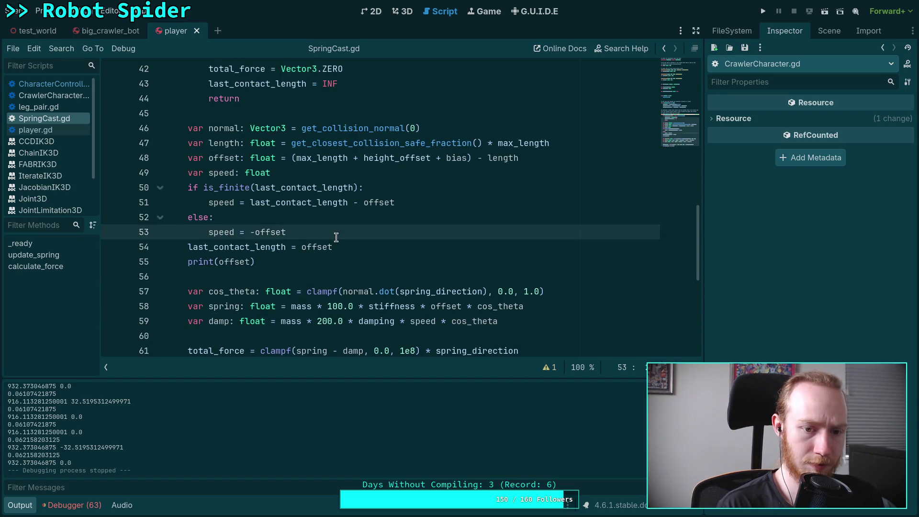
- Add 'speed /= step' after the else block, change print(offset) to print(speed), and save
key("Return")
type("eed /= ")
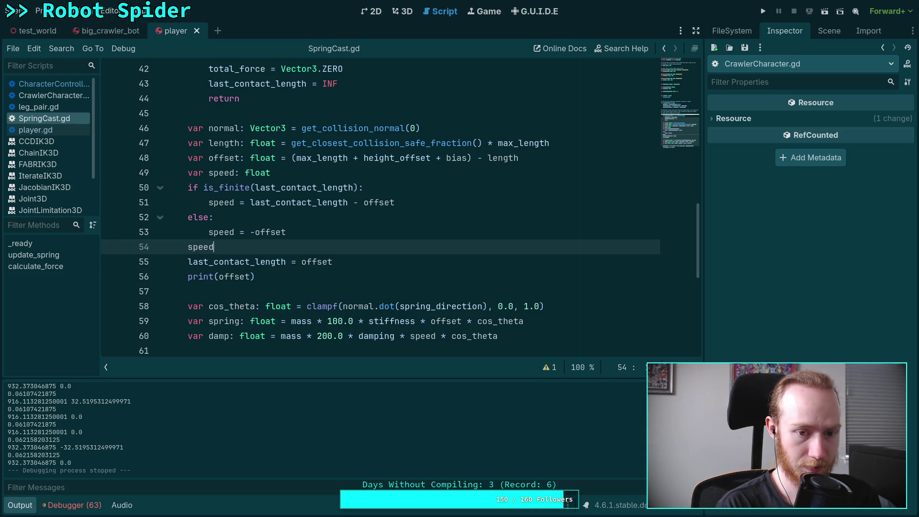
type("step")
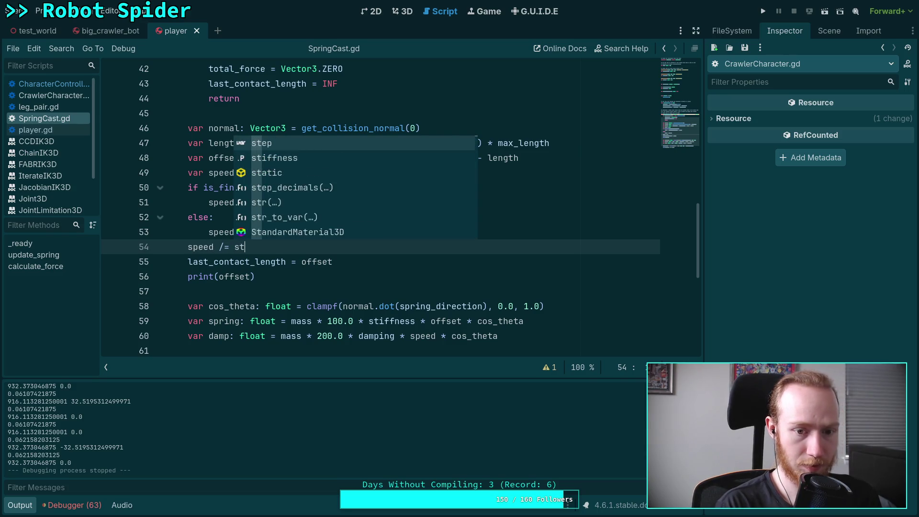
double_click(249, 277)
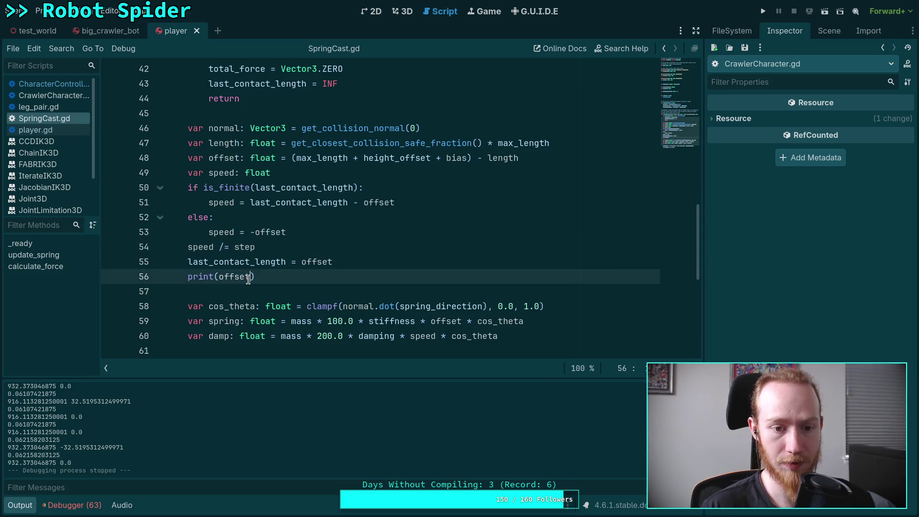
type("-")
key("BackSpace")
type("p")
key("BackSpace")
type("speed")
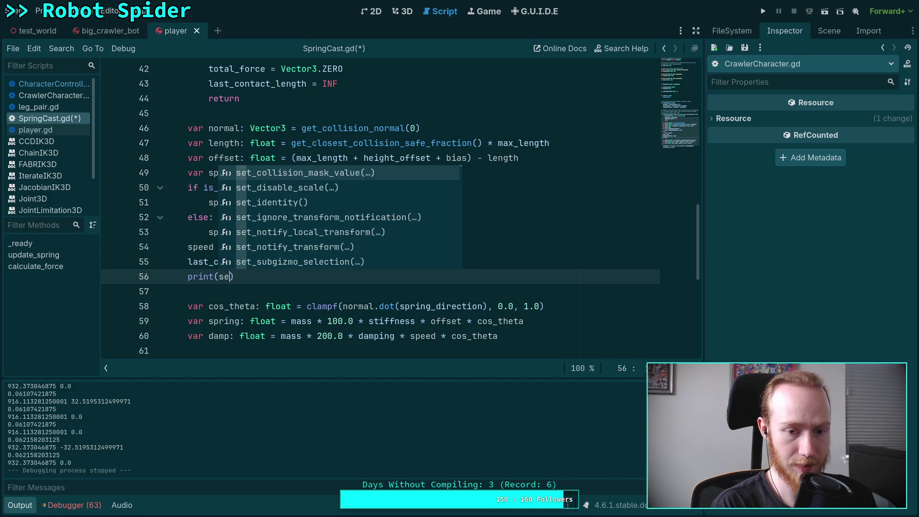
key("ctrl+s")
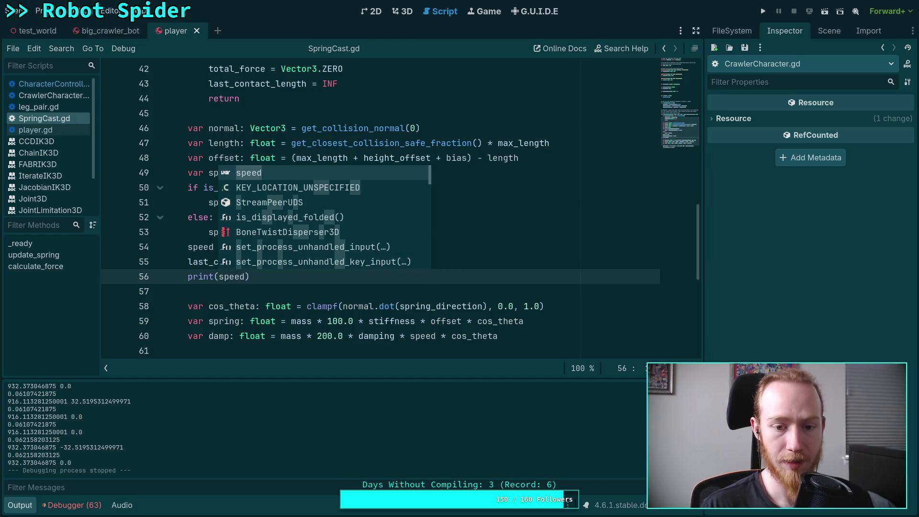
- Cut the damp multiplier on line 60 from 200.0 to 10.0
left_click(323, 335)
key("BackSpace")
type("1")
key("Delete")
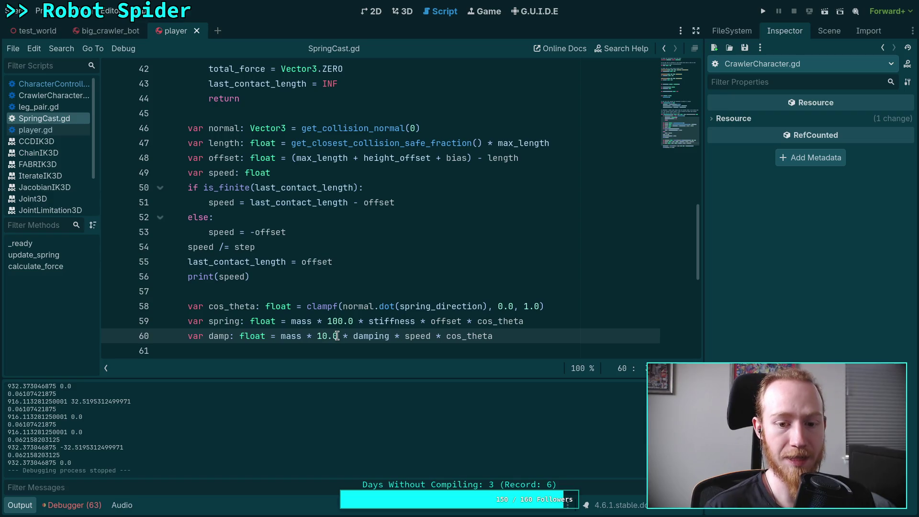
scroll(423, 290, "down", 2)
left_click(362, 301)
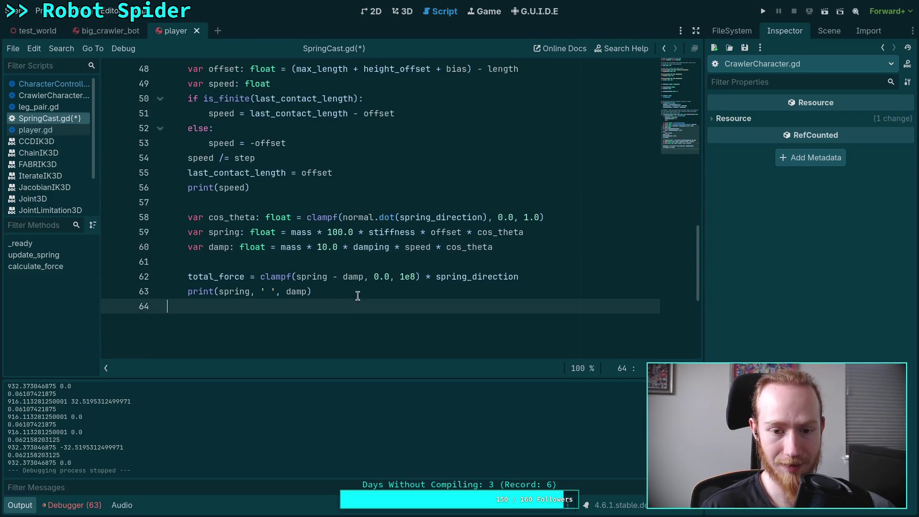
left_click(282, 277)
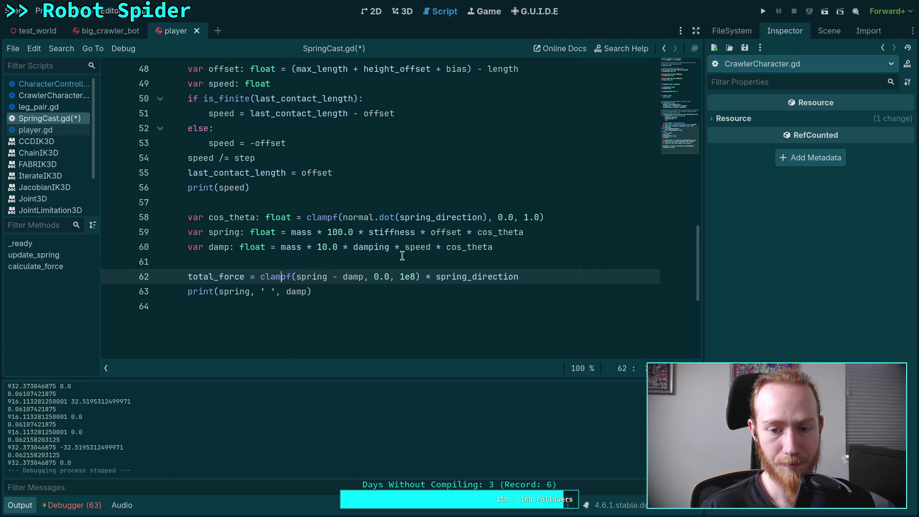
- Raise the default damping from 1.5 to 2.2, save, and run the game
scroll(386, 256, "up", 14)
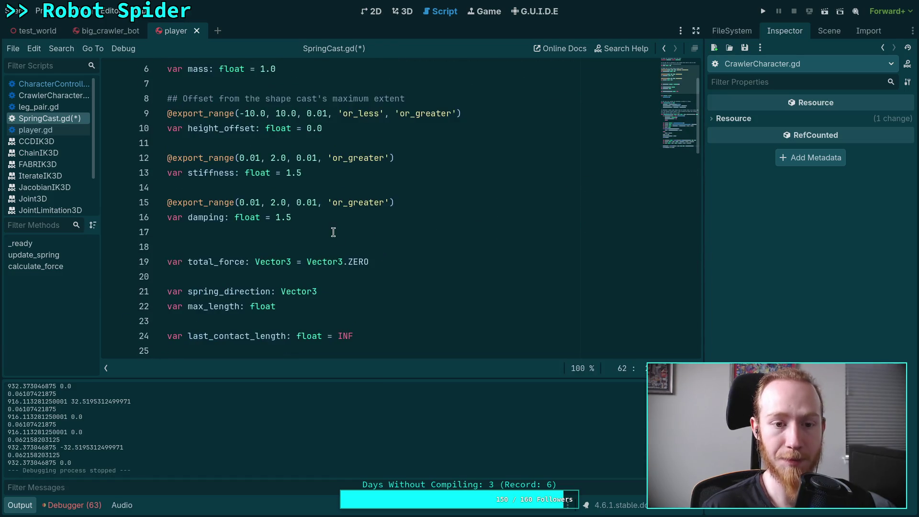
left_click_drag(300, 219, 275, 218)
type("2.2")
key("ctrl+s")
scroll(507, 188, "down", 14)
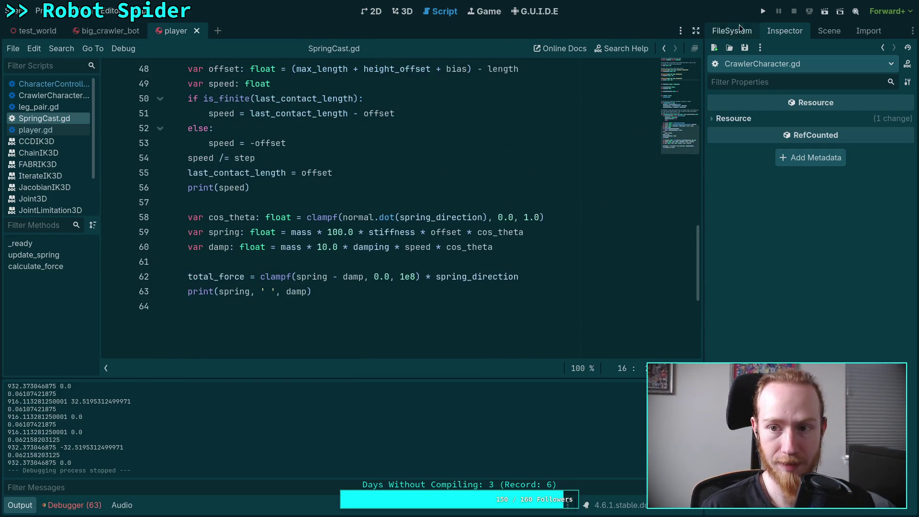
left_click(764, 11)
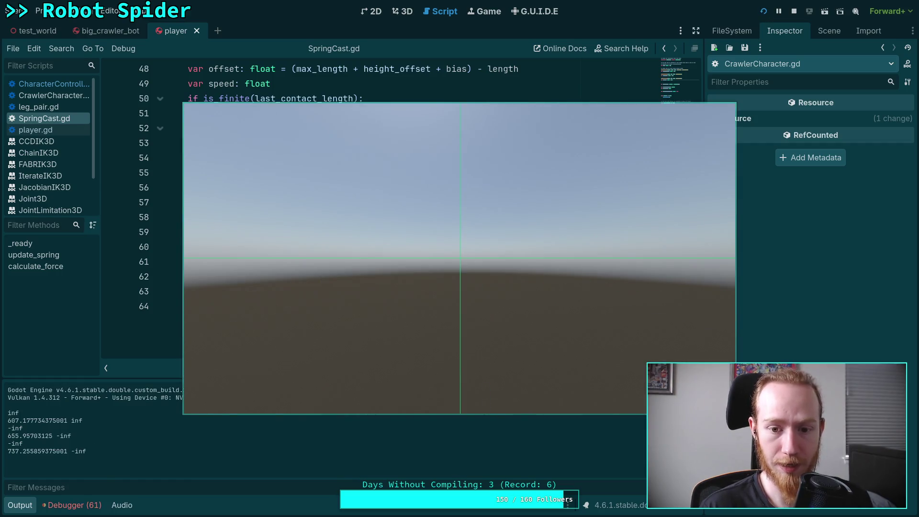
- Stop the game and jump from the _calculate_ground_force call to its definition in CharacterController.gd
left_click(796, 12)
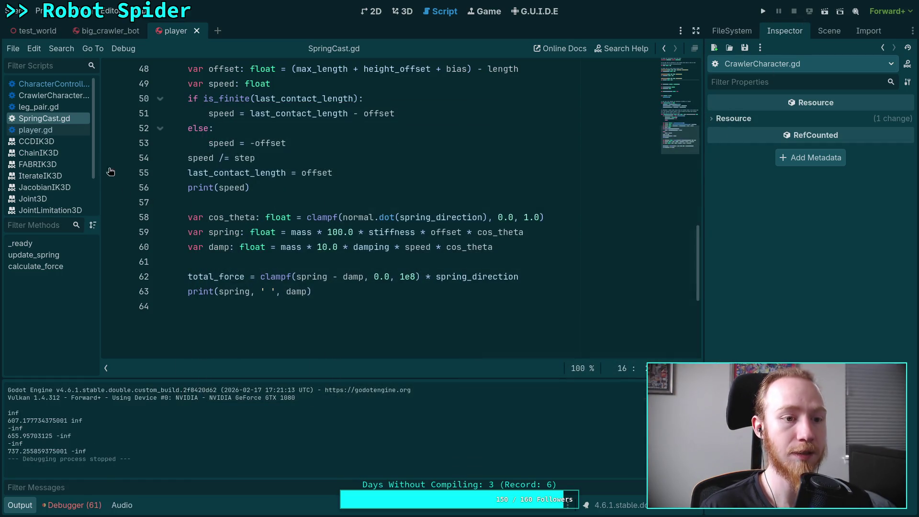
left_click(65, 88)
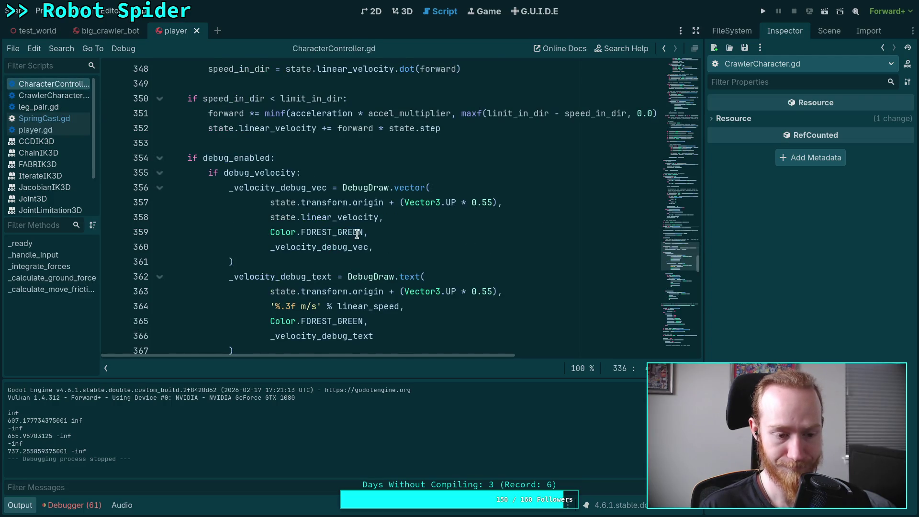
scroll(356, 234, "up", 3)
scroll(357, 234, "up", 4)
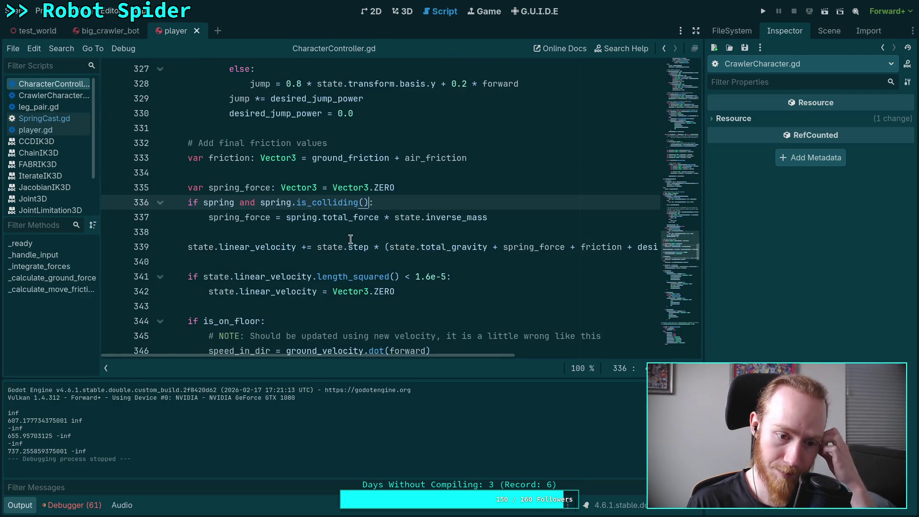
scroll(350, 240, "up", 10)
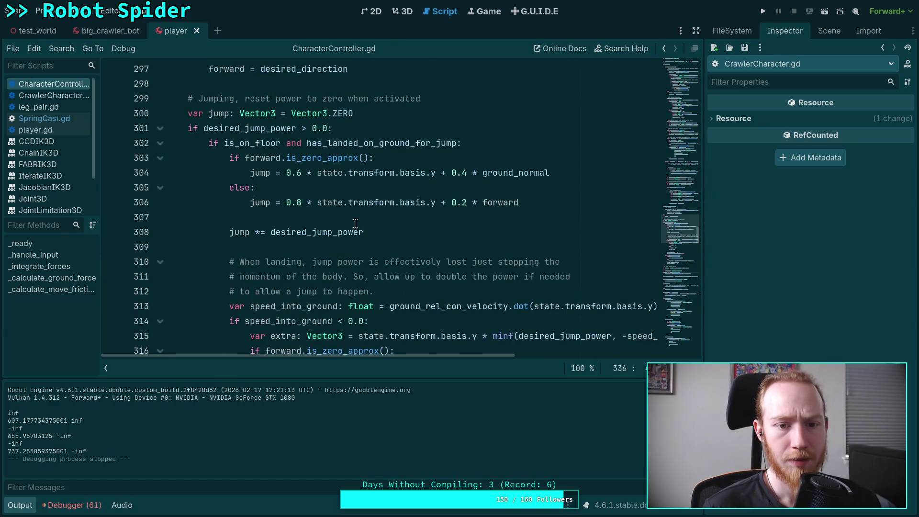
scroll(350, 224, "up", 5)
scroll(350, 229, "up", 20)
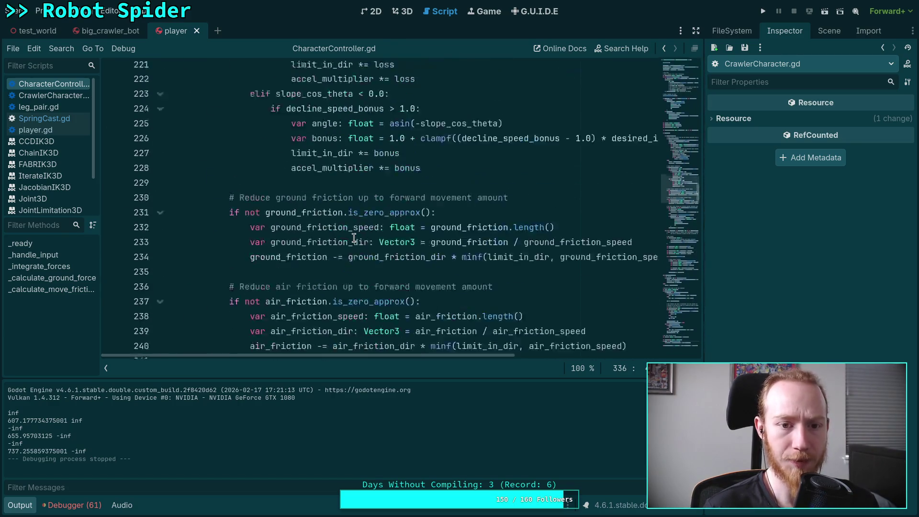
scroll(357, 235, "up", 15)
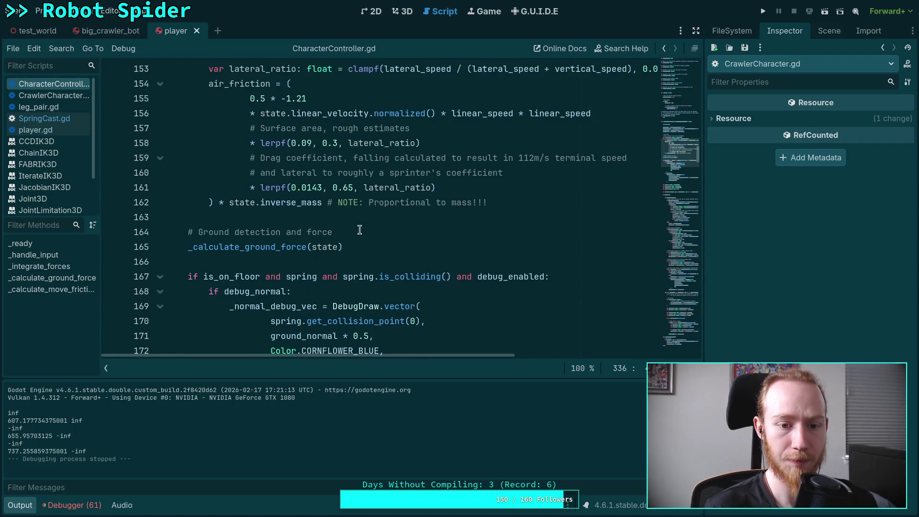
scroll(312, 247, "up", 5)
scroll(287, 246, "down", 5)
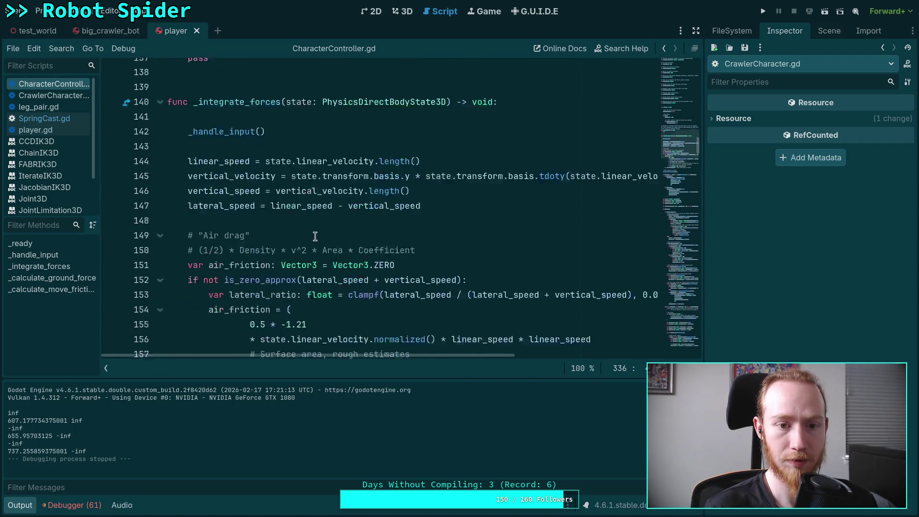
left_click(248, 245)
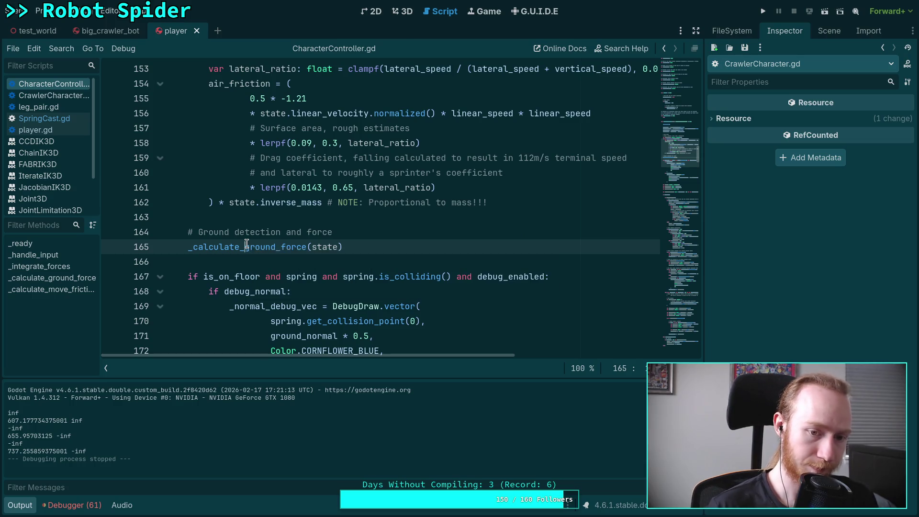
double_click(248, 245)
right_click(248, 245)
left_click(302, 443)
- Insert state.step as the first argument of spring.calculate_force on line 437
scroll(295, 251, "down", 8)
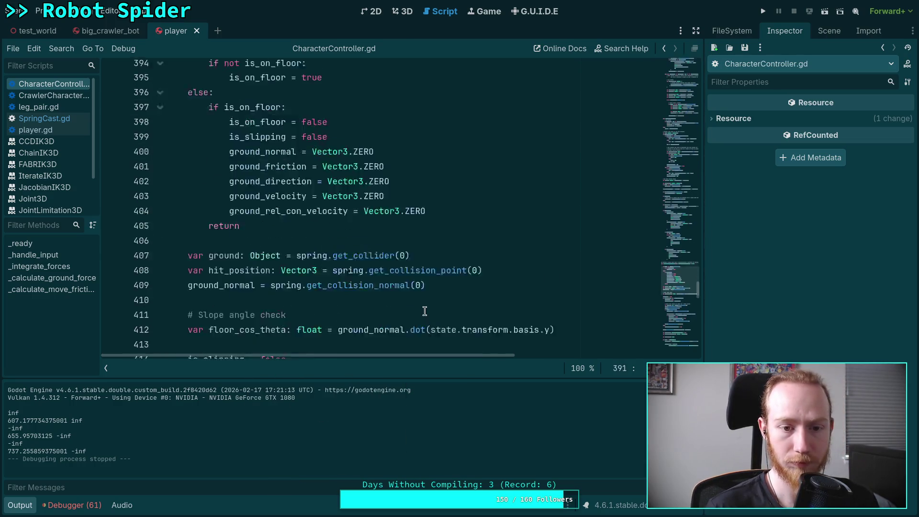
scroll(295, 251, "down", 7)
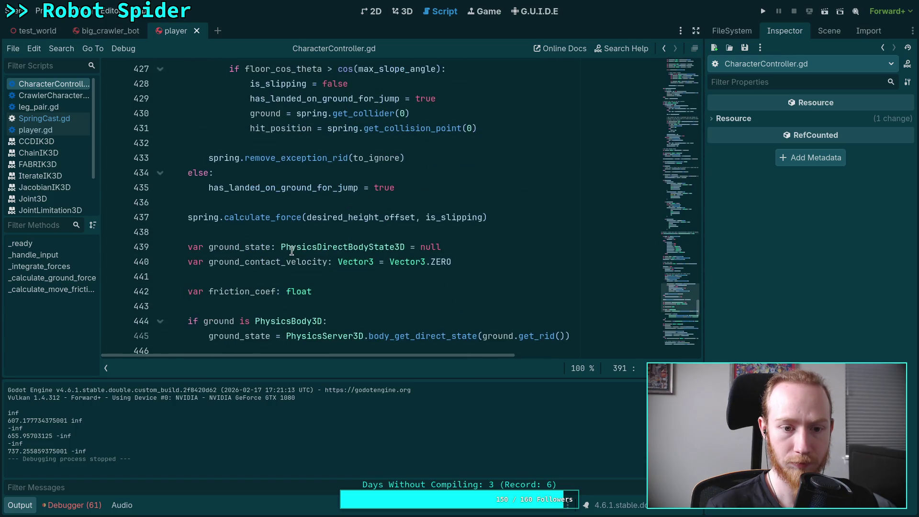
left_click(307, 217)
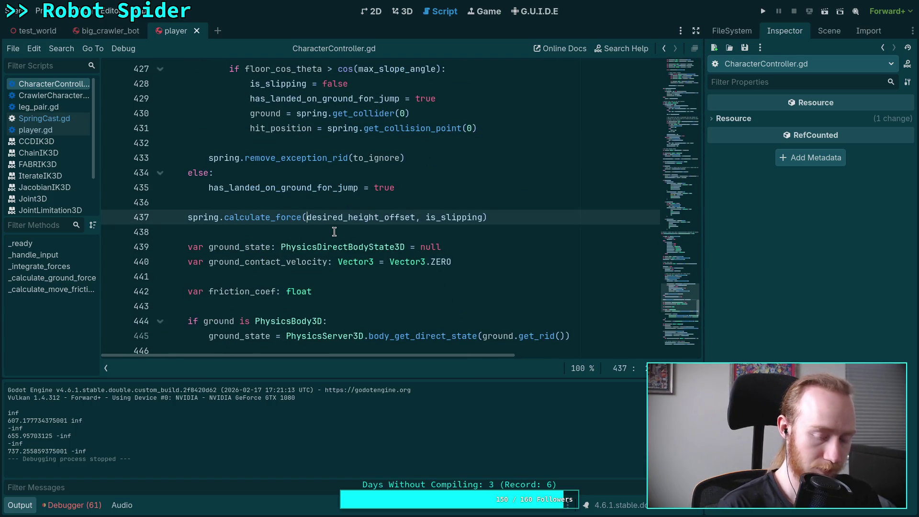
key("Left")
type("state.step")
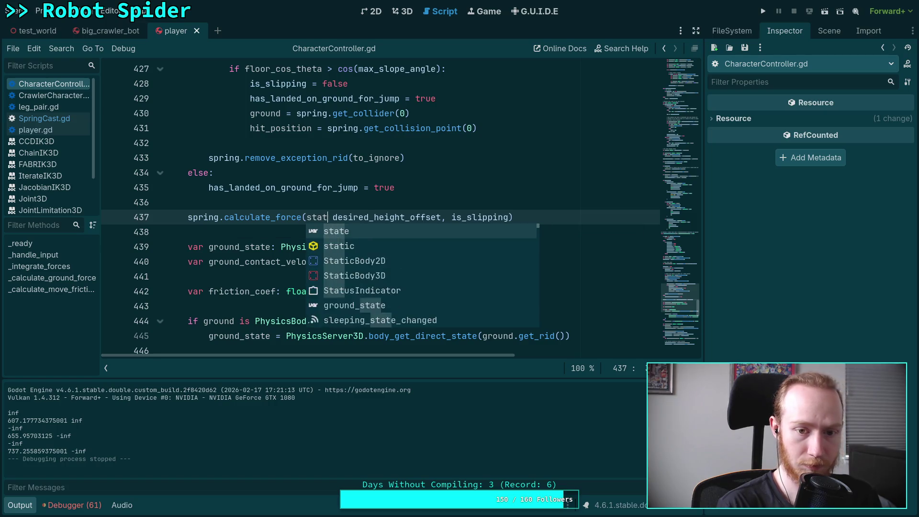
type(",")
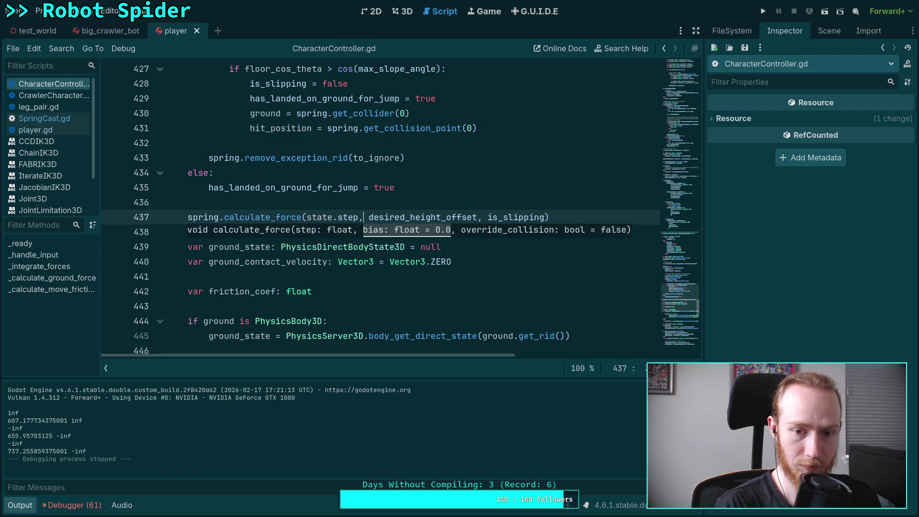
key("Up")
- Run the project, walk the spider with W over the blue ramps and stairs, then stop it
key("F5")
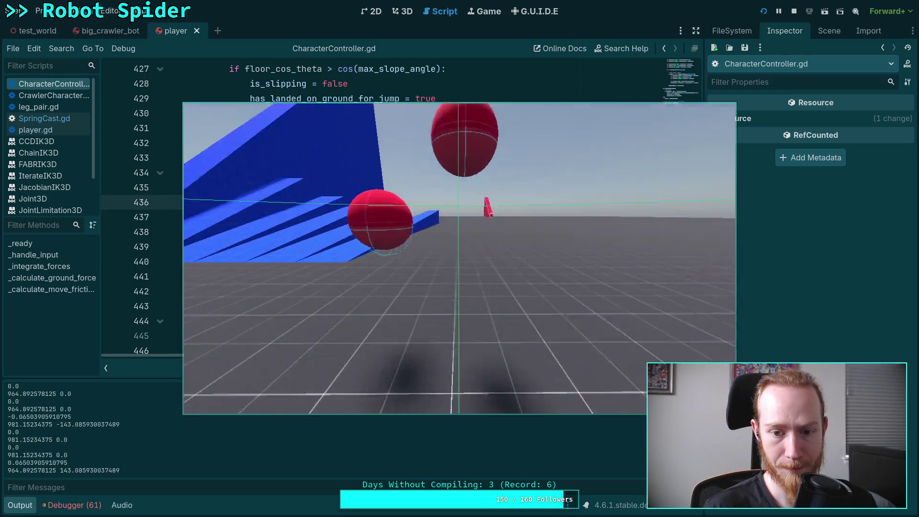
key("w")
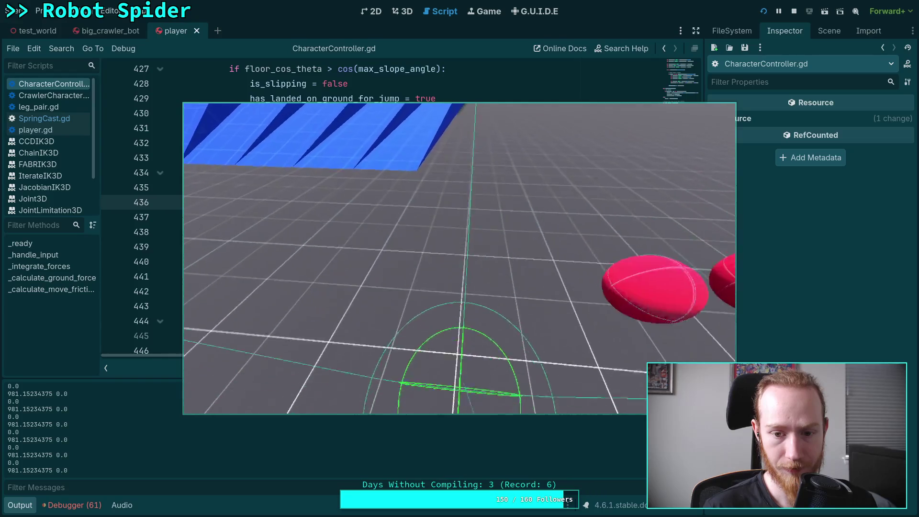
key("w")
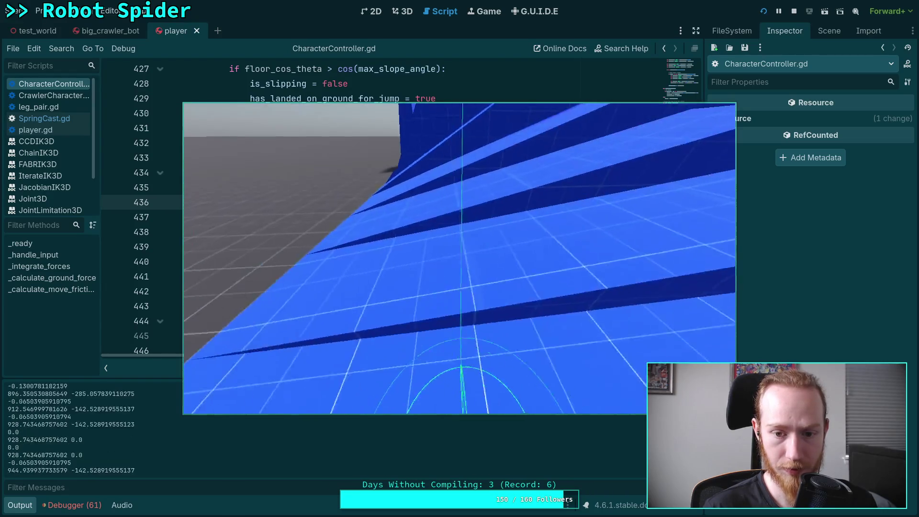
key("w")
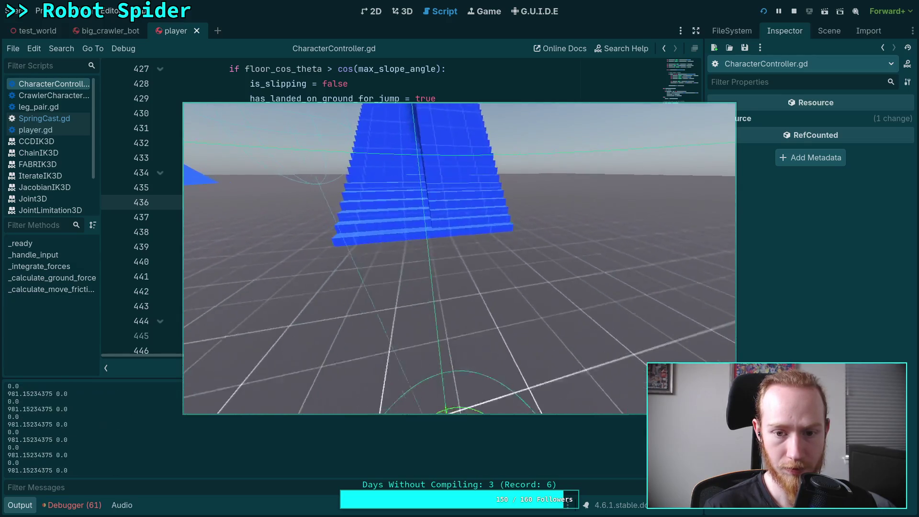
key("w")
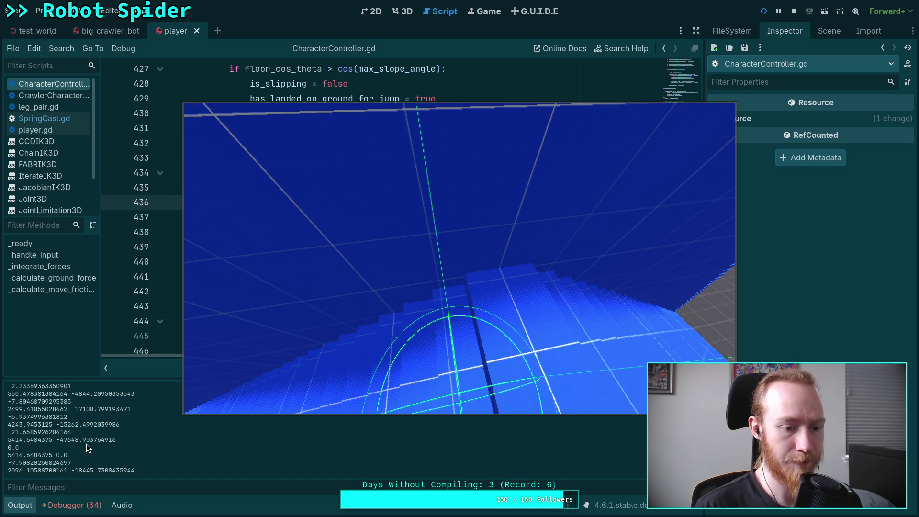
left_click(605, 337)
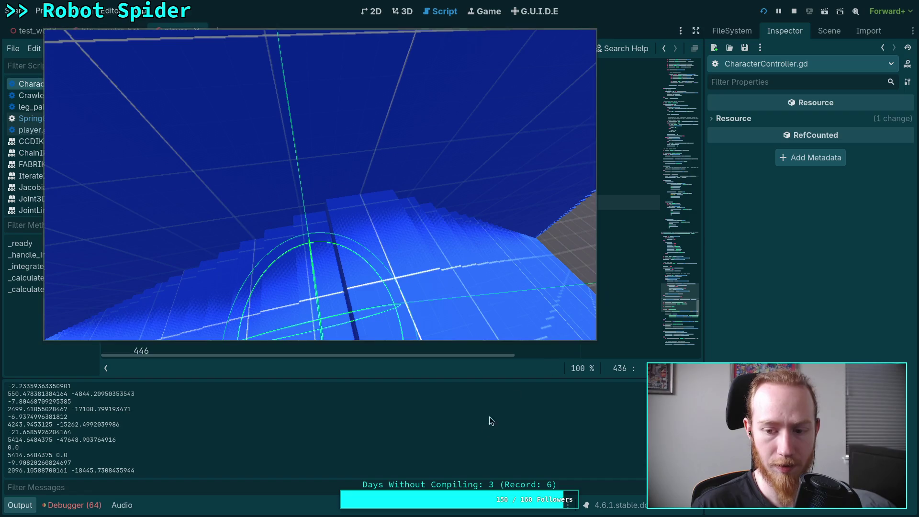
left_click(794, 11)
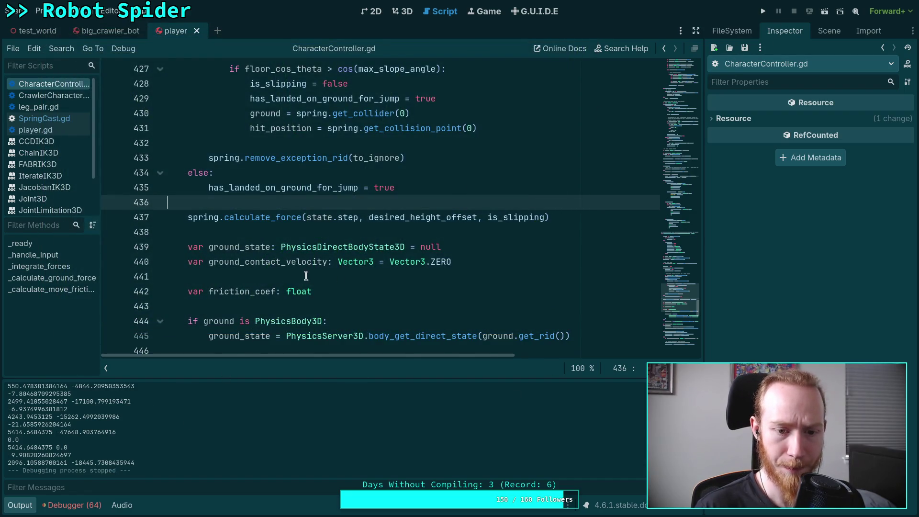
- In SpringCast.gd, wrap the line-60 damping expression in minf(..., spring)
scroll(309, 280, "down", 3)
scroll(311, 285, "down", 3)
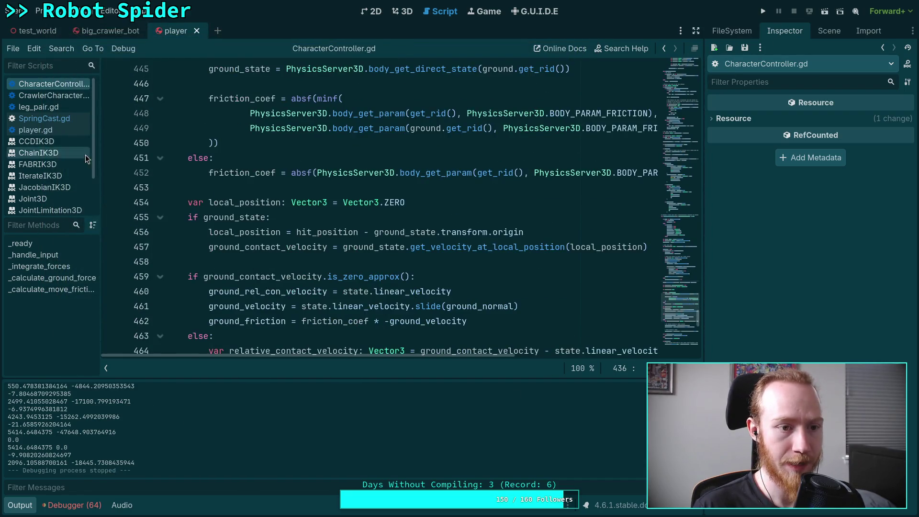
left_click(44, 119)
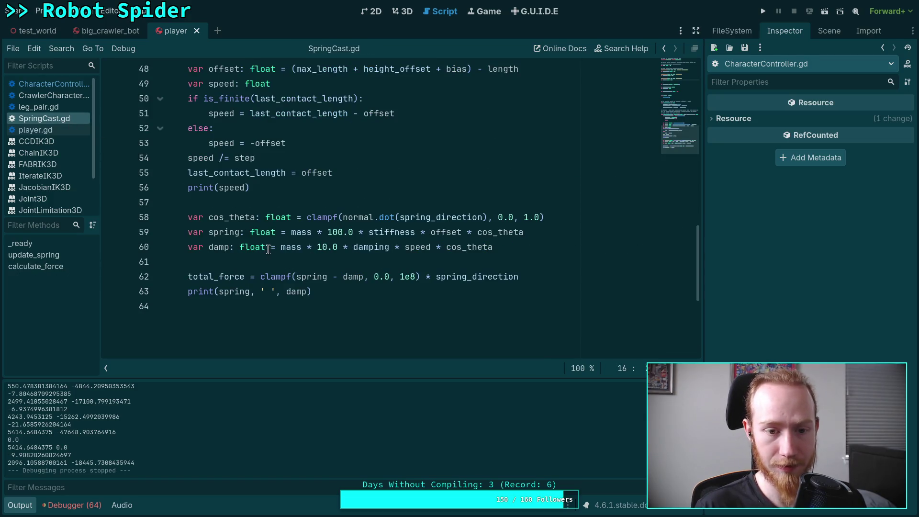
left_click(273, 247)
type("minf(")
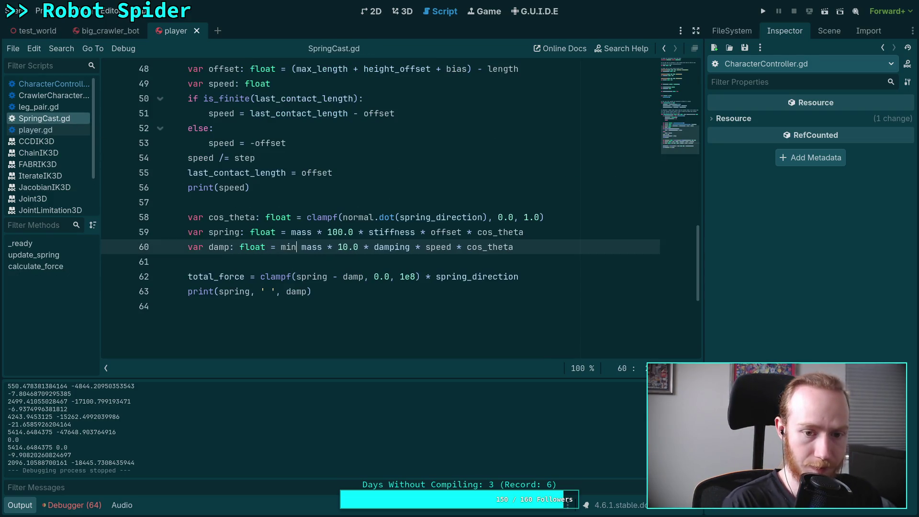
key("Delete")
key("Delete")
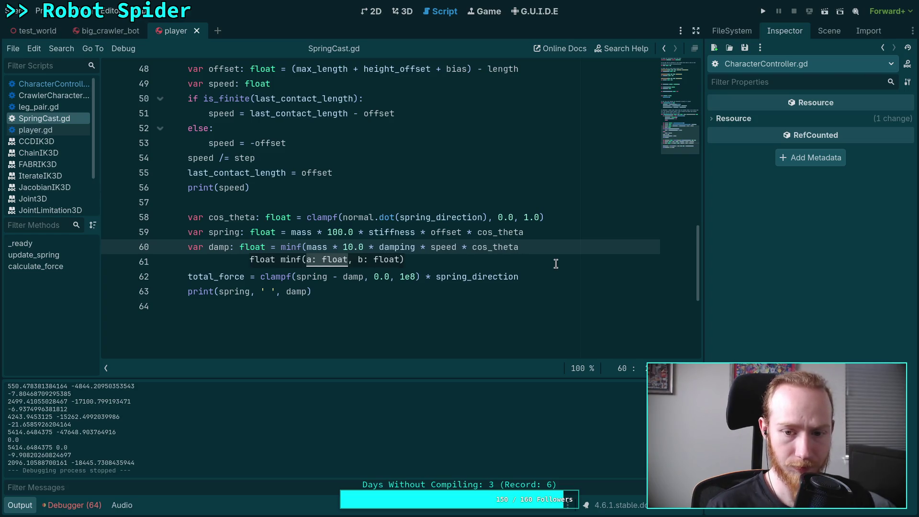
left_click(550, 245)
type("spring)")
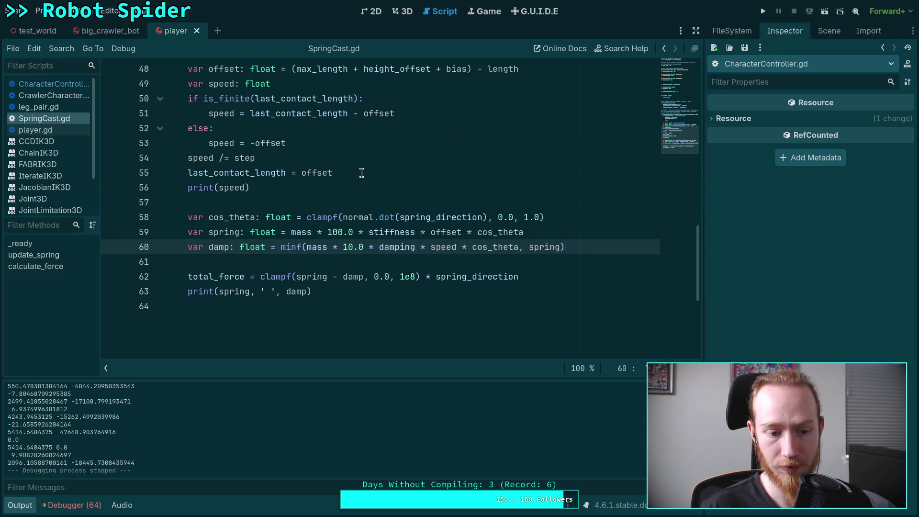
- Delete the print(speed) debug line and rerun the game, driving the spider onto the ramp
left_click(352, 191)
key("BackSpace")
key("BackSpace")
key("BackSpace")
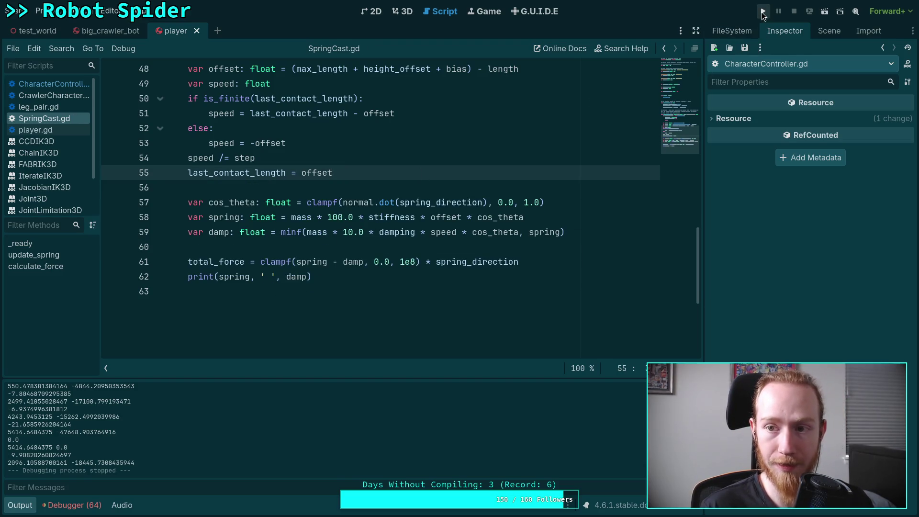
left_click(763, 12)
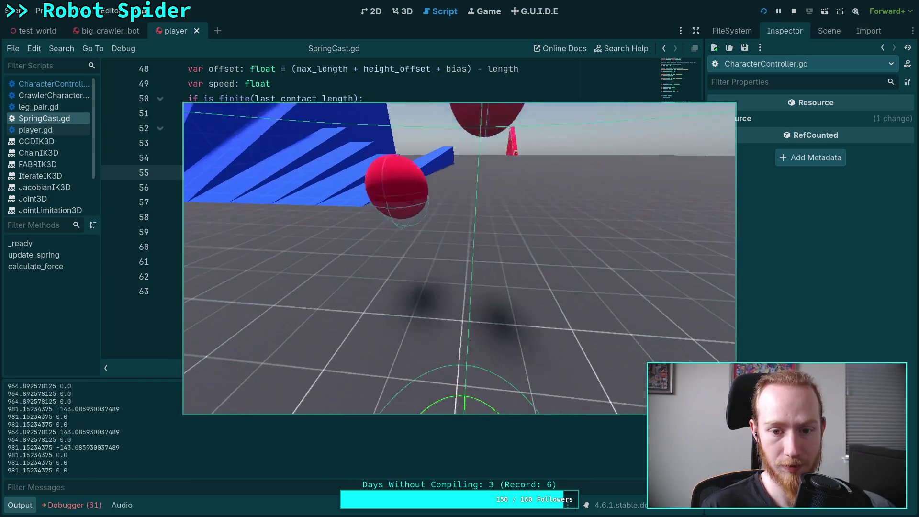
key("w")
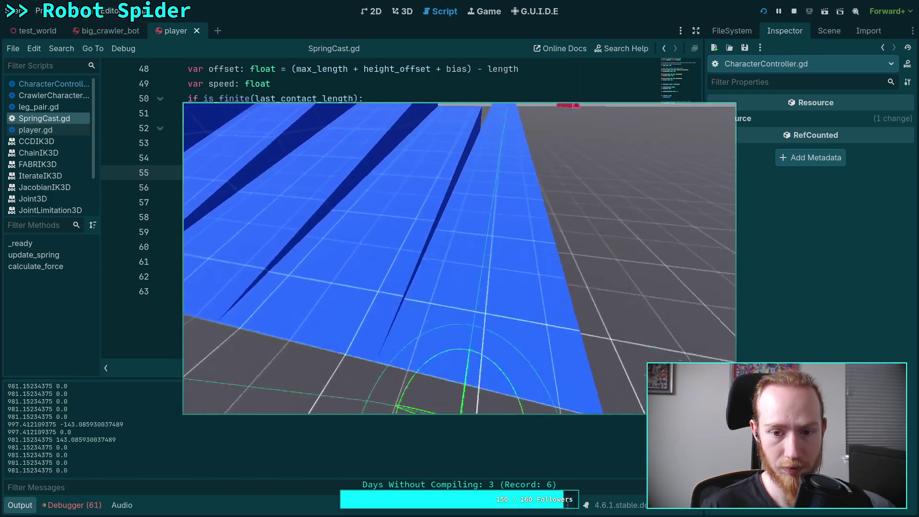
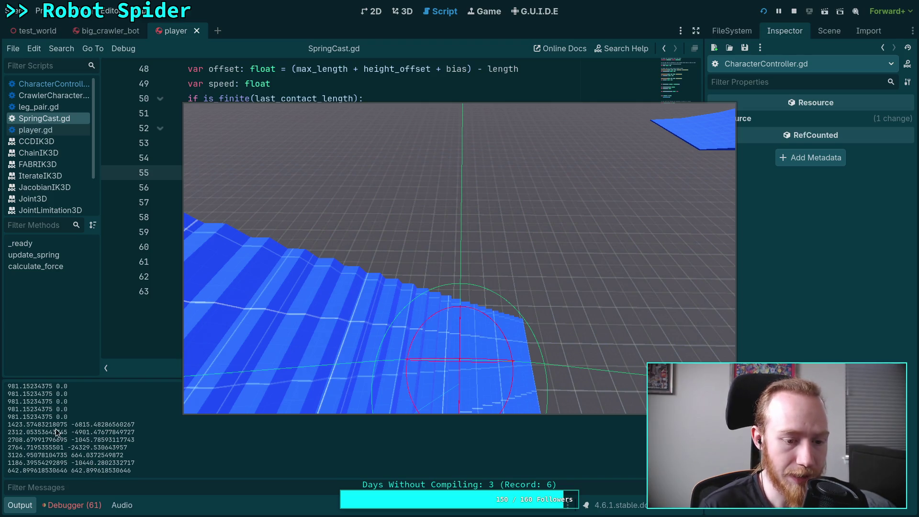
- Stop the game and add ' - ' and ' = ' separators to the line-62 print call
left_click_drag(8, 425, 142, 425)
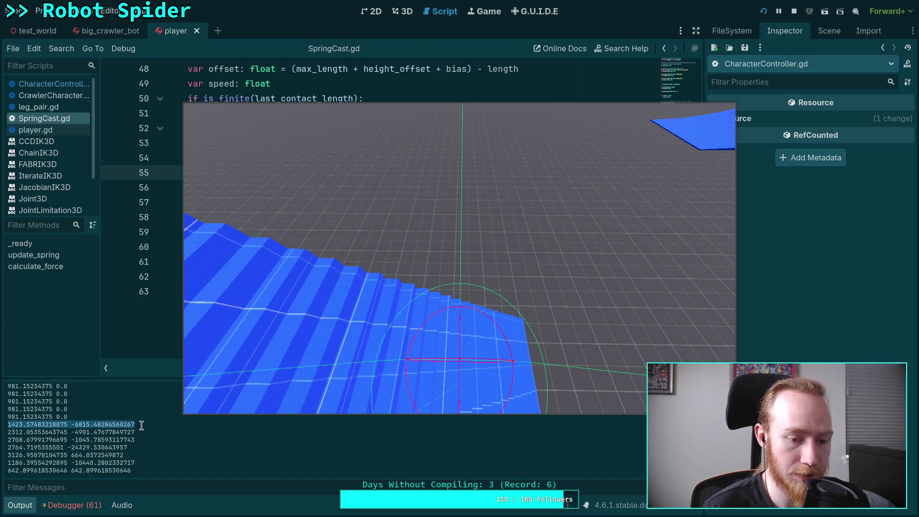
left_click(793, 12)
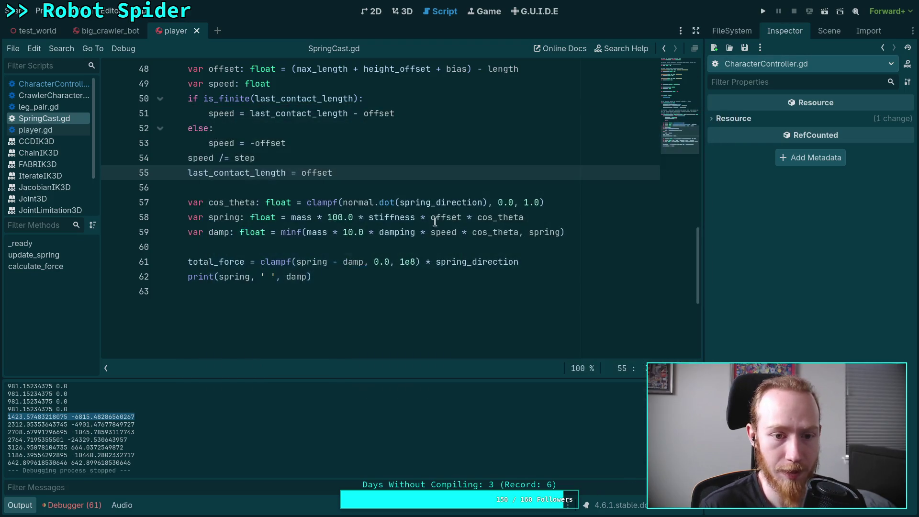
left_click(221, 277)
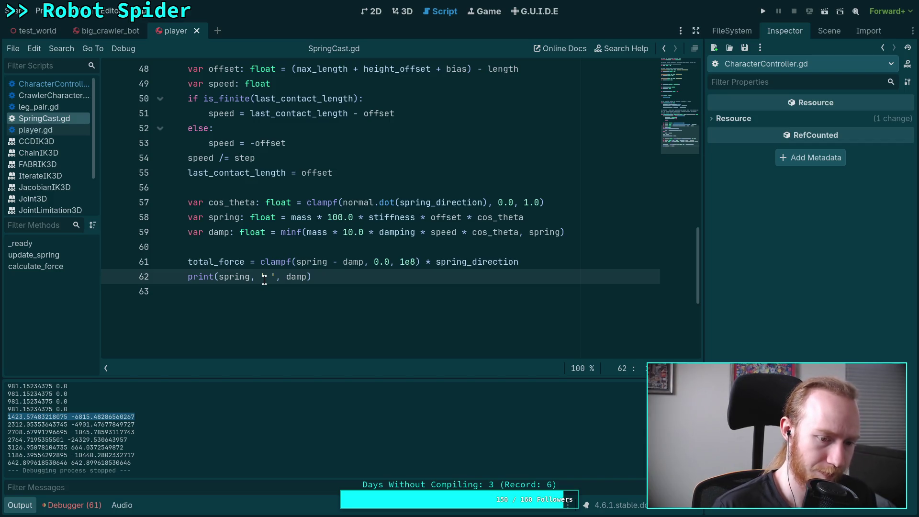
type(",")
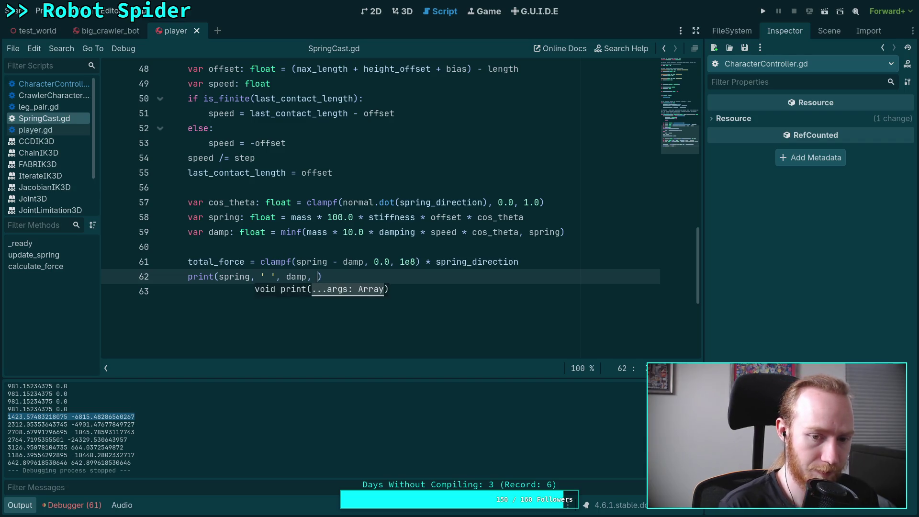
key("Left")
type("- ")
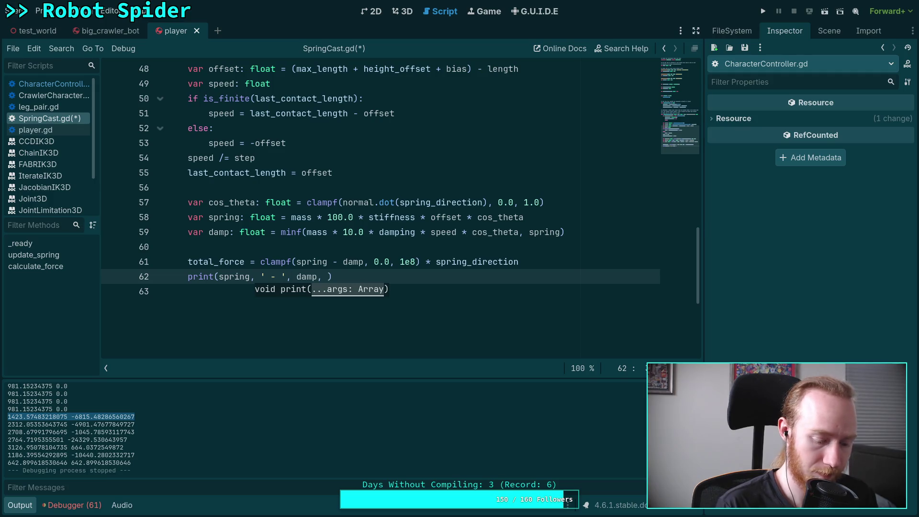
type("=")
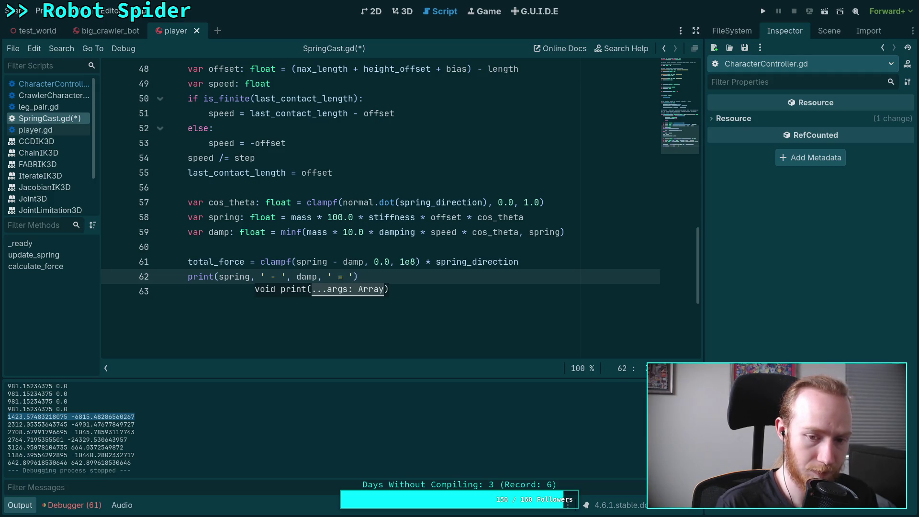
key("Right")
- Append clampf(spring - damp, 0.0, 1e8) to the print and save SpringCast.gd
type(", ")
type("spring - g")
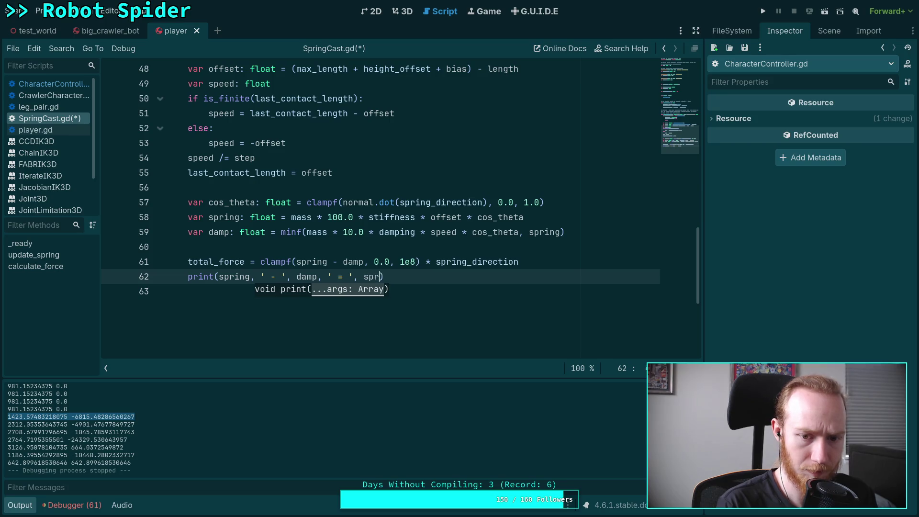
key("BackSpace")
type("damp")
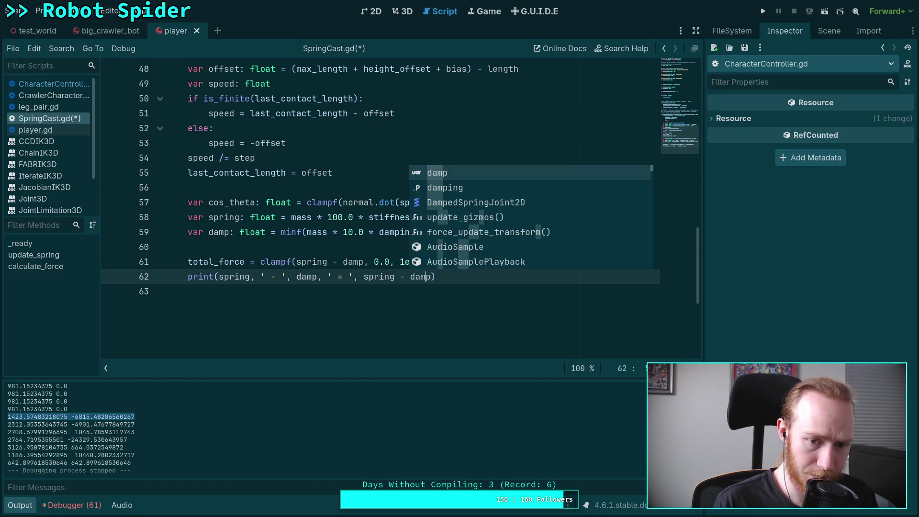
left_click(374, 277)
type("clampf(")
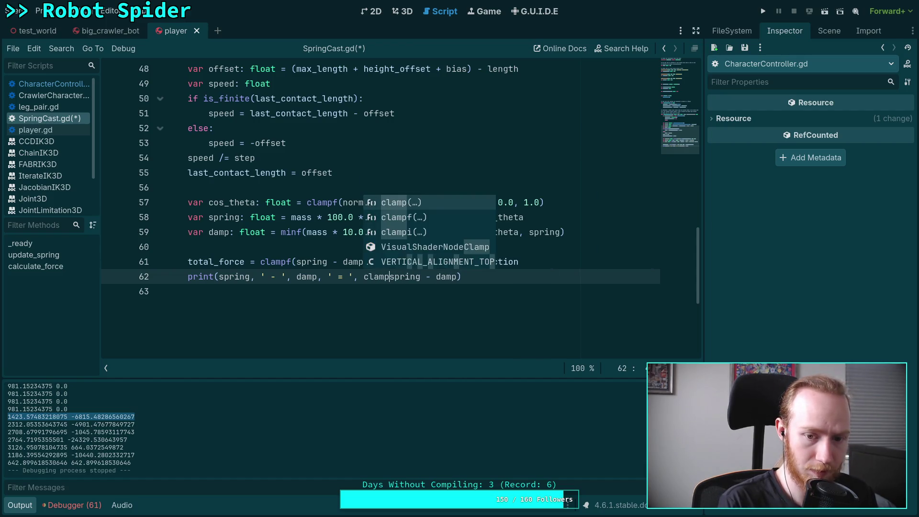
left_click(426, 277)
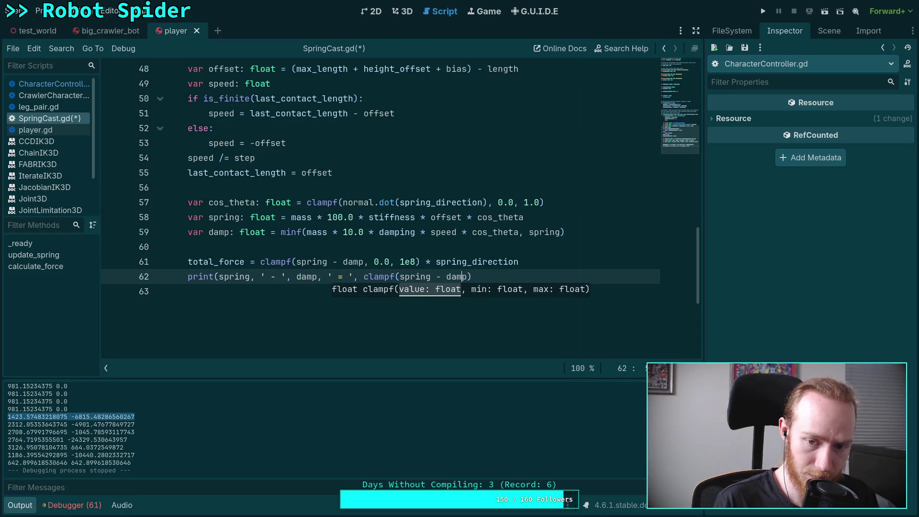
key("Right")
type(", 0.0,")
type(" 1.")
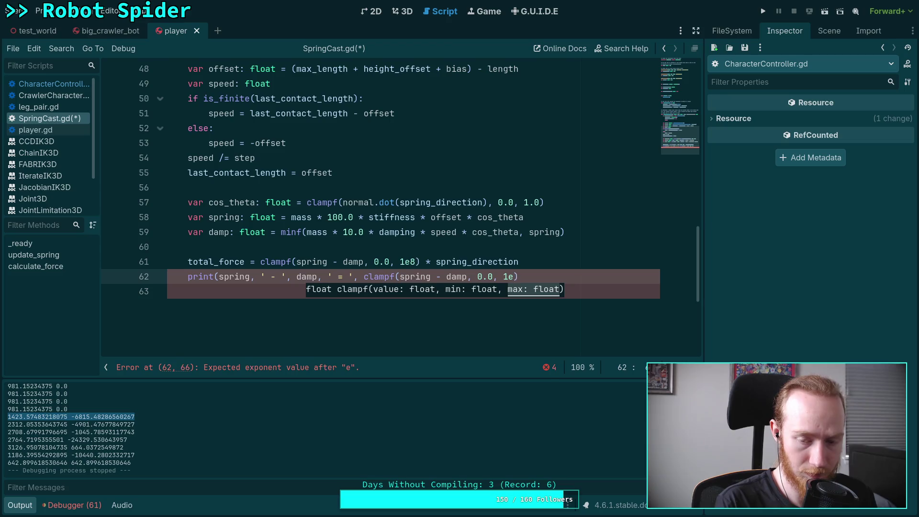
type(")")
key("ctrl+s")
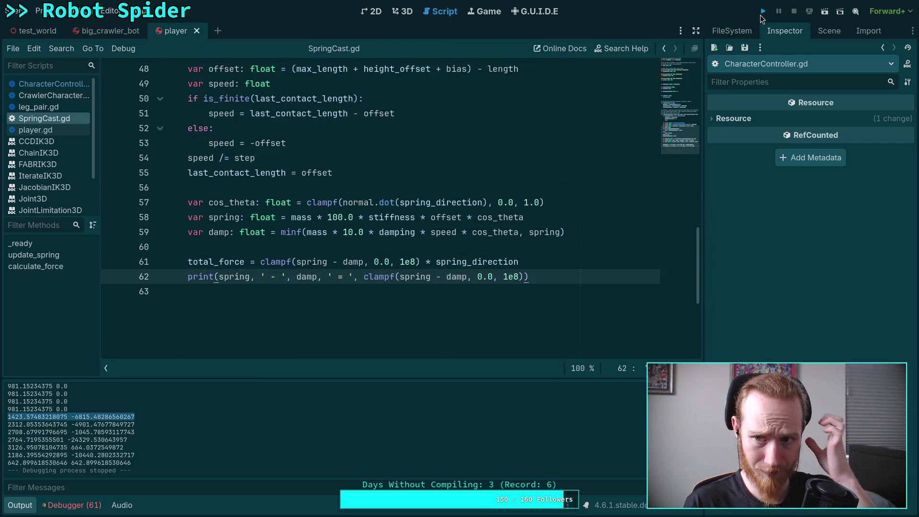
- Run the game, walk the spider toward the blue stairs, read the logged spring values, then stop
left_click(762, 13)
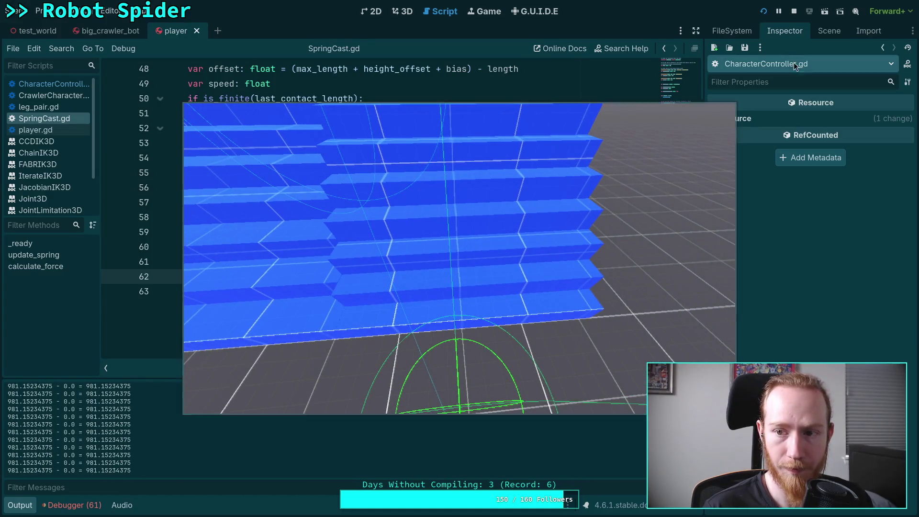
left_click_drag(543, 324, 462, 259)
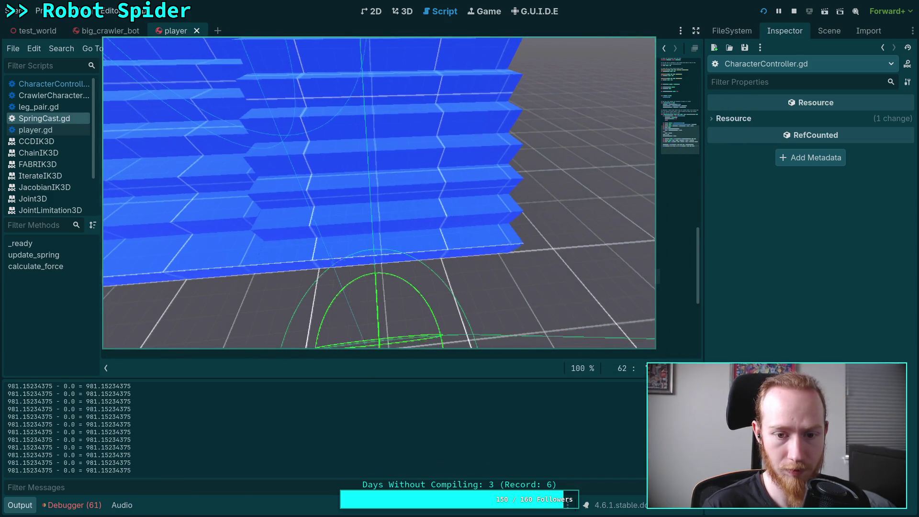
key("w")
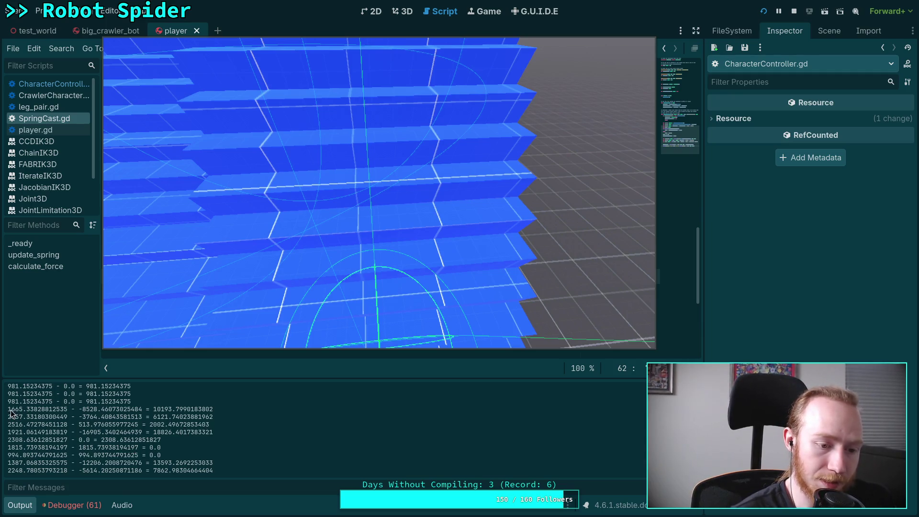
left_click_drag(8, 411, 141, 410)
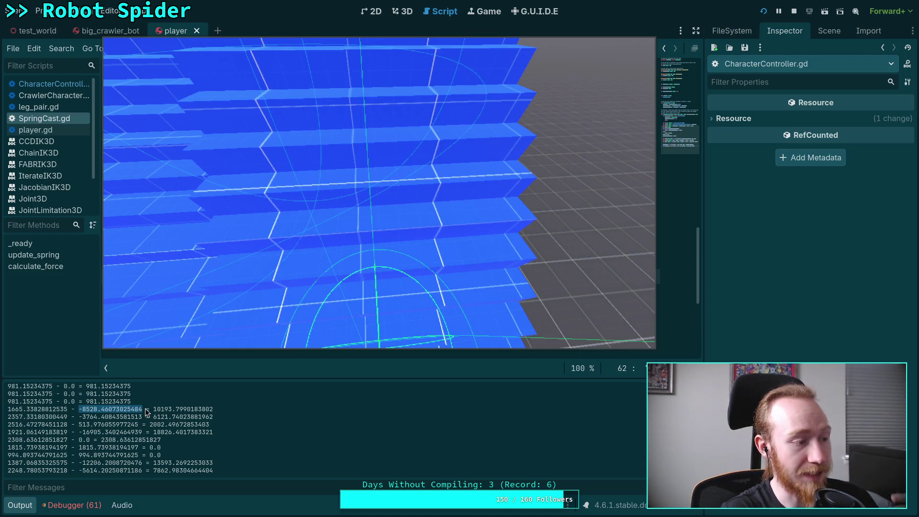
left_click(794, 11)
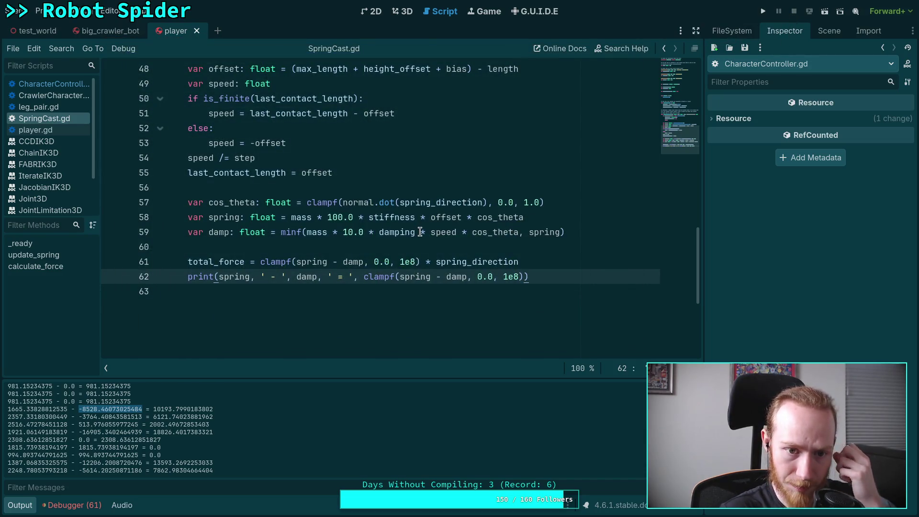
- Wrap the line-51 speed expression in absf(last_contact_length - offset)
scroll(297, 204, "up", 1)
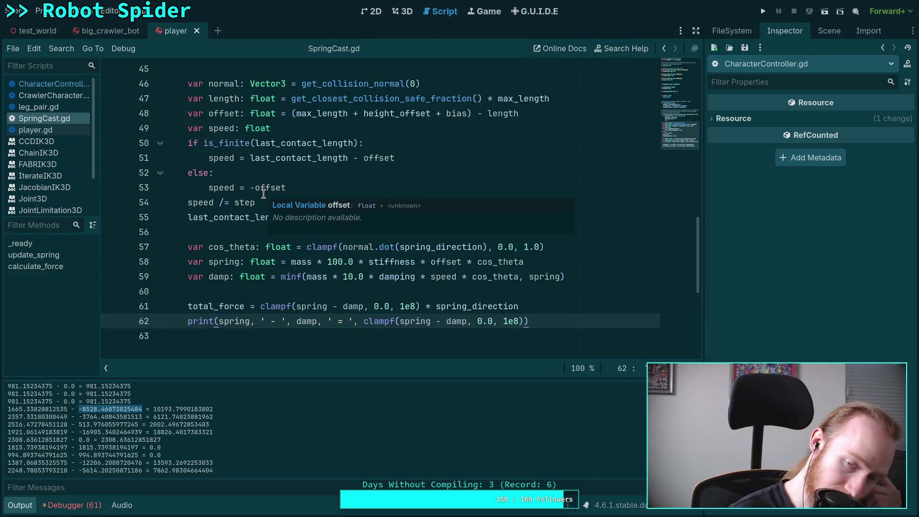
left_click(245, 154)
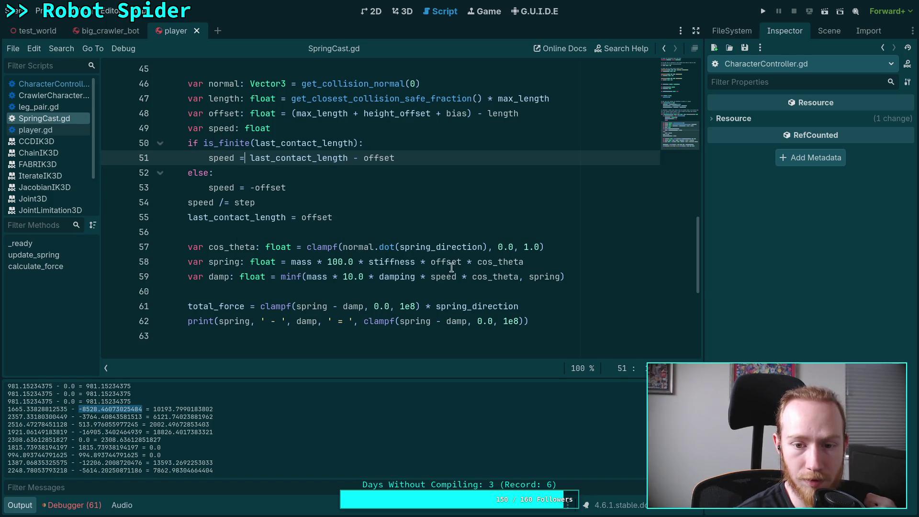
double_click(431, 278)
left_click(432, 279)
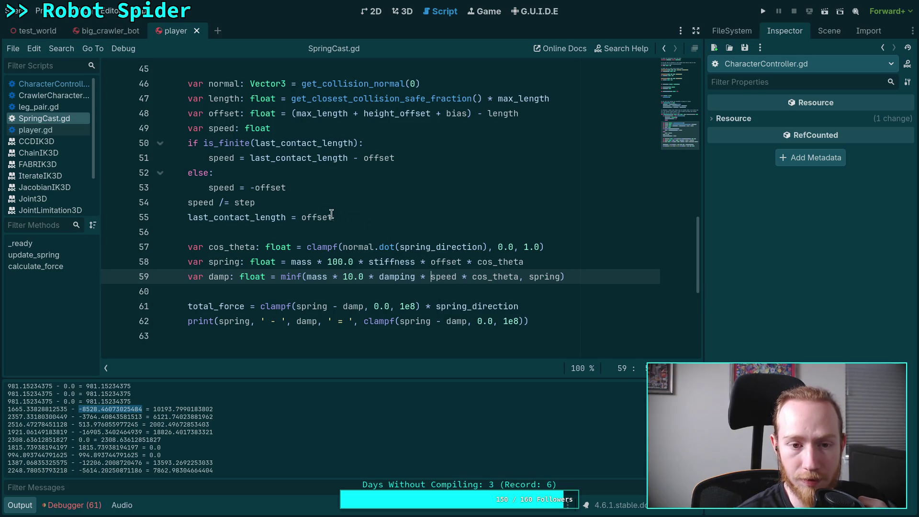
left_click(247, 158)
type("absf")
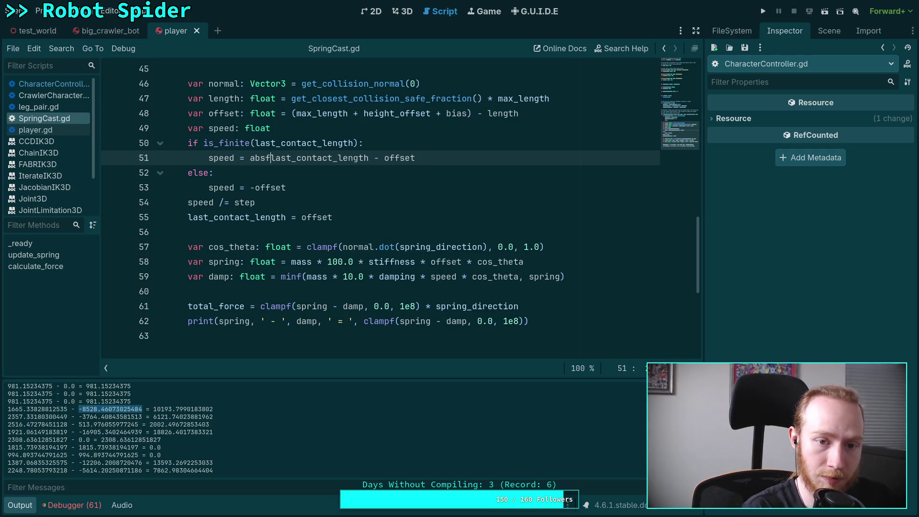
type("(")
left_click(486, 158)
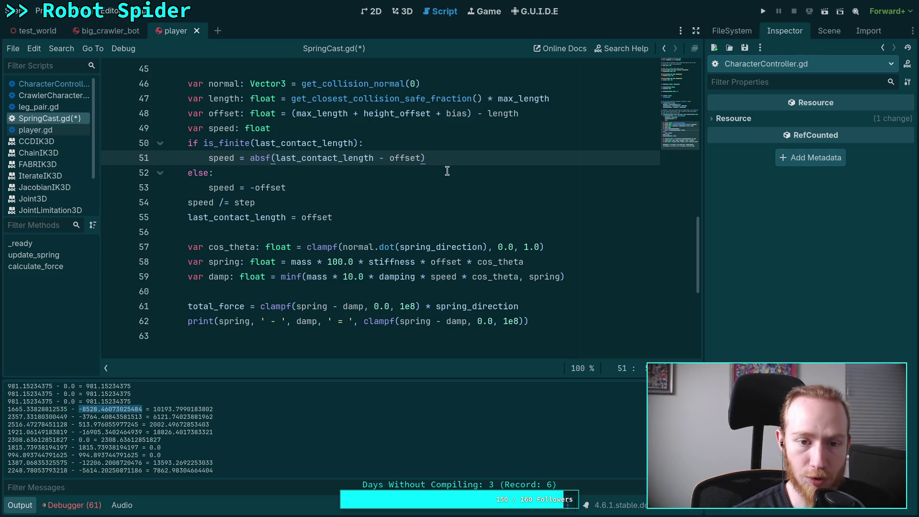
- Remove the minus so the fallback is speed = offset, and save the script
left_click(252, 188)
key("BackSpace")
key("ctrl+s")
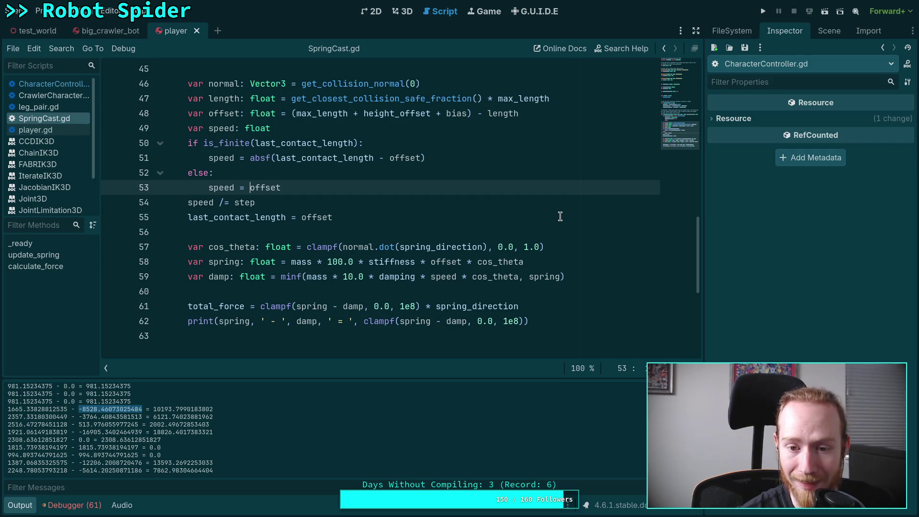
- Run the game with the speed fix, check the logged damp values, then stop it
left_click(764, 12)
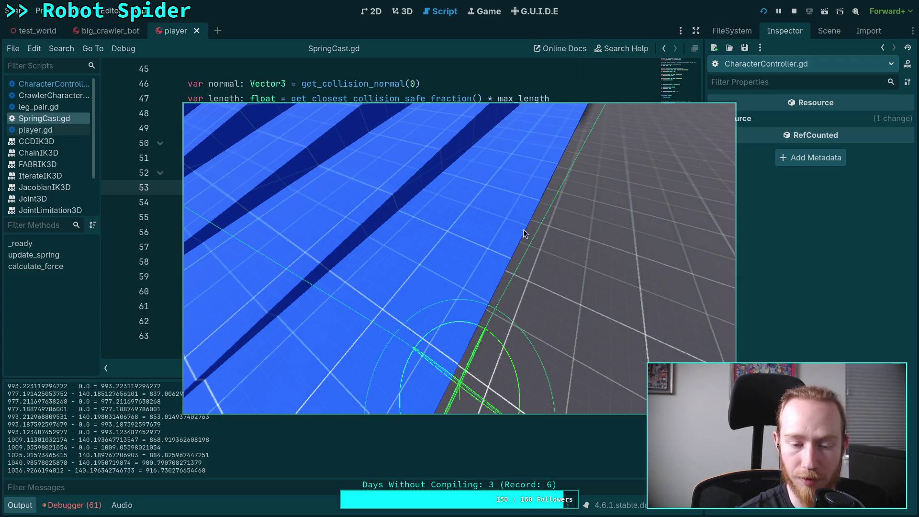
left_click(795, 11)
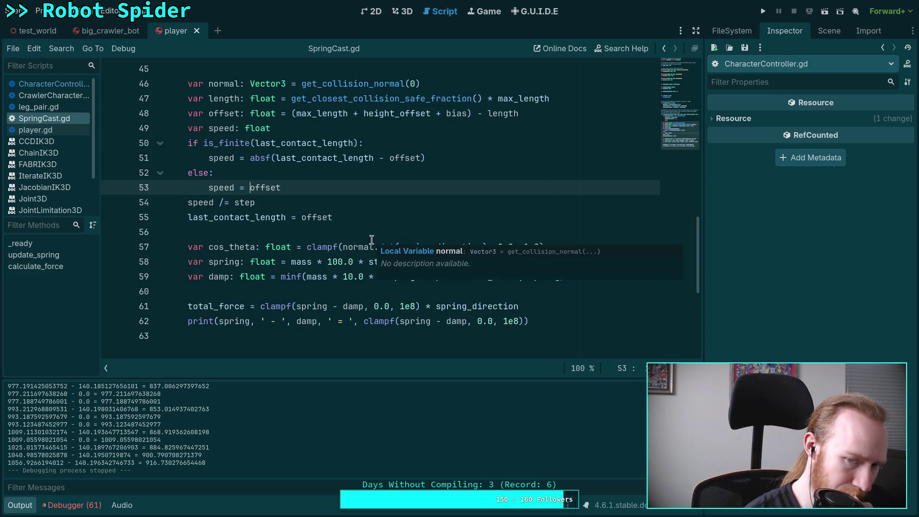
left_click(261, 233)
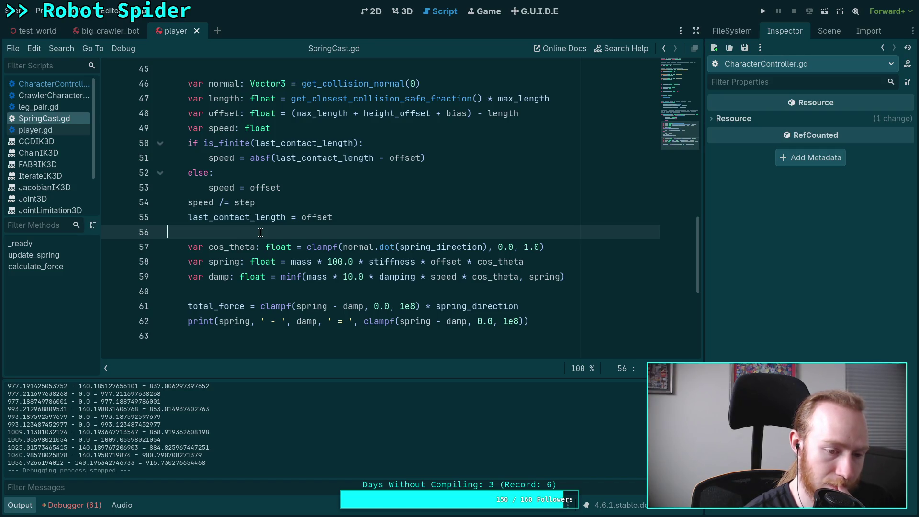
- Look over the calculate_force code, then relaunch the game with F5 to retest the spring values
scroll(252, 399, "up", 5)
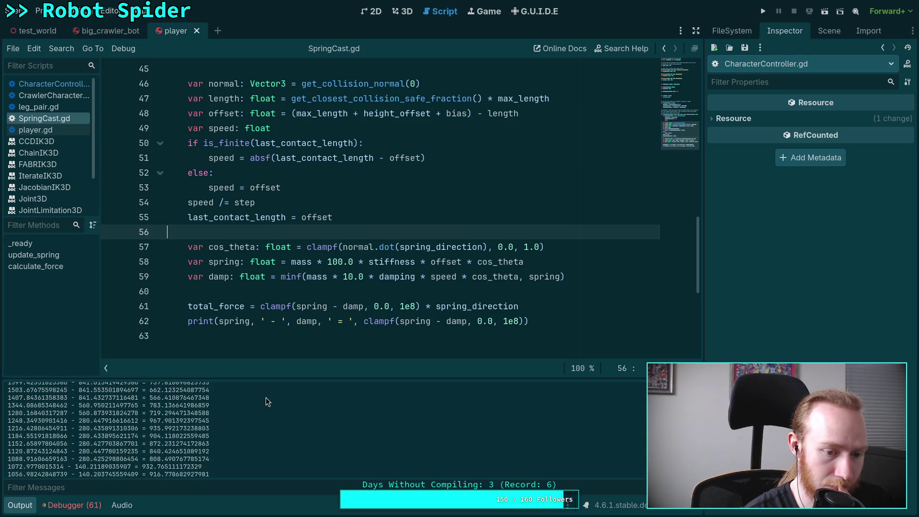
scroll(257, 396, "down", 5)
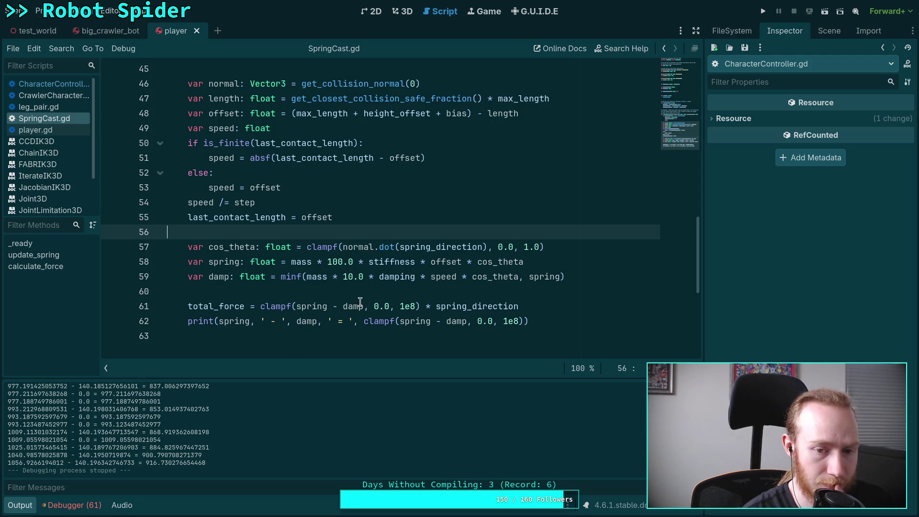
mouse_move(360, 302)
mouse_move(318, 279)
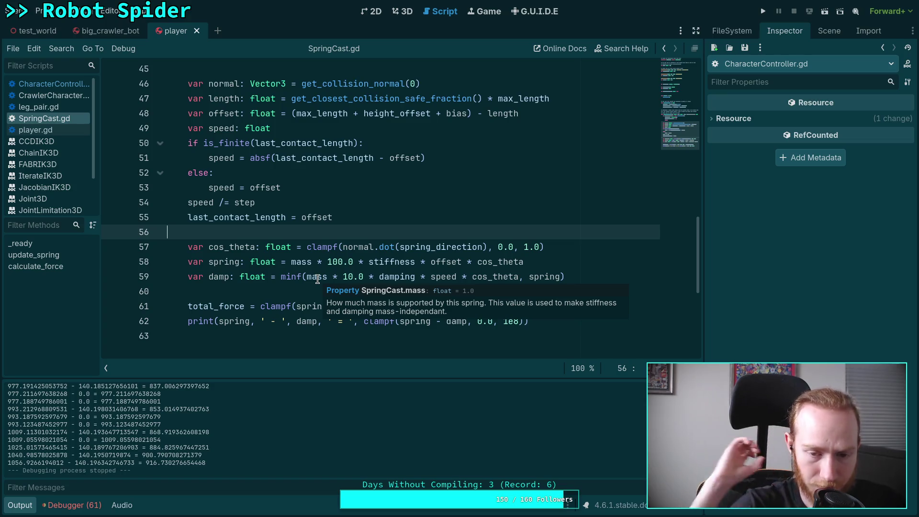
left_click(277, 289)
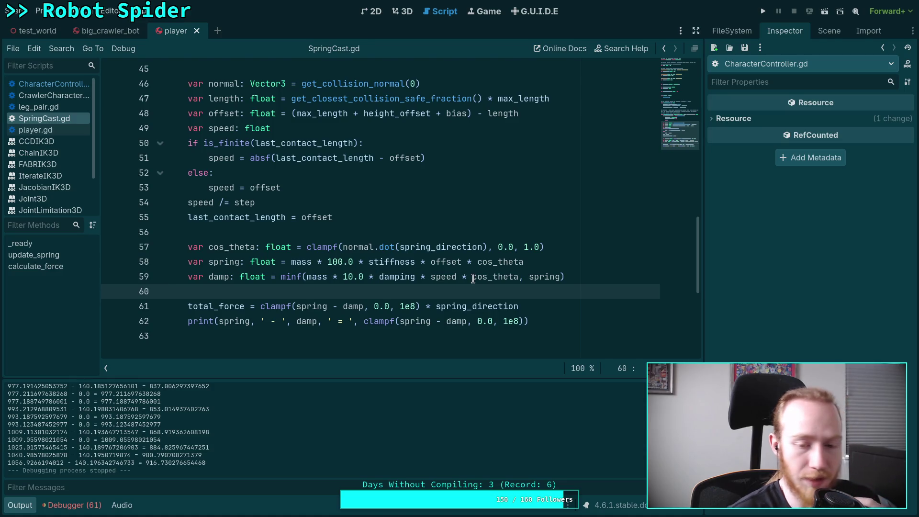
mouse_move(476, 264)
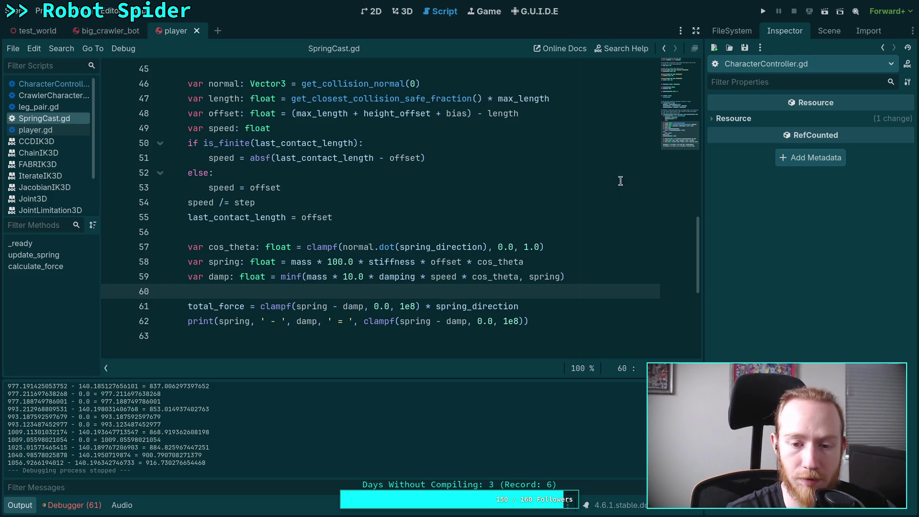
key("F5")
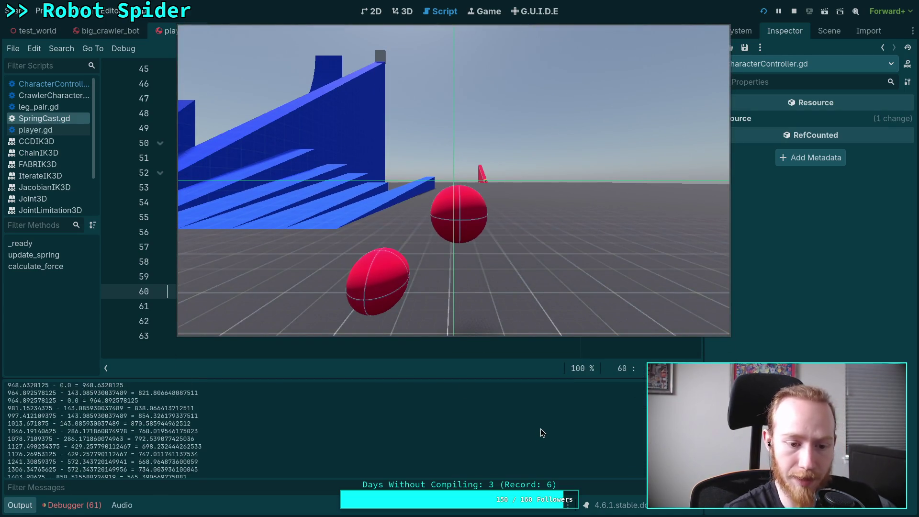
- Scroll through the printed spring and damp values, then stop the game
scroll(328, 427, "up", 10)
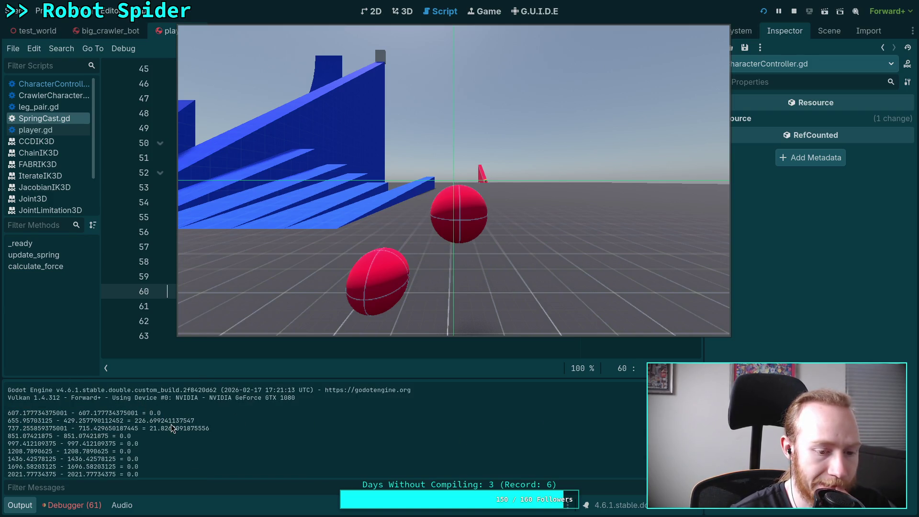
scroll(173, 427, "down", 2)
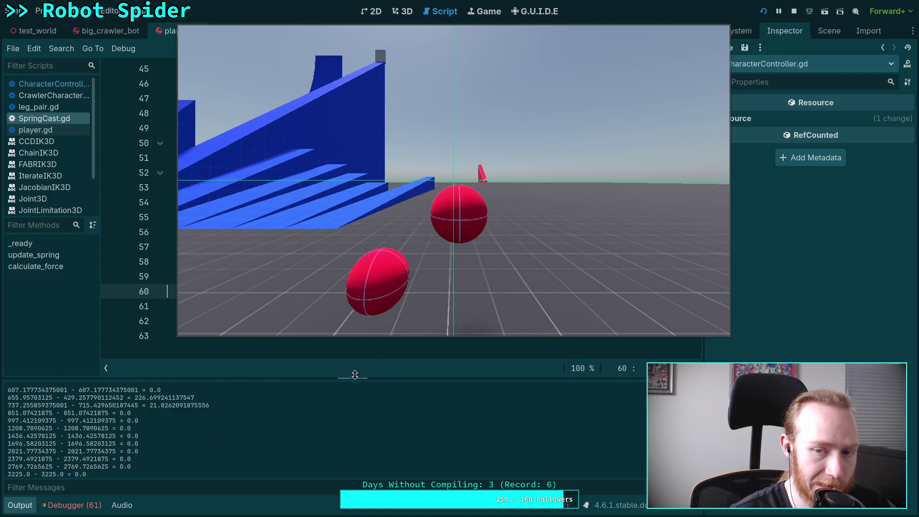
left_click(795, 11)
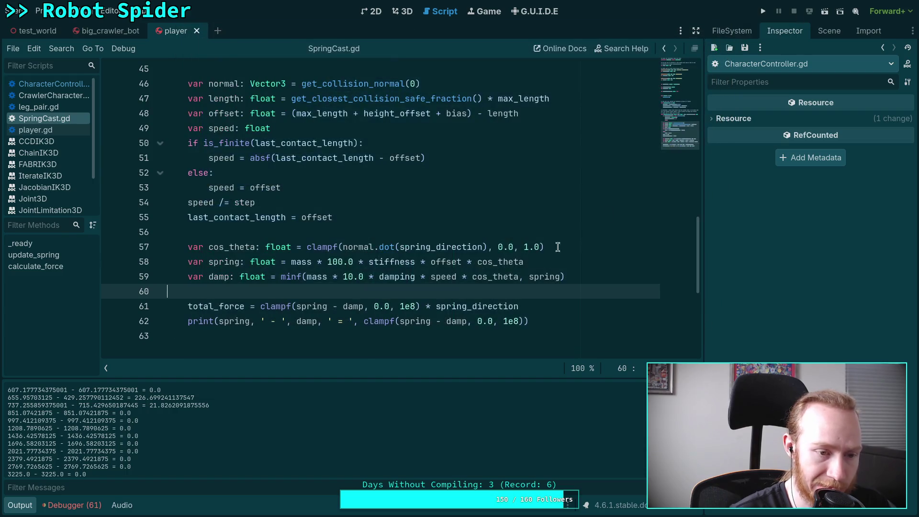
double_click(252, 159)
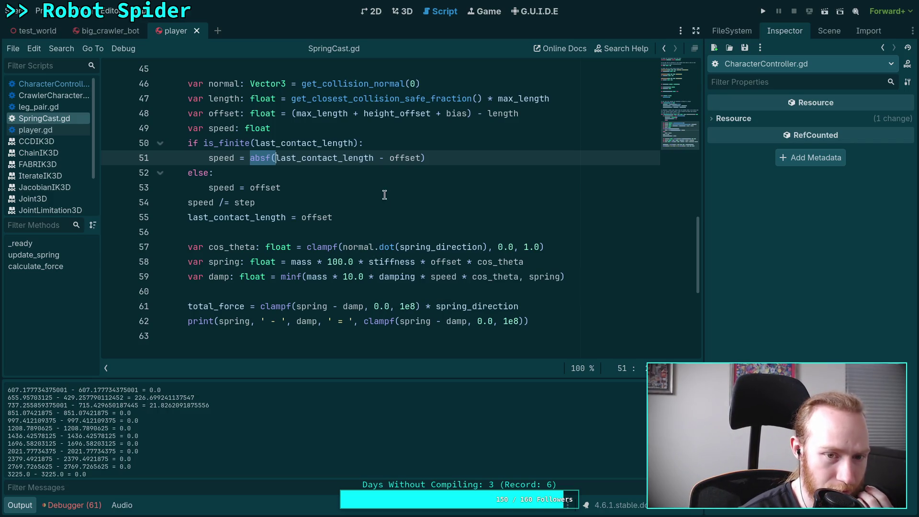
double_click(199, 203)
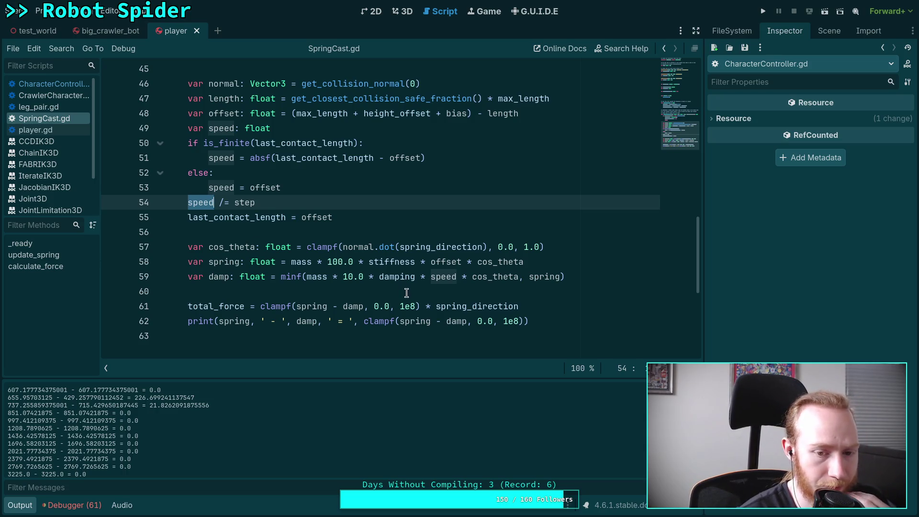
scroll(257, 418, "up", 2)
scroll(243, 417, "down", 2)
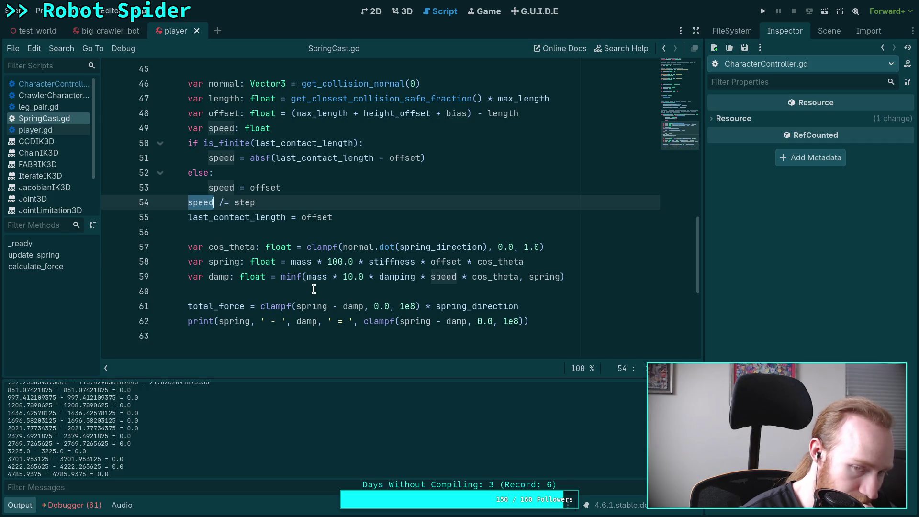
- Compare the line-58 spring formula with the printed damping term, then open a new line after it
left_click_drag(291, 262, 535, 263)
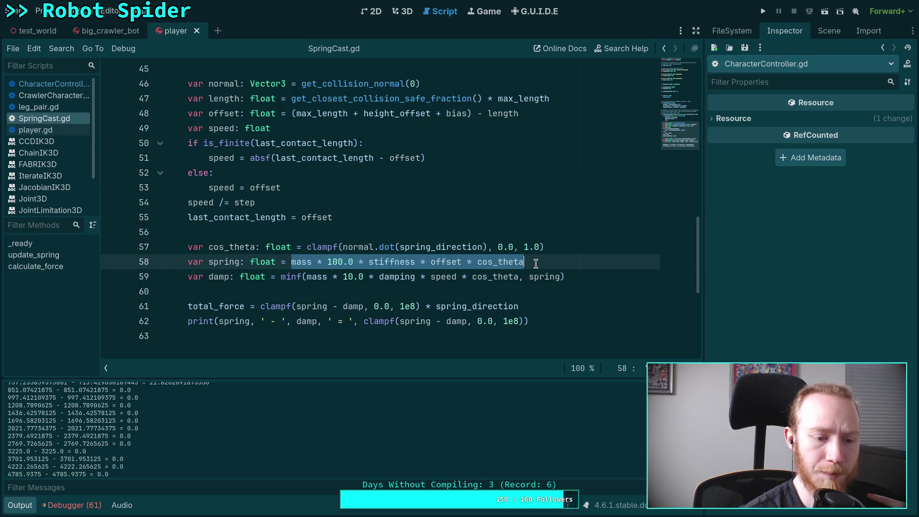
left_click_drag(56, 397, 99, 397)
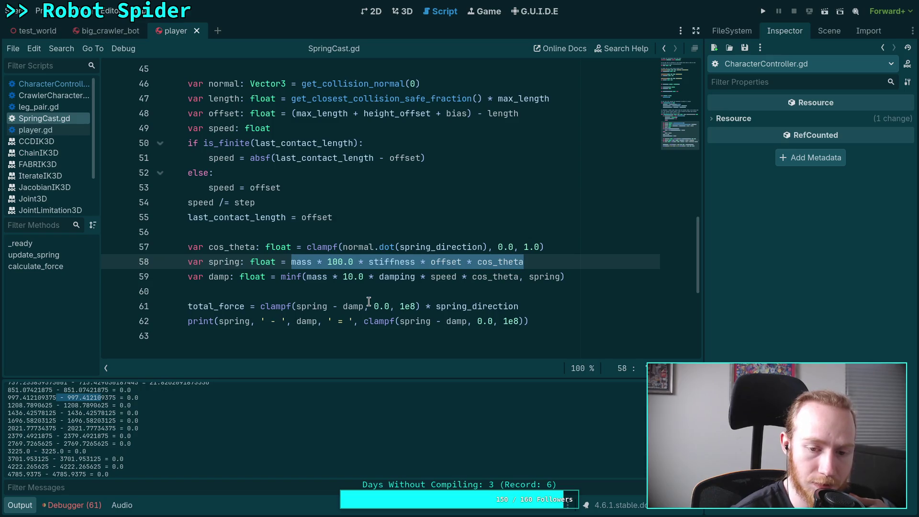
scroll(111, 421, "up", 2)
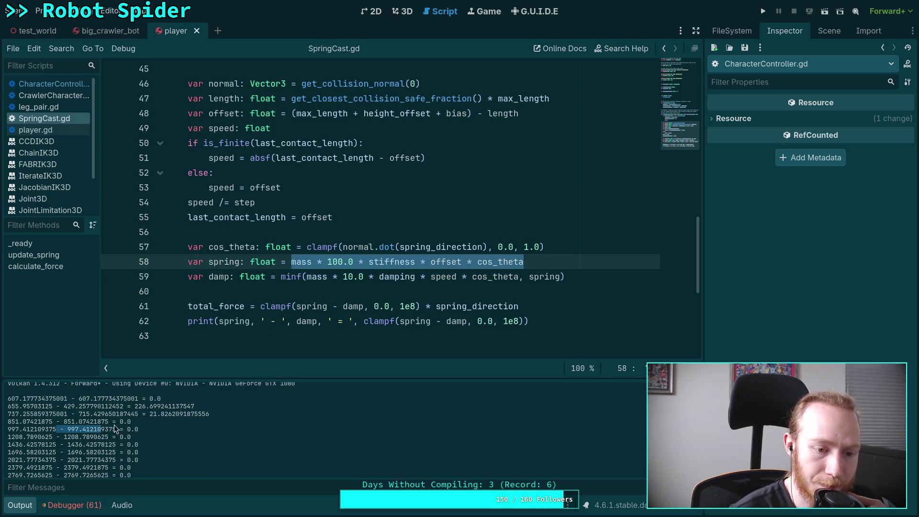
left_click(552, 260)
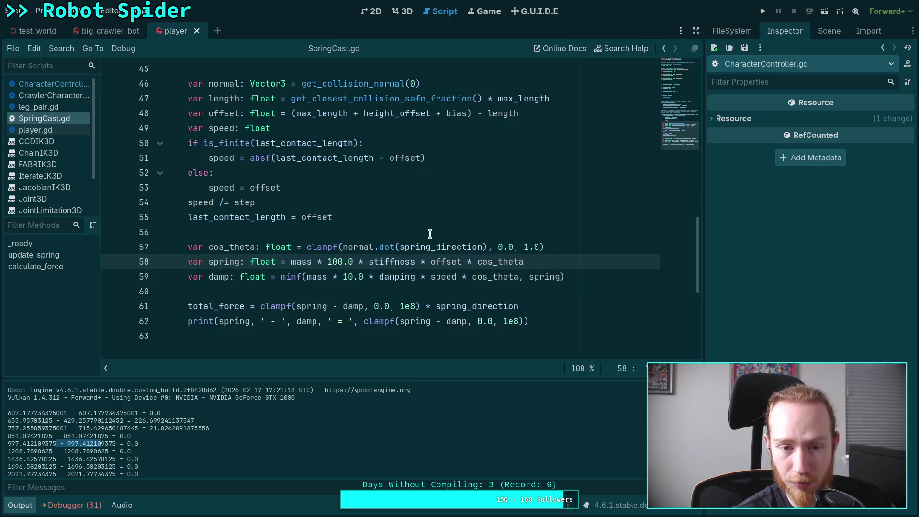
key("Return")
- Undo the stray line and add print(speed) directly after speed /= step
type("pi")
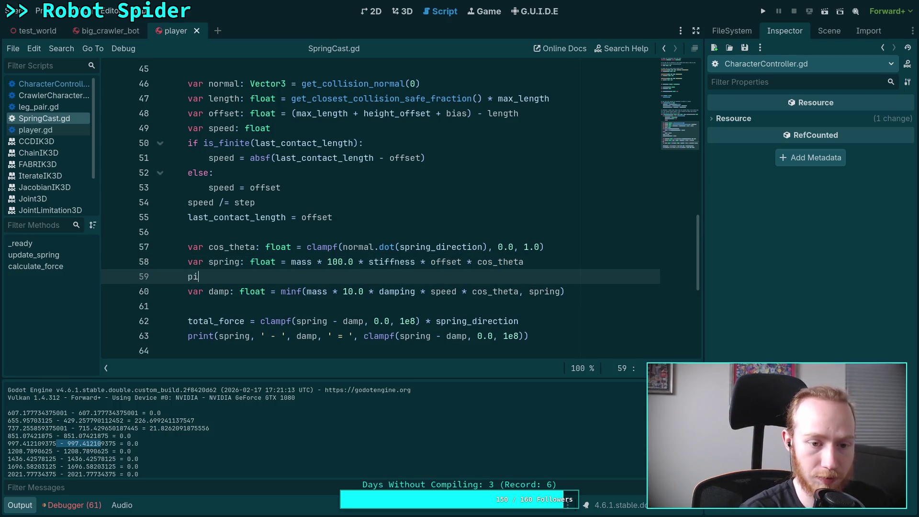
key("ctrl+z")
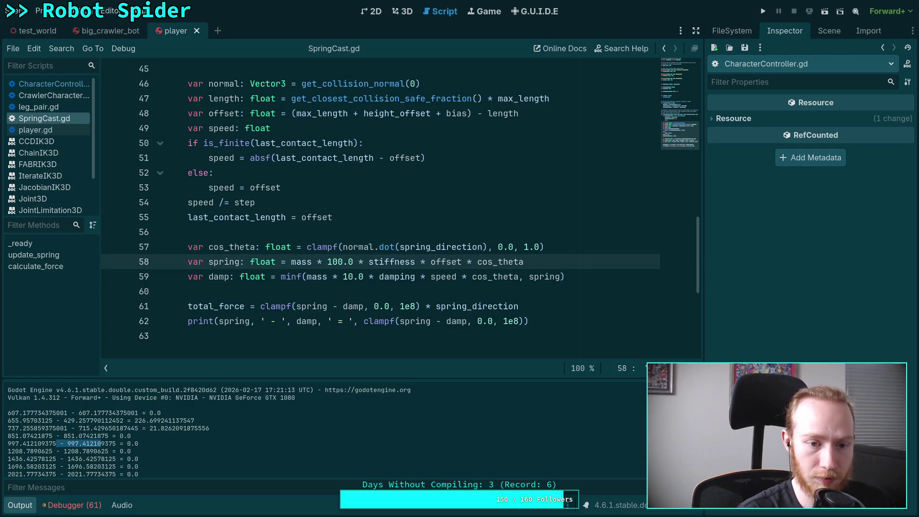
left_click(187, 232)
key("Return")
key("Up")
type("print(speed")
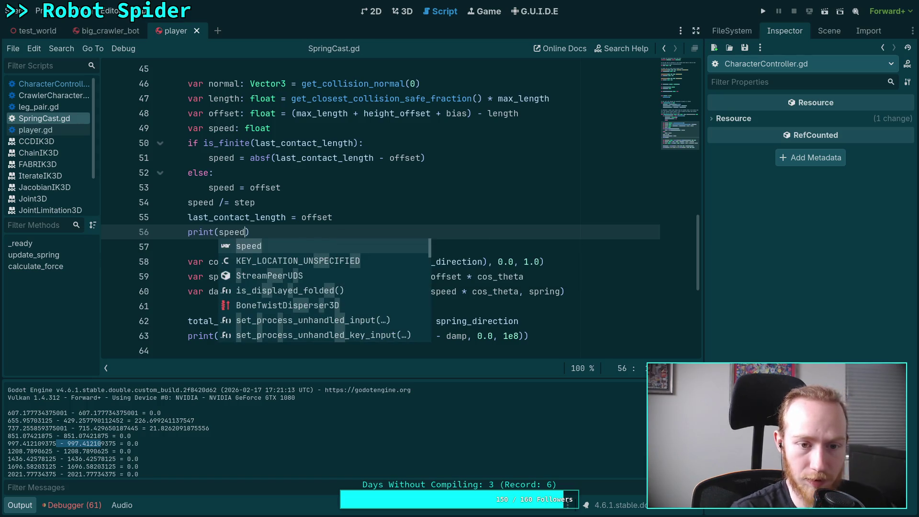
key("alt+Up")
- Run the game to log the computed speed values, then stop it
left_click(763, 11)
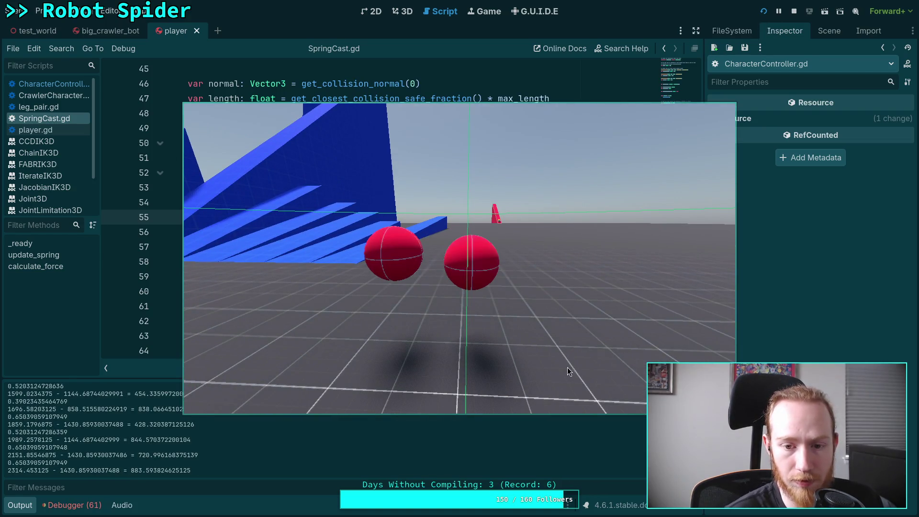
key("F5")
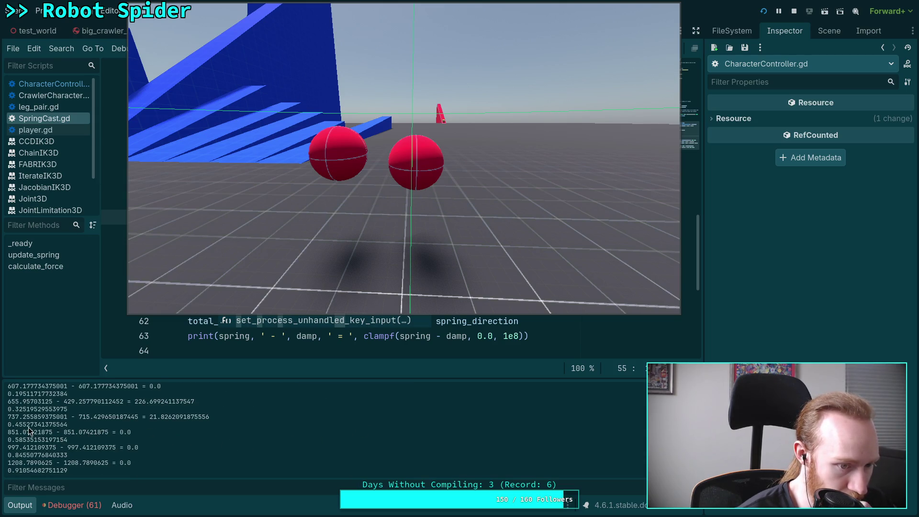
scroll(29, 431, "up", 2)
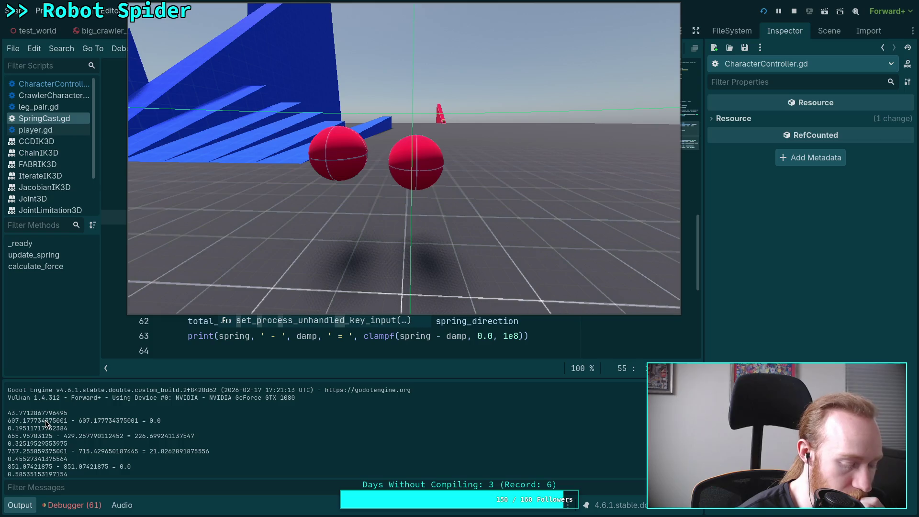
key("F8")
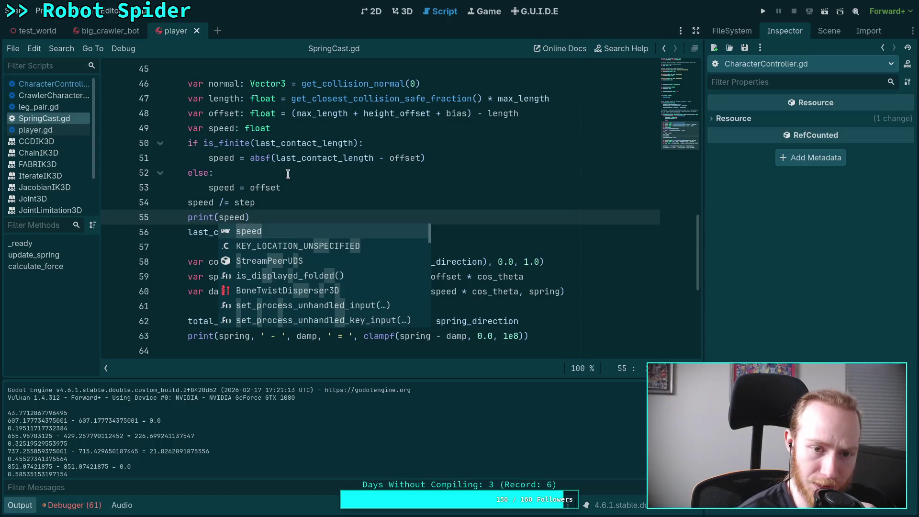
- Insert offset as the first argument of the print(speed) call
left_click(288, 173)
double_click(273, 187)
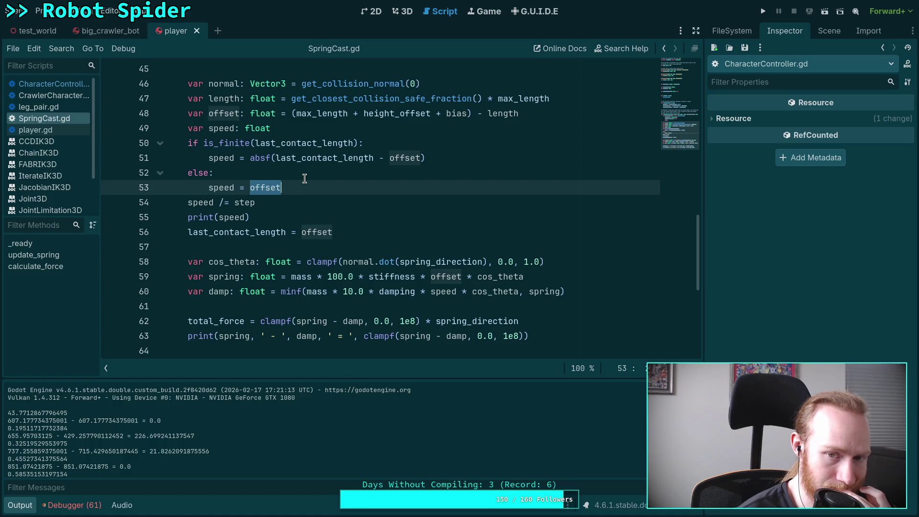
left_click(282, 216)
left_click(220, 217)
type("oyy")
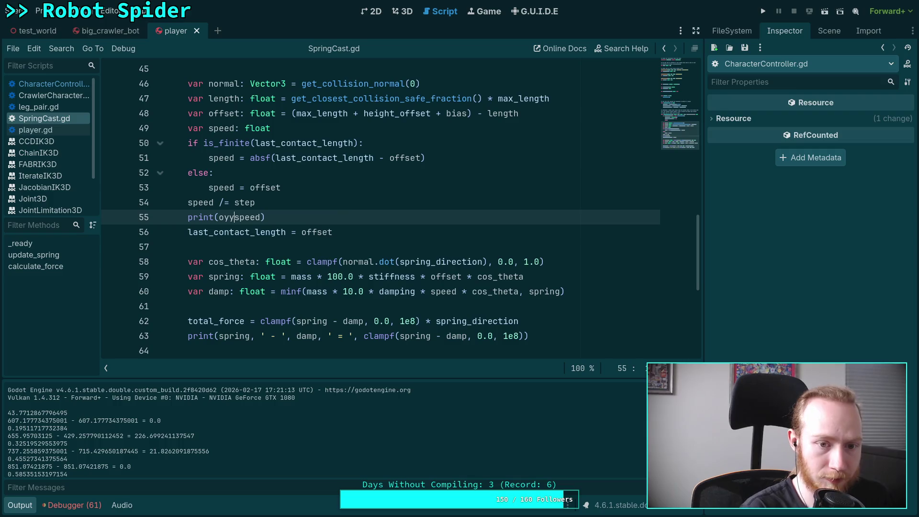
key("BackSpace")
key("BackSpace")
type("ffset,")
key("Escape")
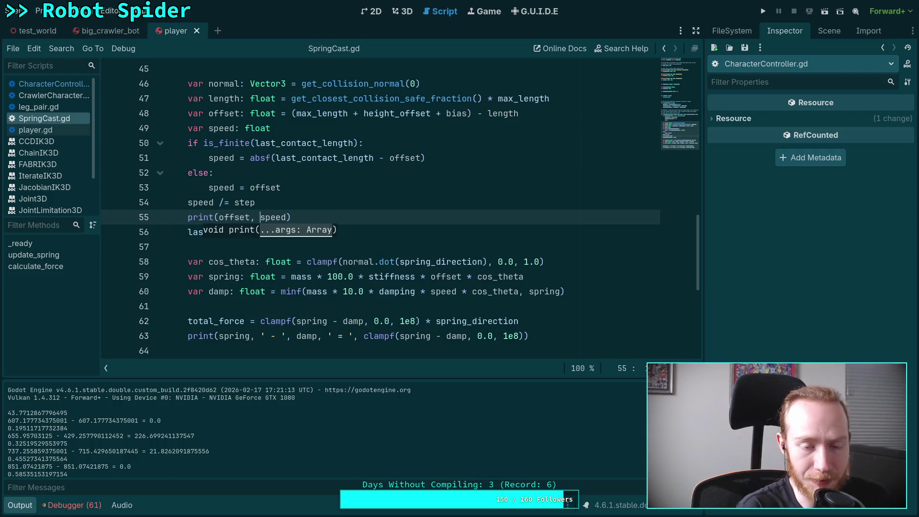
- Separate offset and speed with ' ', save the script, and run the game
type("''")
key("Left")
key("Right")
type(",")
key("ctrl+s")
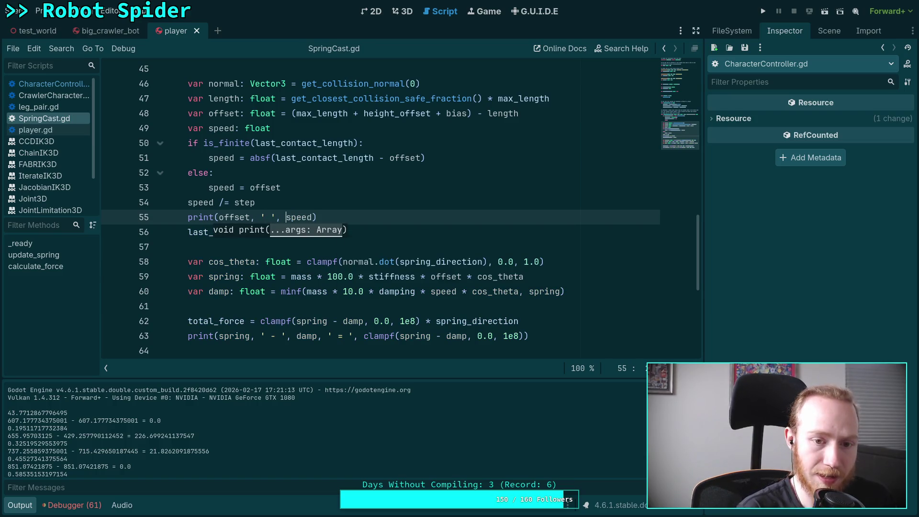
key("F5")
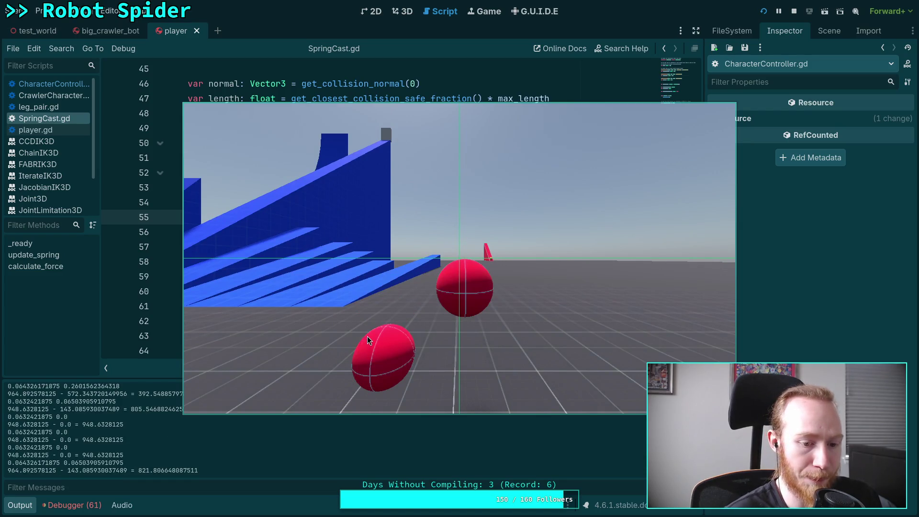
- Restart the game to watch offset and speed output, then switch to nvim showing SpringPart.h
left_click_drag(366, 337, 384, 271)
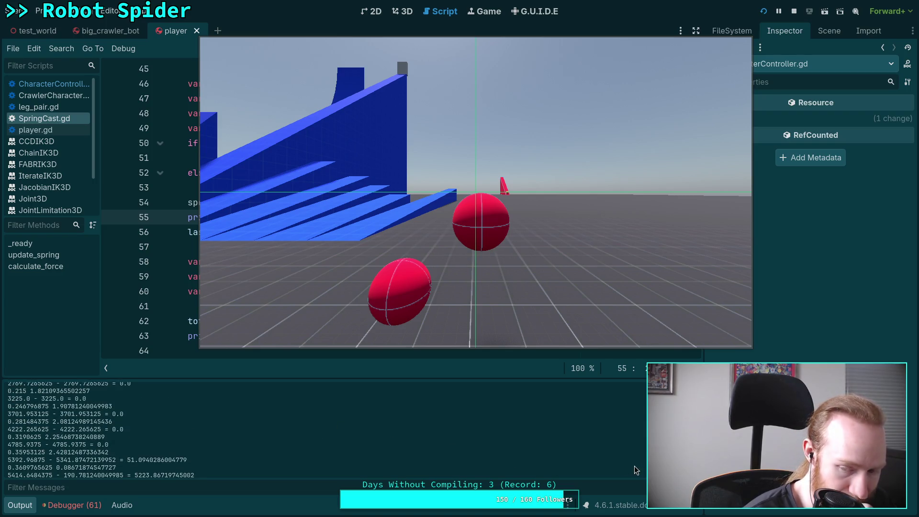
key("F5")
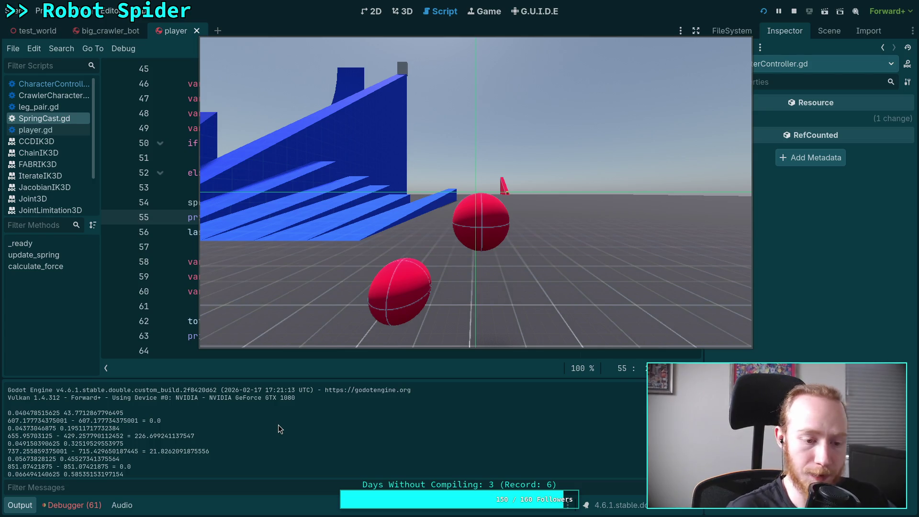
key("alt+Tab")
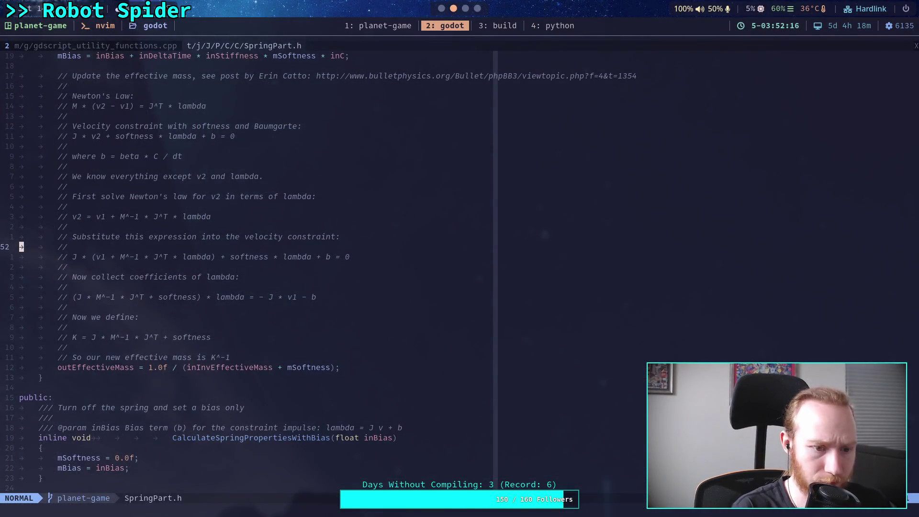
- In the Python REPL, compute 0.04 * (1/60) ≈ 0.00067
key("super+4")
type("0.")
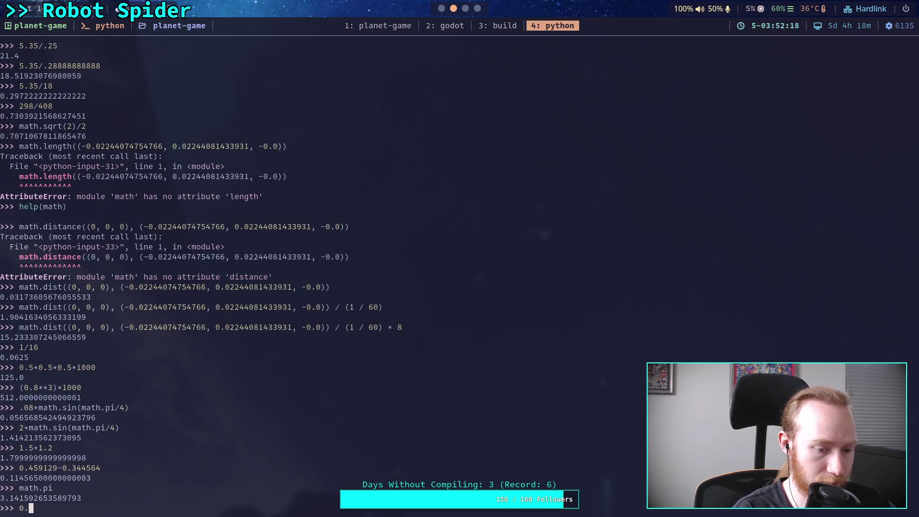
type("04 &")
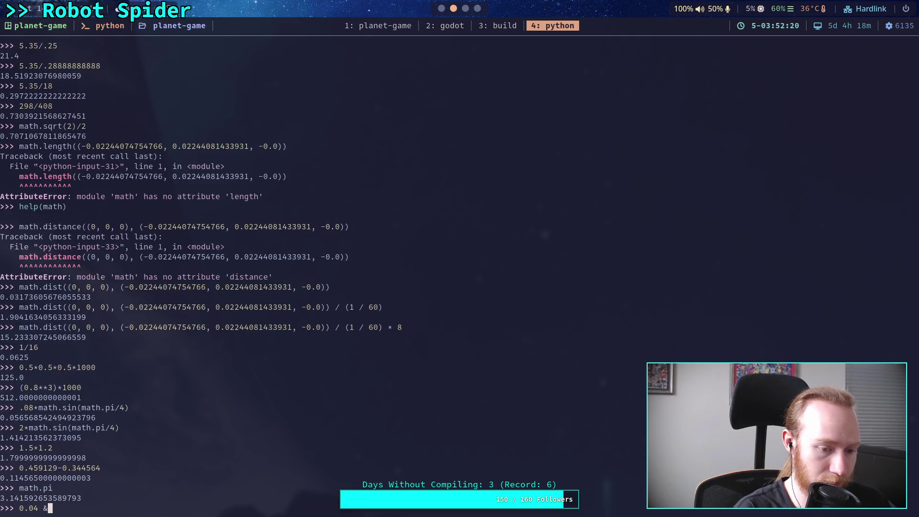
key("BackSpace")
type("* (")
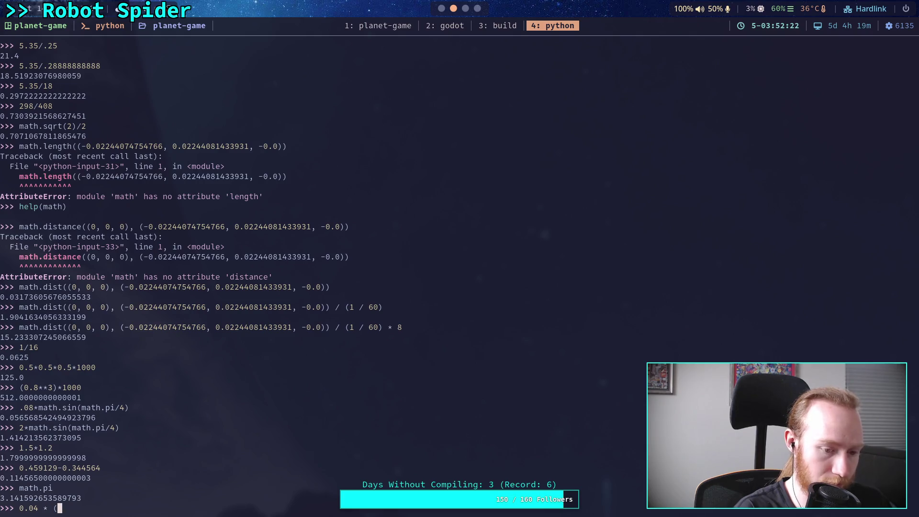
key("BackSpace")
type("(")
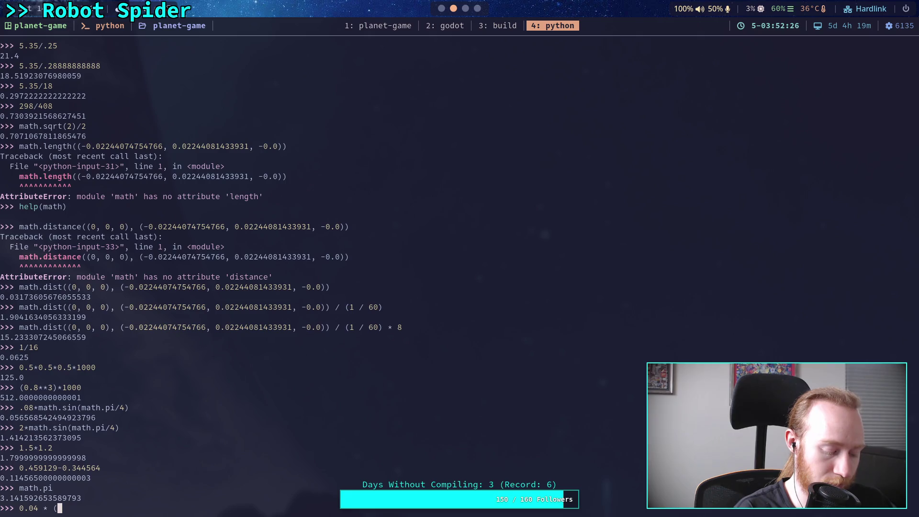
type("1/60")
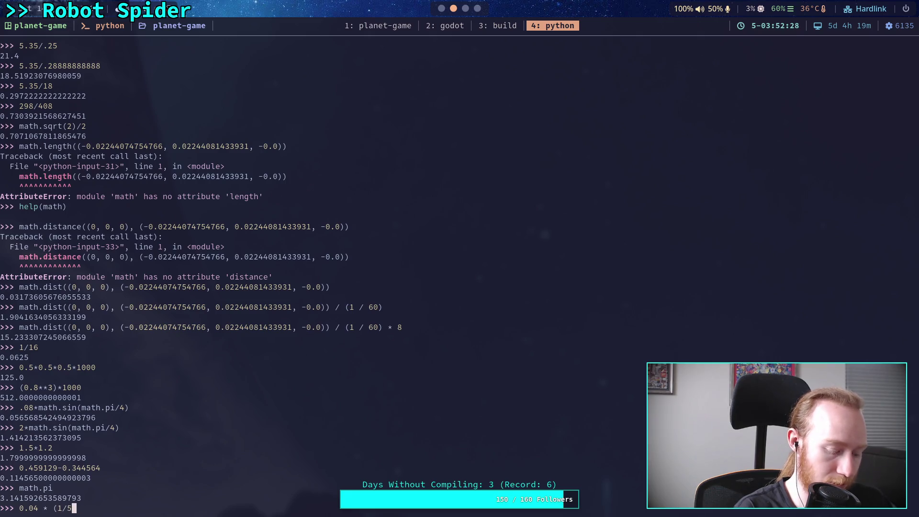
type(")")
key("Return")
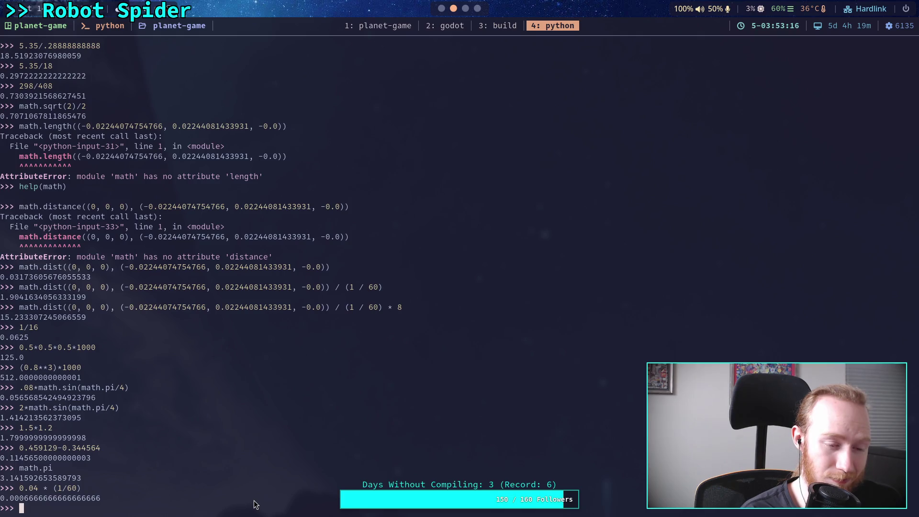
- Compute 0.04 * (1/0.5) = 0.08, then return to Godot and stop the running game
type("0.054")
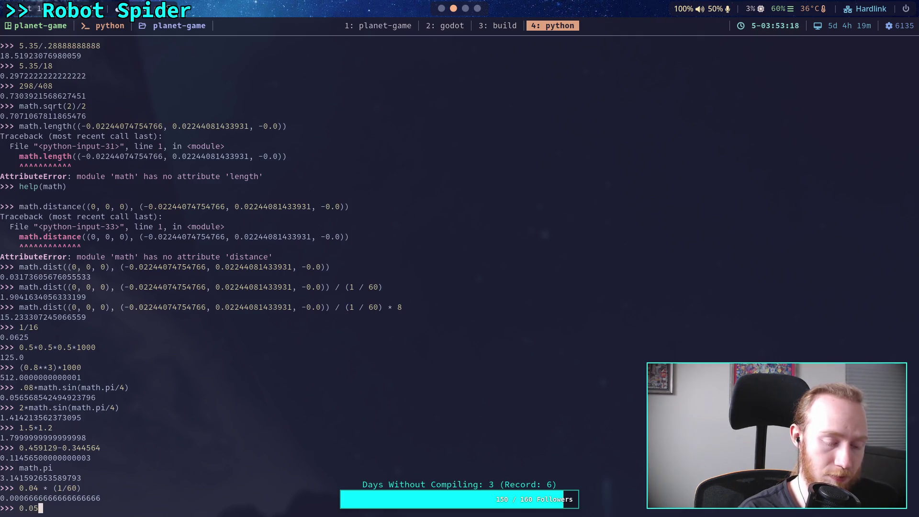
key("BackSpace")
key("BackSpace")
type("4 * ")
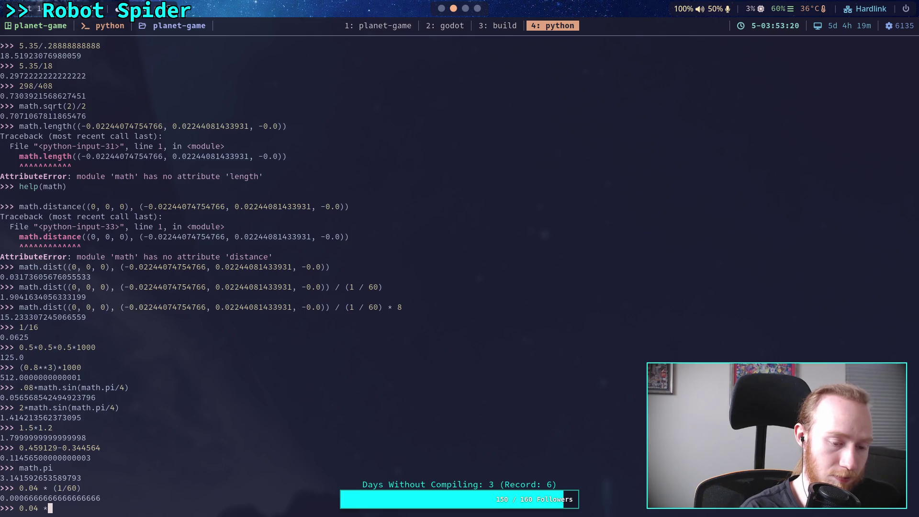
type("(")
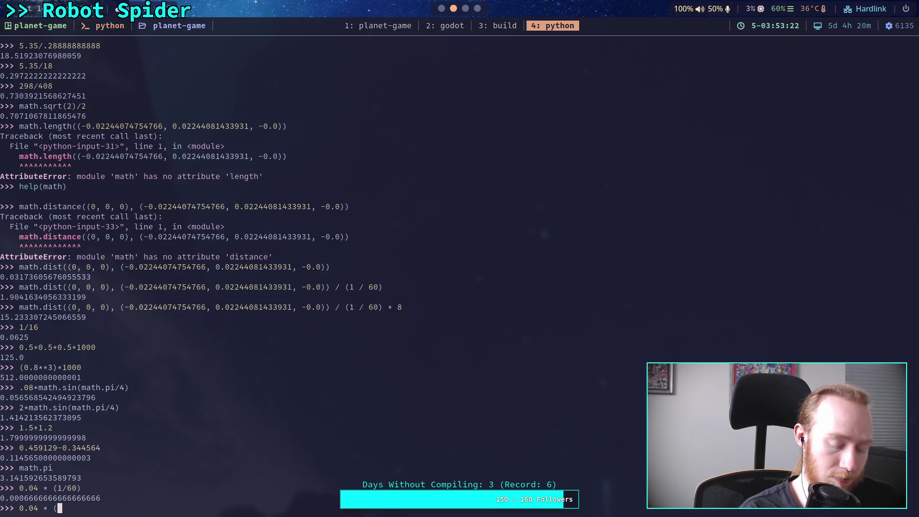
type("1/(0.5)")
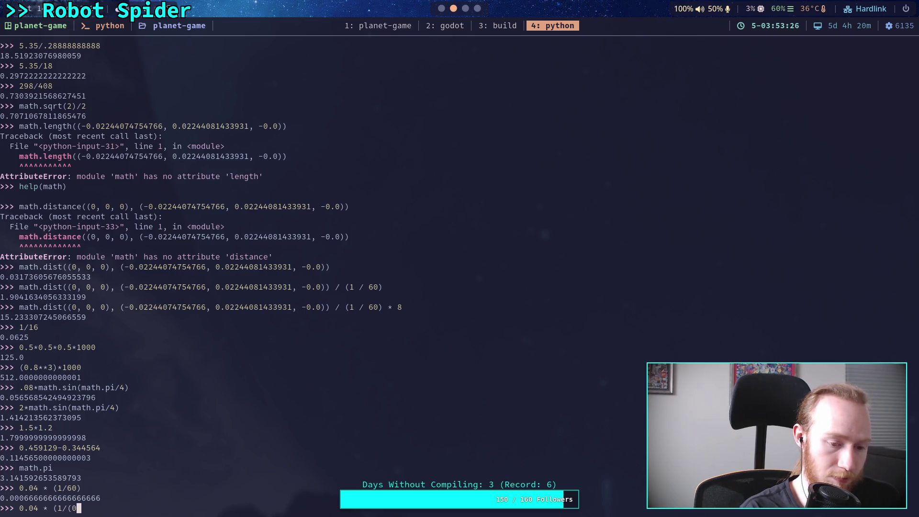
type(")")
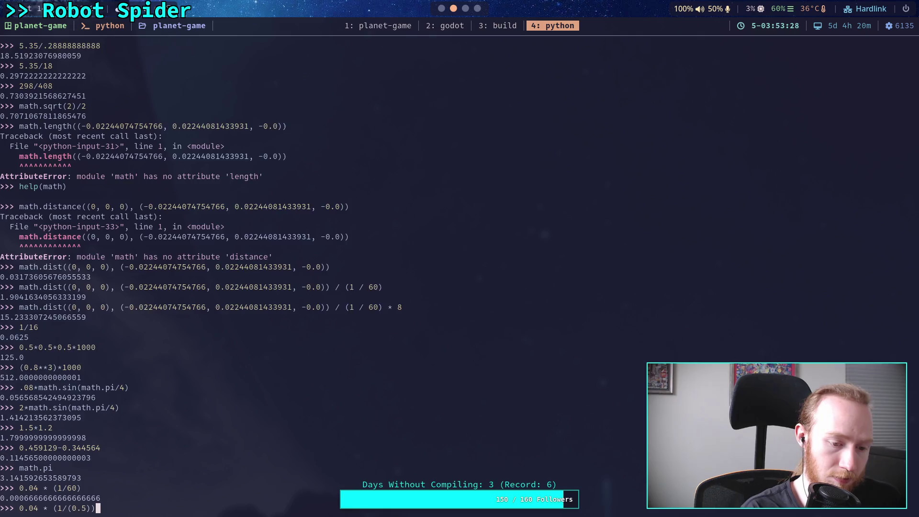
key("Return")
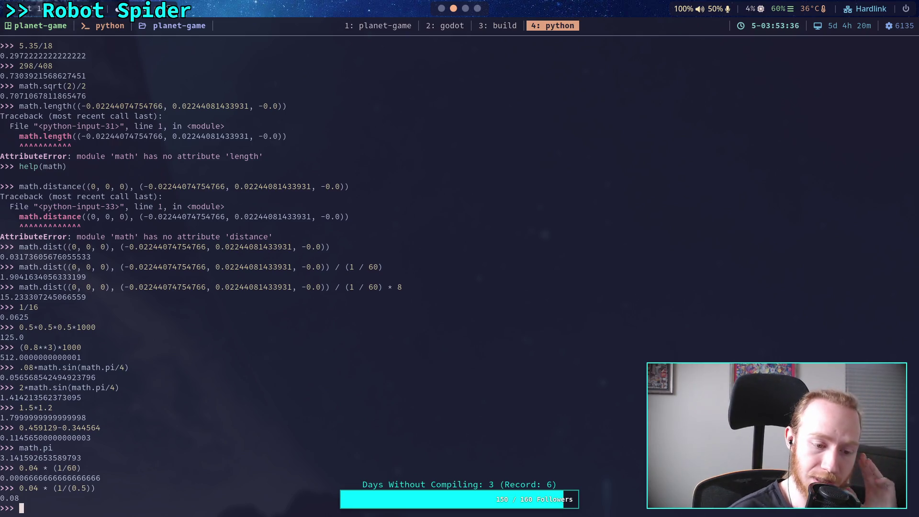
left_click(441, 8)
left_click(794, 11)
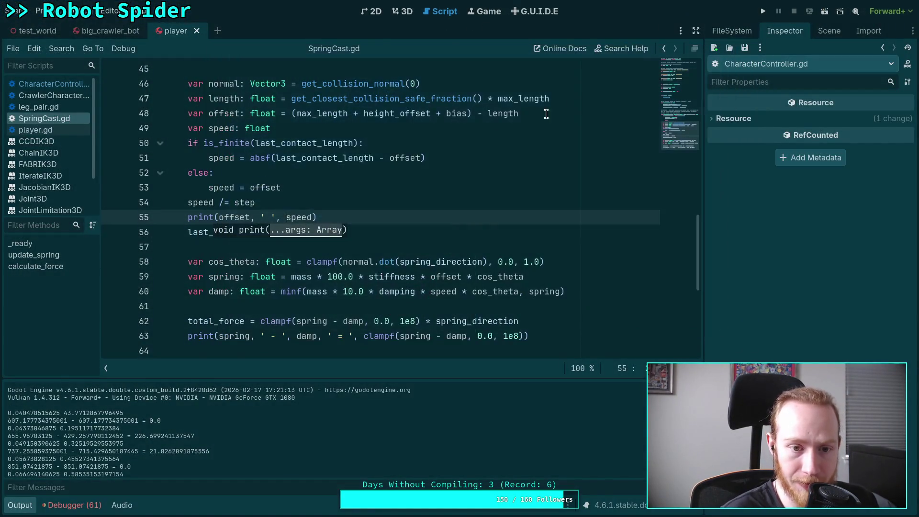
- Select 'step' on line 54 of SpringCast.gd, then switch back to the Python terminal
double_click(245, 203)
scroll(376, 268, "up", 1)
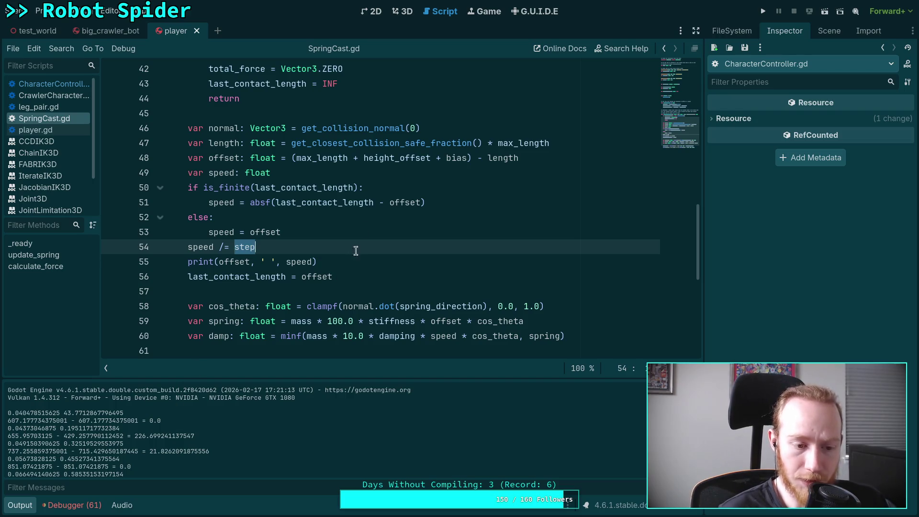
key("super+Right")
key("super+Right")
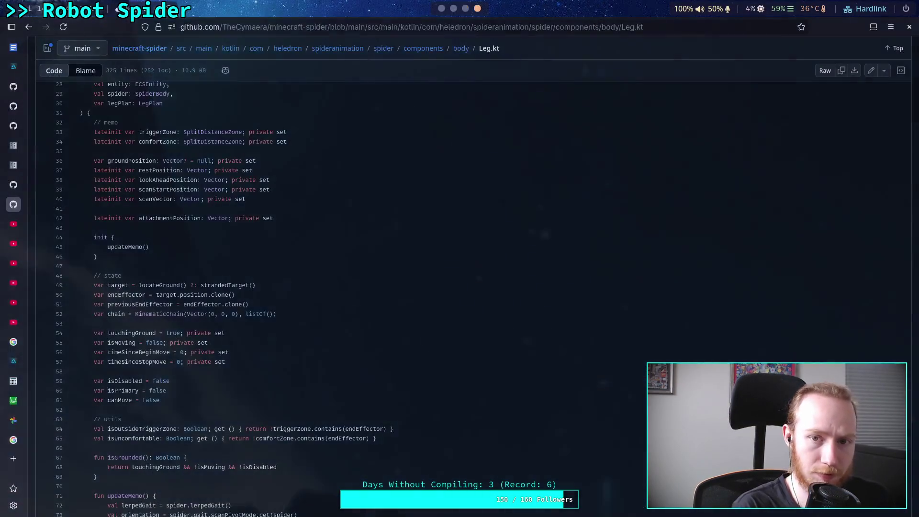
key("super+Left")
key("super+Left")
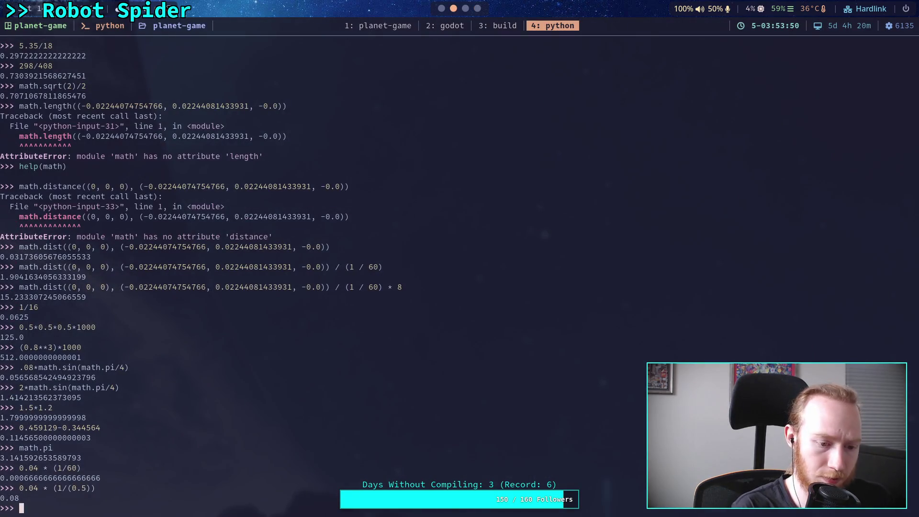
- Compute 0.04 / 60 ≈ 0.00067, then edit it to 0.04 / (1/60) = 2.4
type("0.04 ")
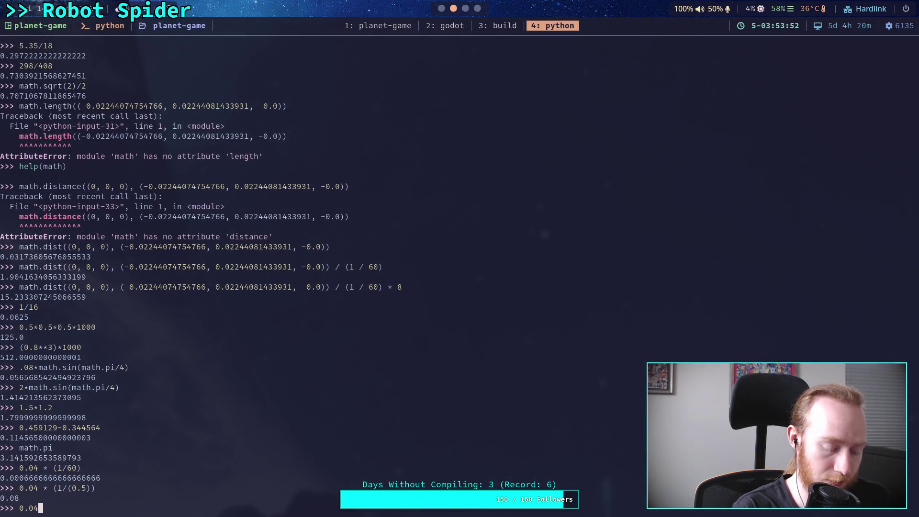
type("/ 60")
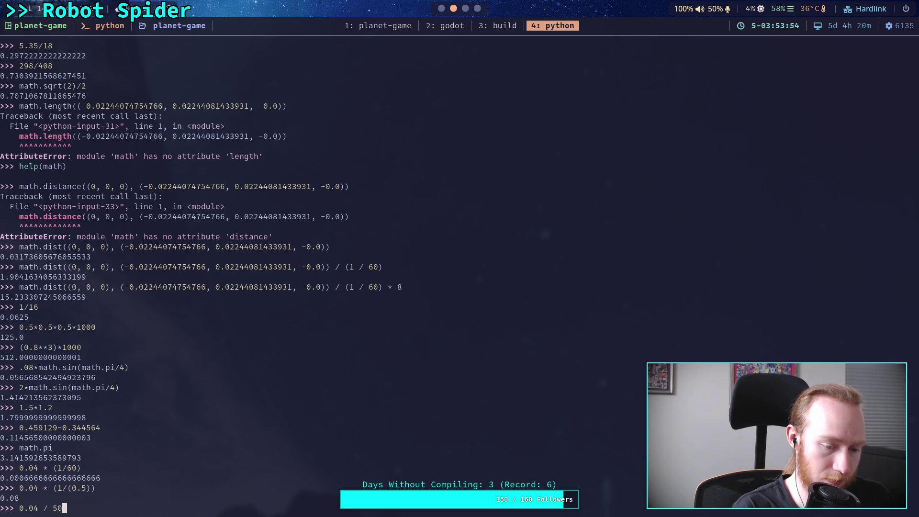
key("Return")
key("Up")
key("Left")
key("Left")
key("Left")
key("BackSpace")
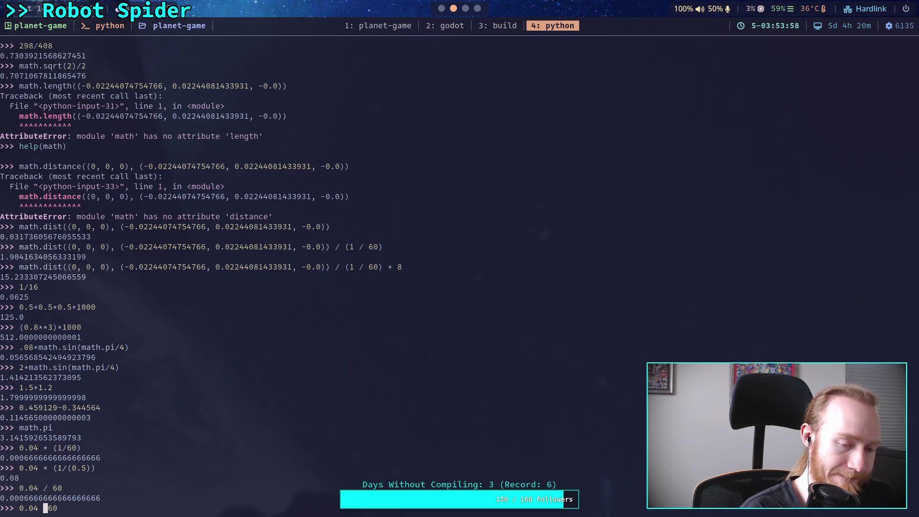
type("/")
key("Right")
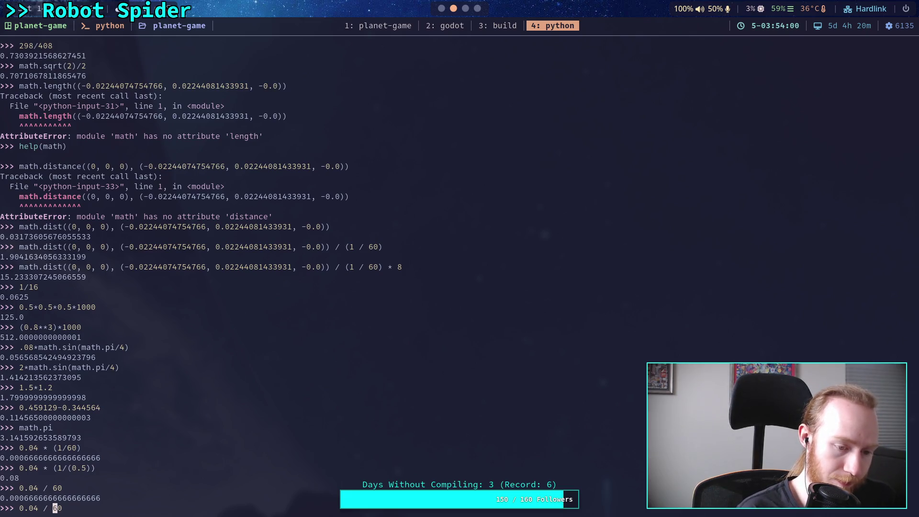
type("(1/")
key("Right")
key("Right")
type(")")
key("Return")
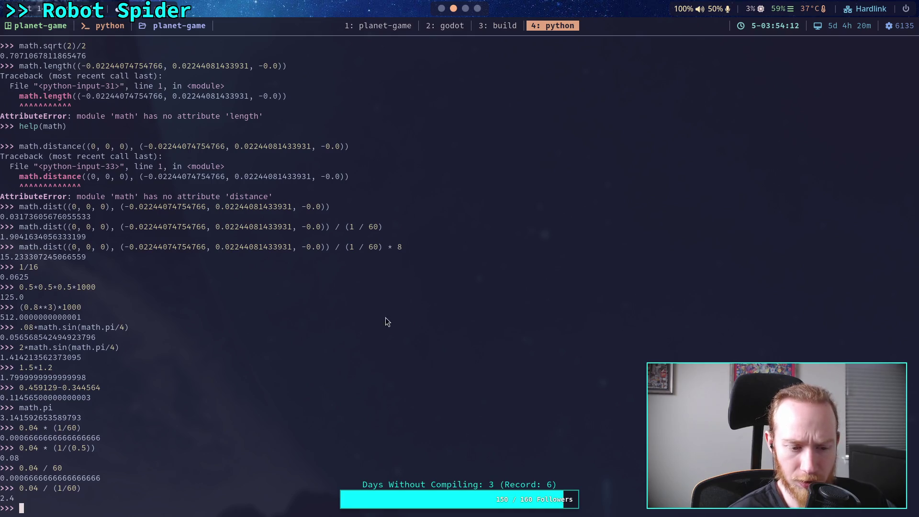
left_click(472, 12)
left_click(463, 9)
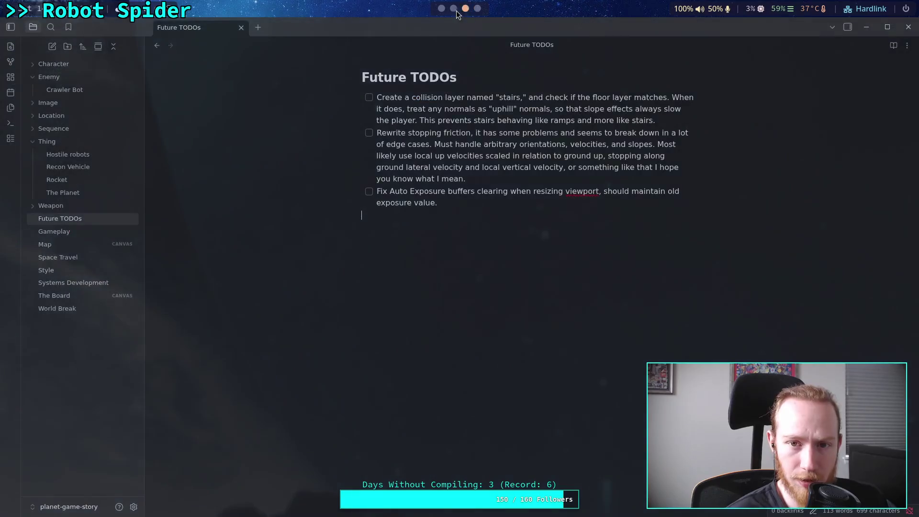
- Back in SpringCast.gd, highlight every use of speed and last_contact_length in calculate_force
left_click(444, 11)
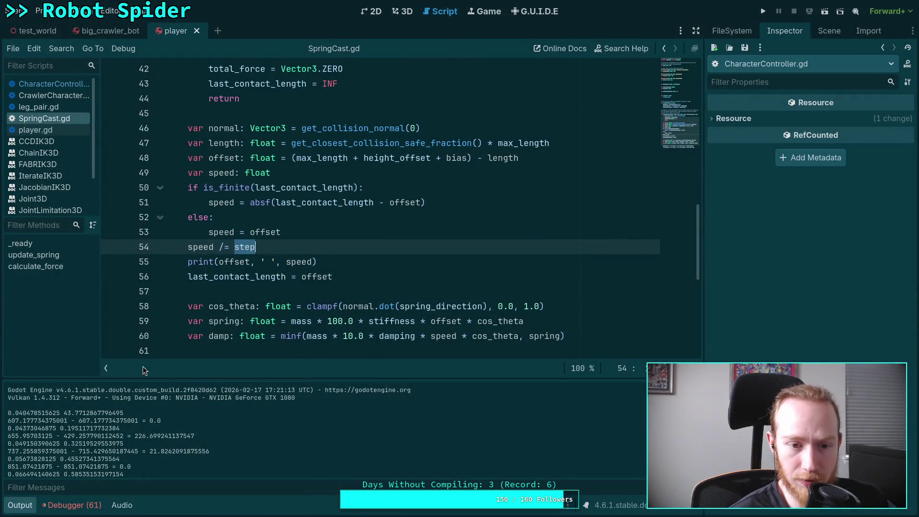
left_click(197, 248)
double_click(197, 248)
scroll(306, 282, "up", 1)
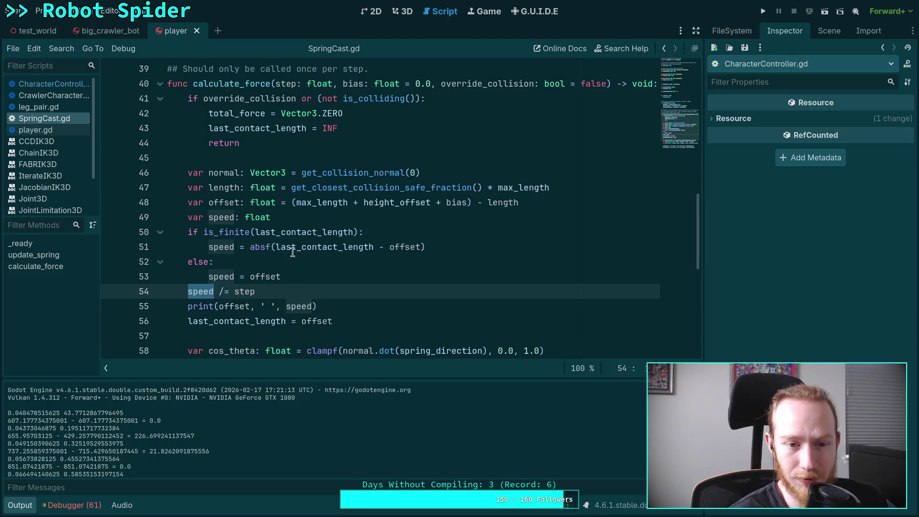
mouse_move(231, 234)
double_click(274, 233)
scroll(370, 283, "up", 8)
scroll(370, 283, "down", 4)
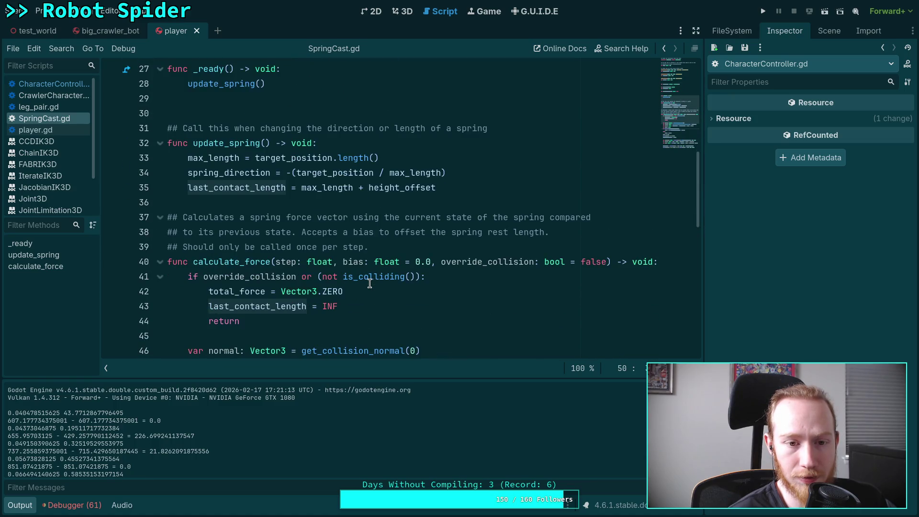
scroll(369, 283, "up", 2)
left_click_drag(302, 276, 450, 270)
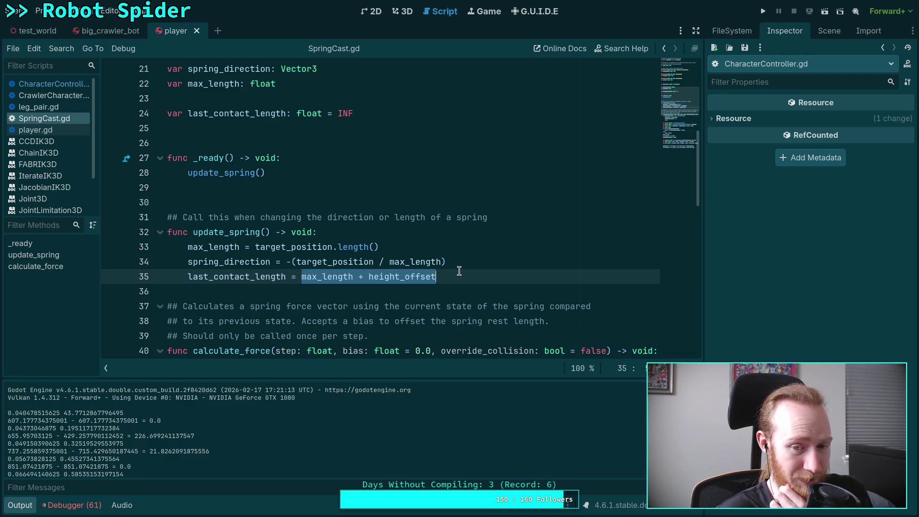
scroll(459, 271, "down", 3)
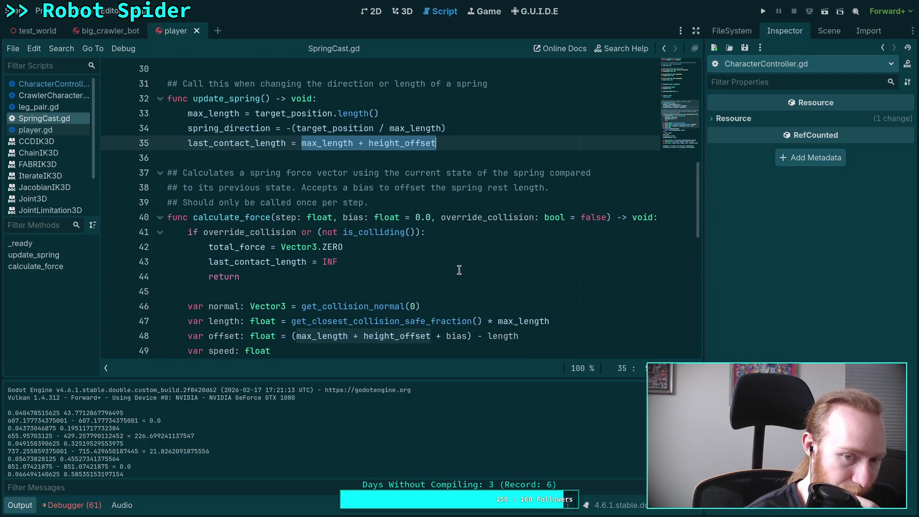
scroll(459, 271, "down", 3)
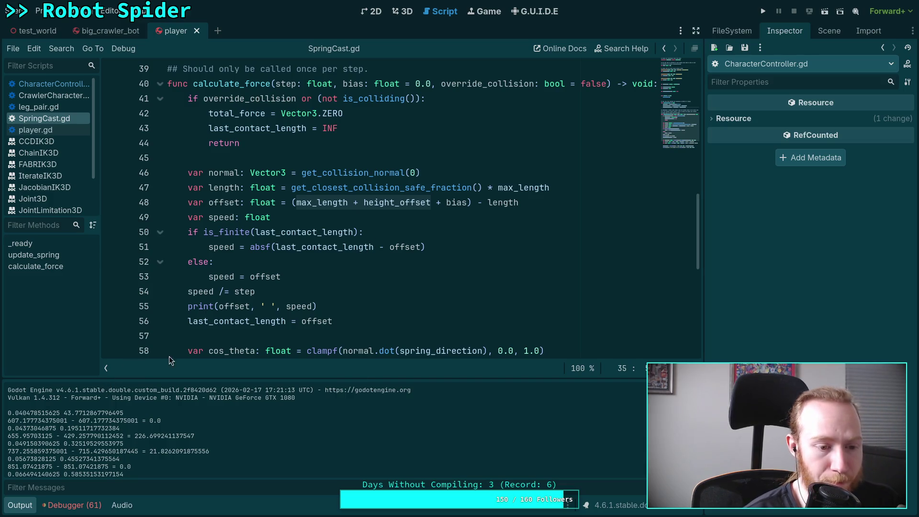
left_click(383, 233)
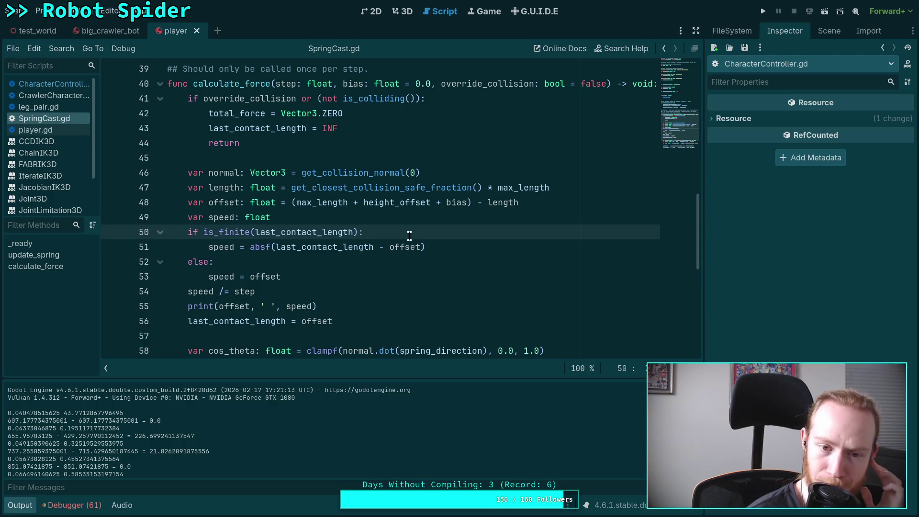
- Replace max_length + height_offset with INF in line 35's last_contact_length reset
double_click(271, 129)
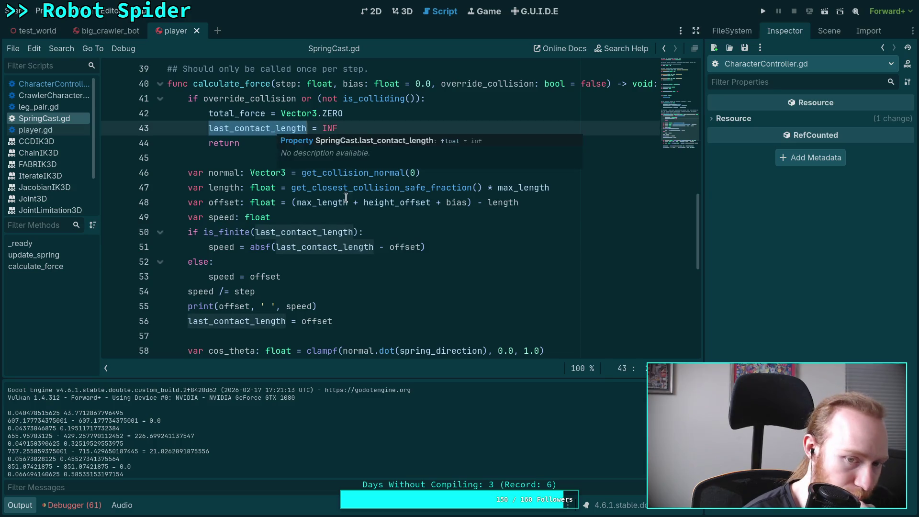
scroll(426, 293, "up", 5)
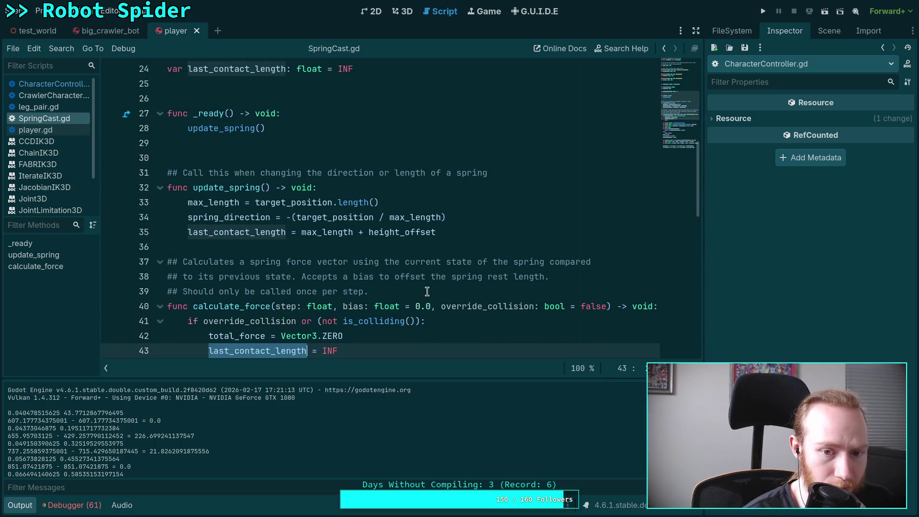
left_click_drag(301, 232, 457, 232)
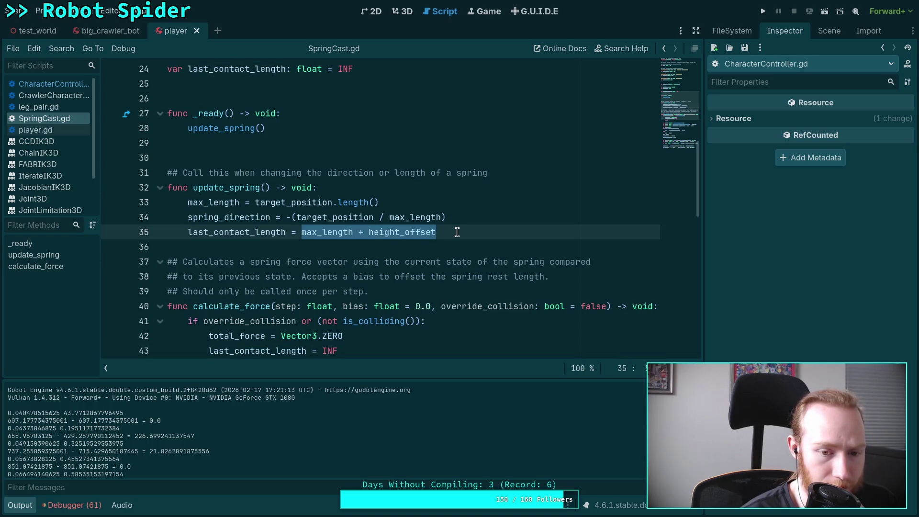
type("INF")
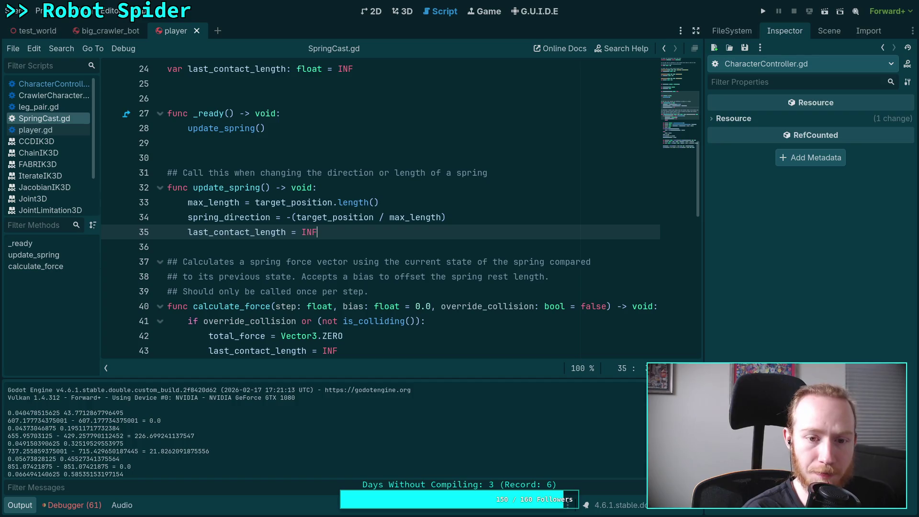
left_click(262, 252)
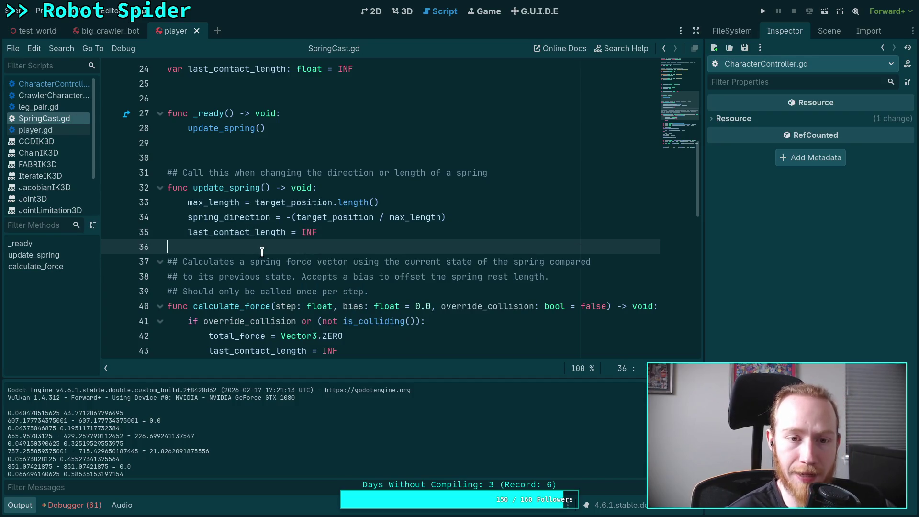
scroll(262, 252, "down", 6)
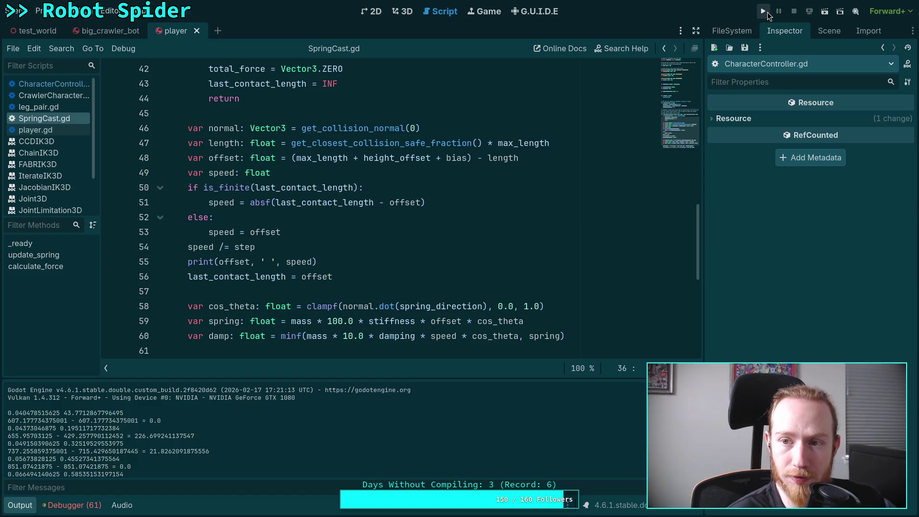
- Run the game to test the INF reset, then stop it
left_click(766, 12)
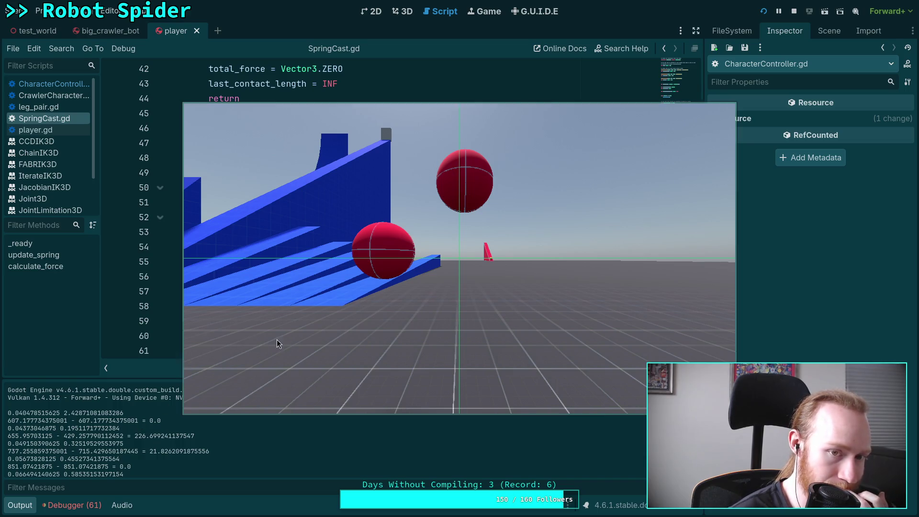
left_click_drag(372, 168, 559, 183)
scroll(281, 178, "up", 2)
scroll(288, 181, "down", 1)
mouse_move(515, 255)
left_mouse_down()
mouse_move(423, 209)
mouse_move(414, 186)
left_mouse_up()
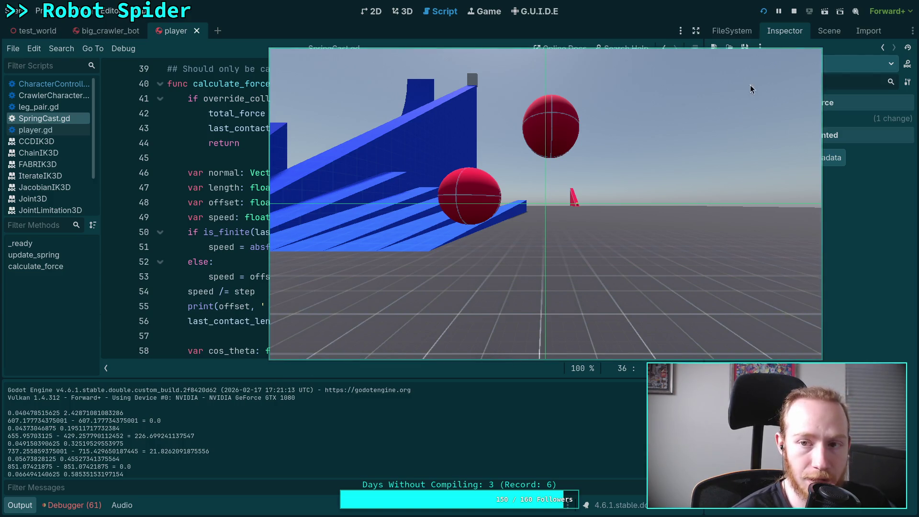
left_click(796, 13)
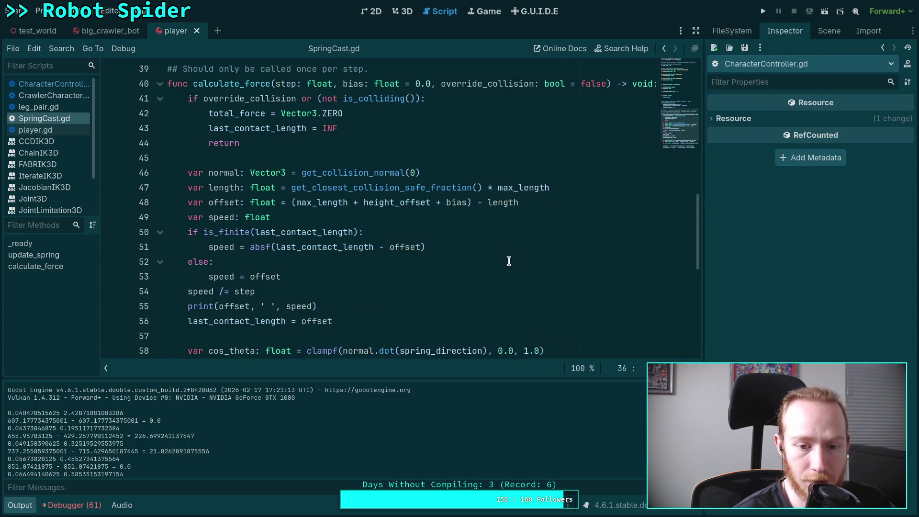
- Add print(cos_theta) on a new line right after the cos_theta calculation
scroll(508, 261, "down", 2)
scroll(508, 265, "up", 1)
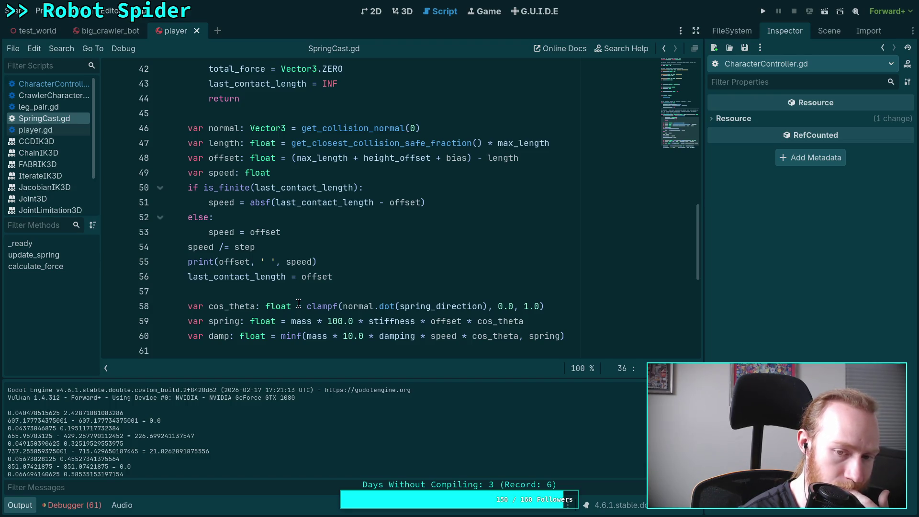
mouse_move(352, 307)
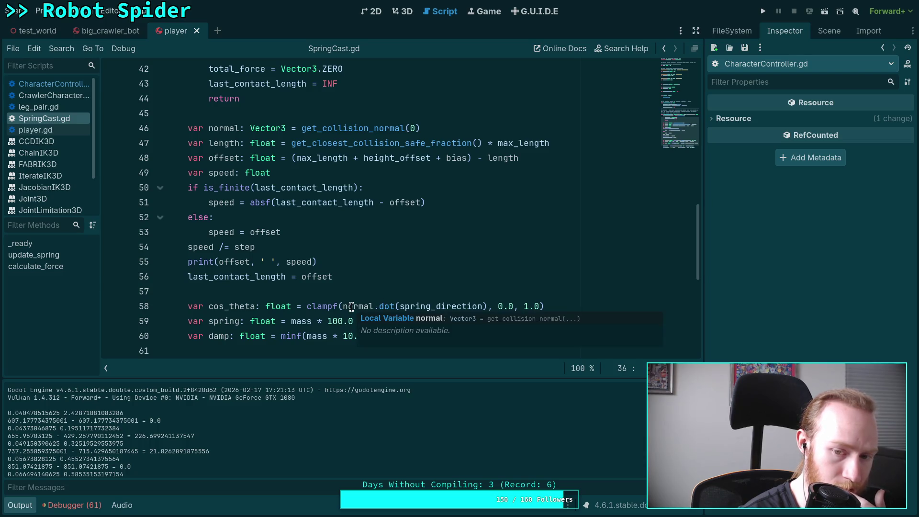
double_click(417, 307)
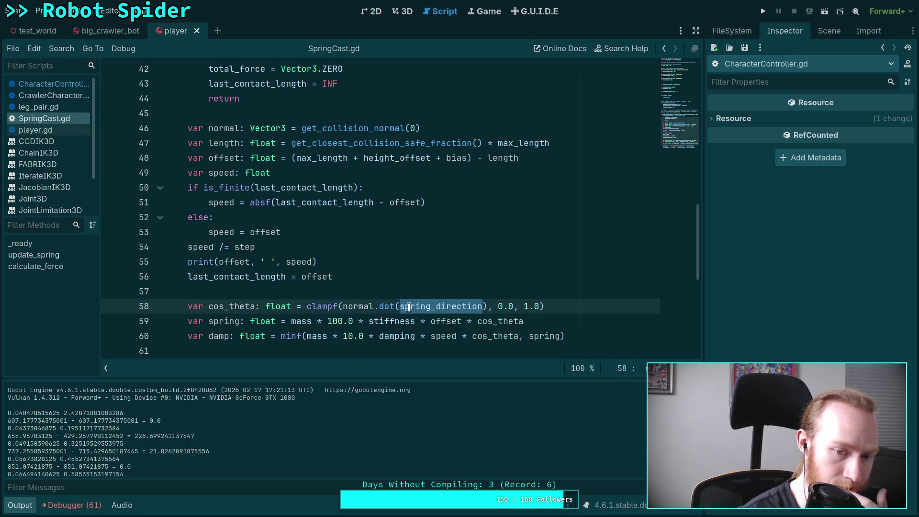
mouse_move(410, 307)
left_click(605, 306)
key("Return")
type(".")
key("BackSpace")
type("print(")
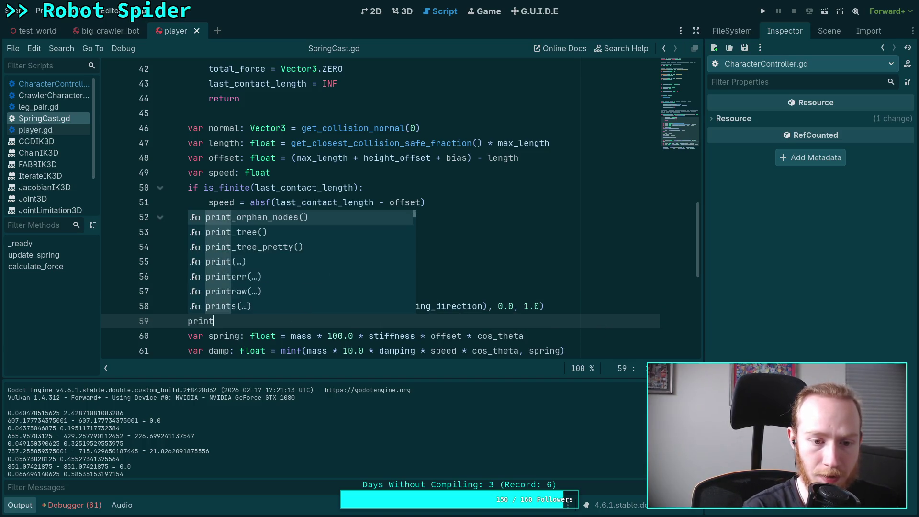
type("cos_theta")
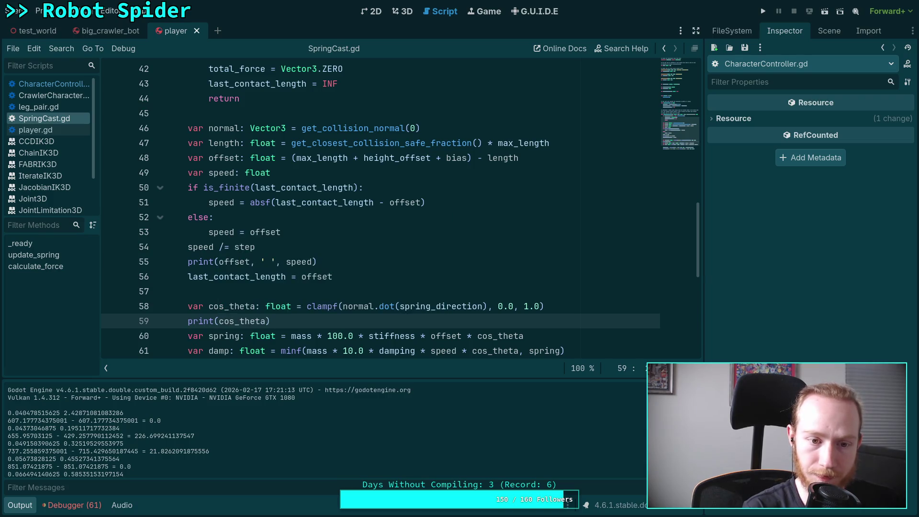
- Delete the print(offset, ' ', speed) line and run the game
scroll(359, 258, "down", 1)
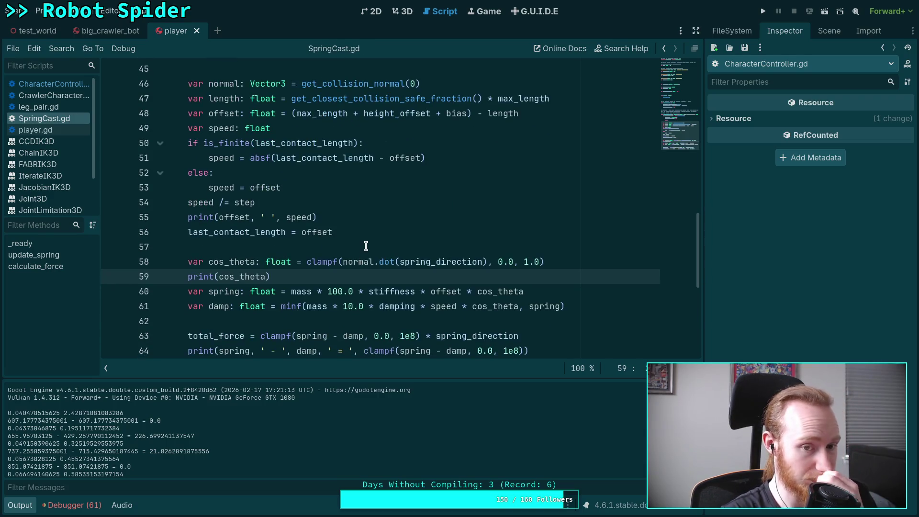
left_click(368, 217)
key("shift+Up")
key("BackSpace")
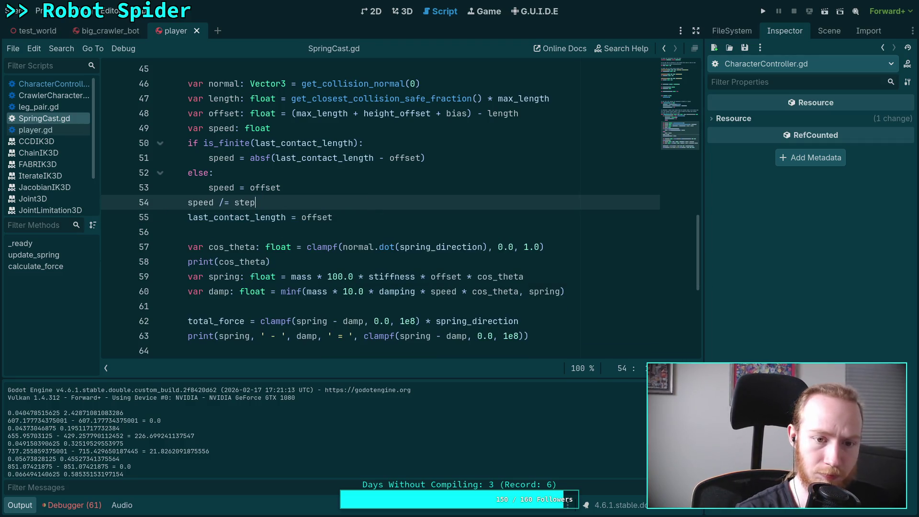
left_click(763, 11)
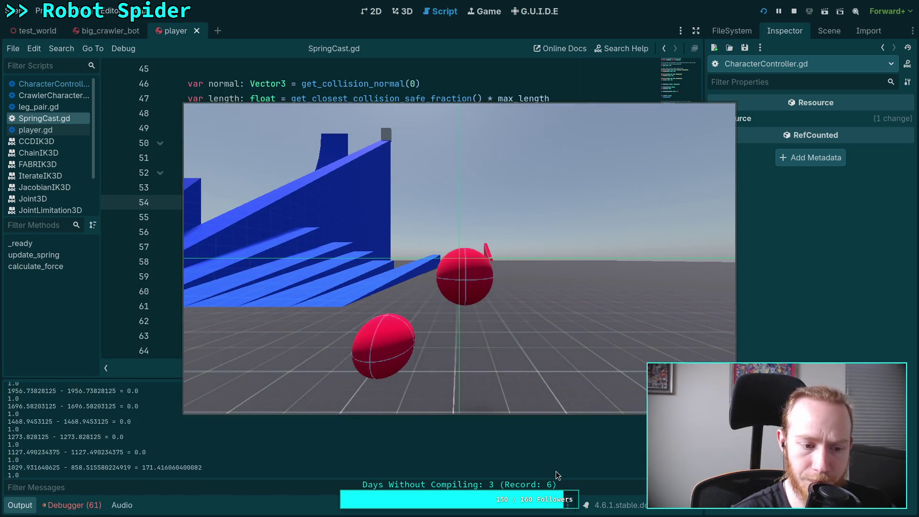
- Stop the game and replace print(cos_theta) with print(damping)
scroll(565, 471, "up", 15)
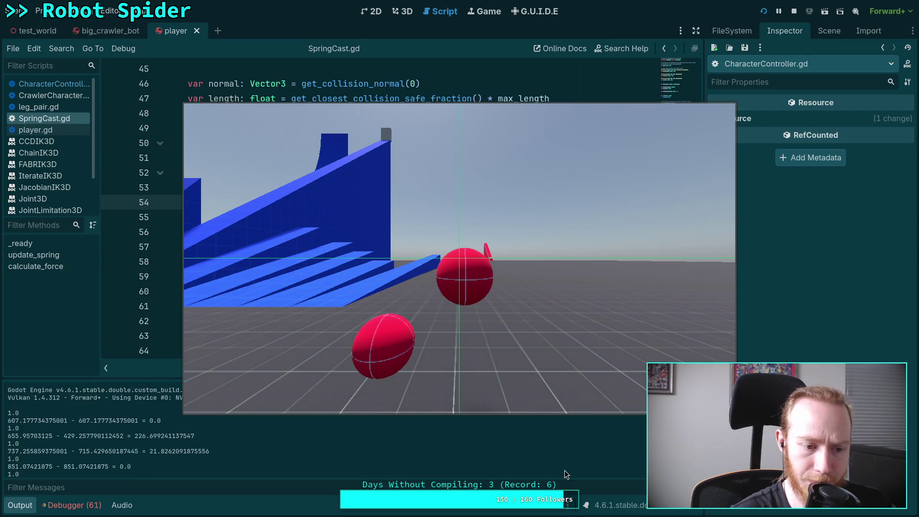
left_click(794, 11)
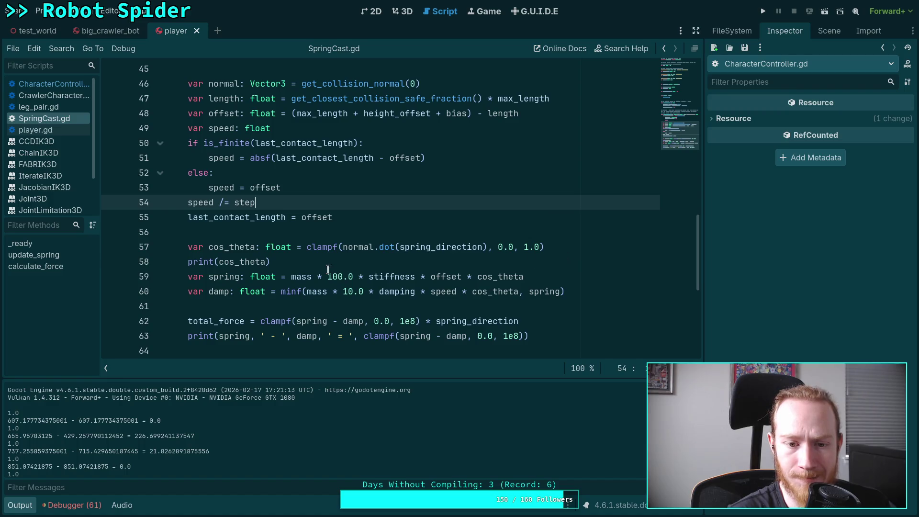
left_click_drag(302, 261, 188, 261)
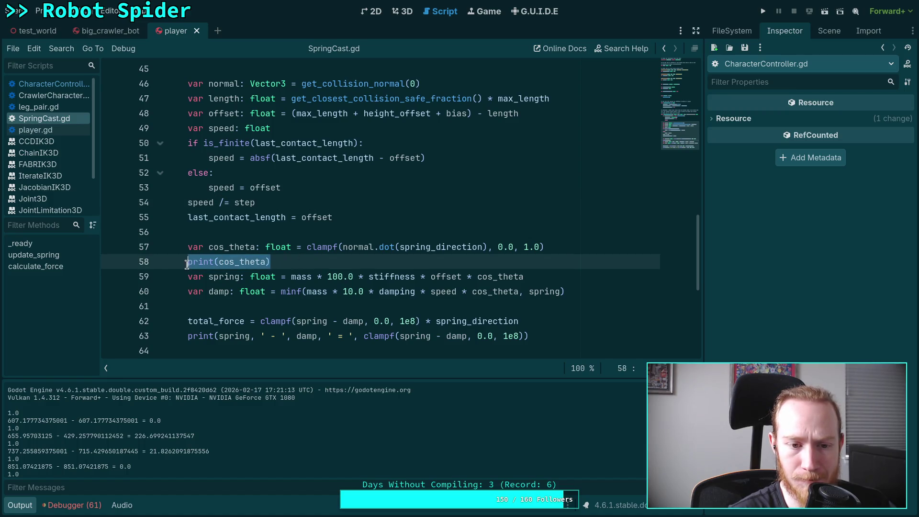
mouse_move(682, 96)
left_mouse_down()
mouse_move(692, 67)
mouse_move(681, 127)
mouse_move(628, 142)
left_mouse_up()
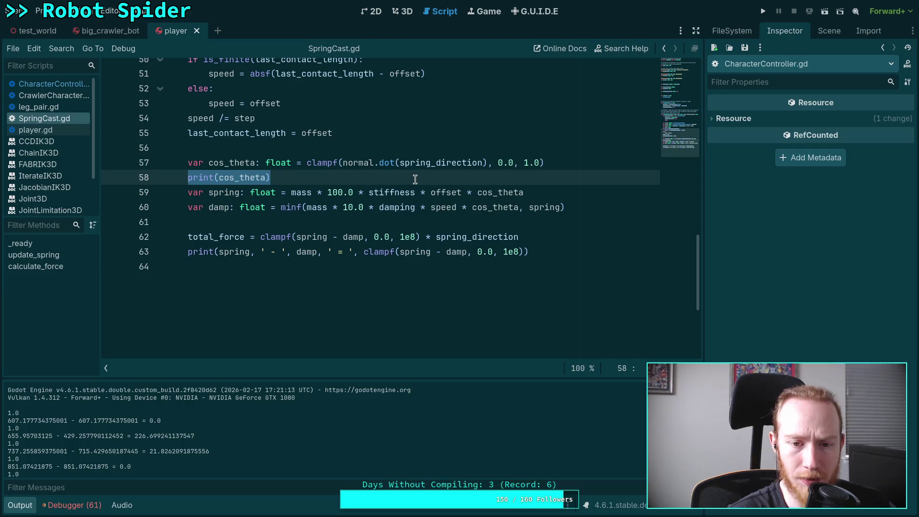
type("print")
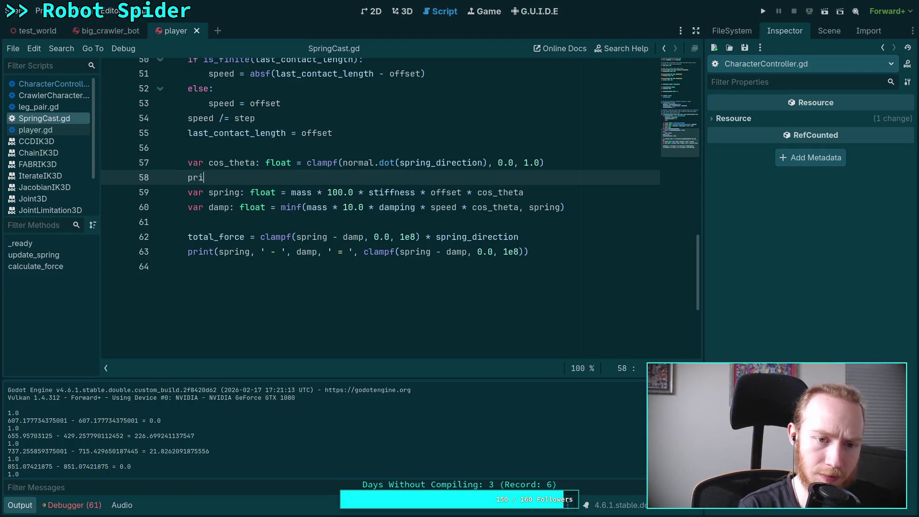
type("(")
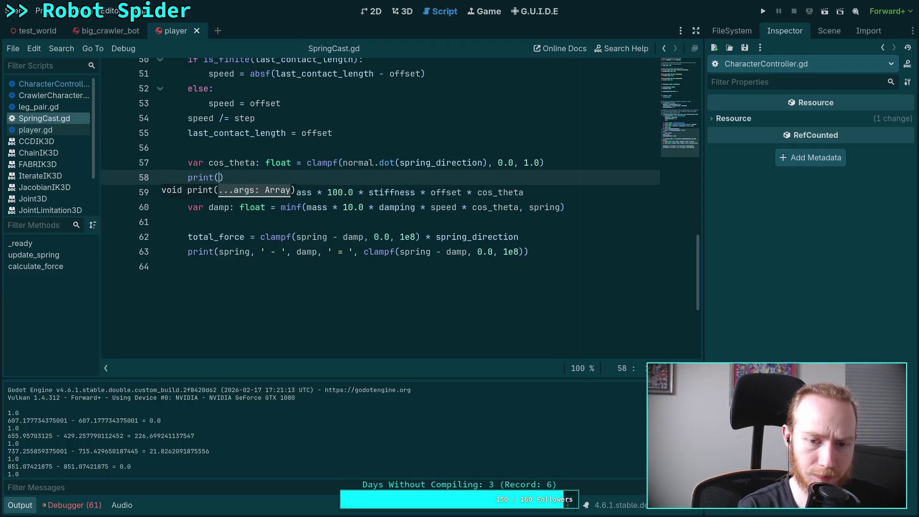
type("damping")
- Run the game to check the damping value (2.2), then stop it
left_click(335, 132)
key("F5")
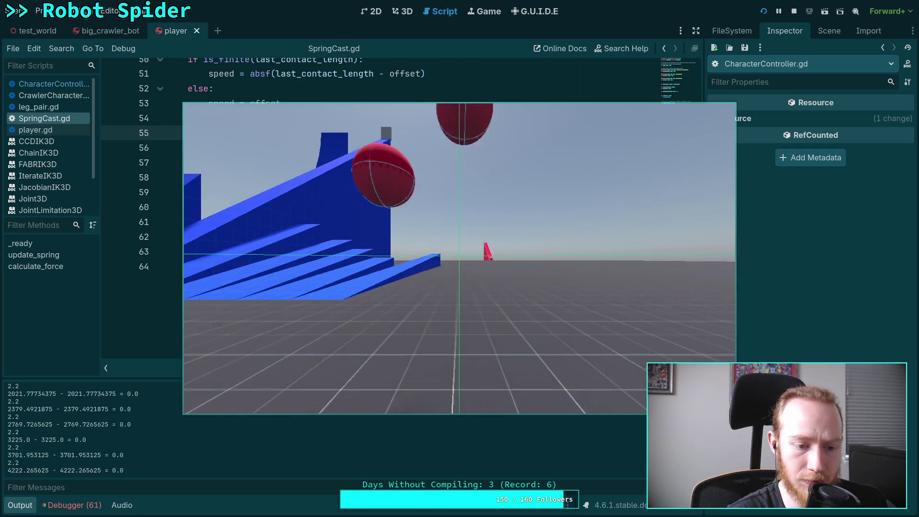
left_click(794, 11)
scroll(397, 223, "up", 1)
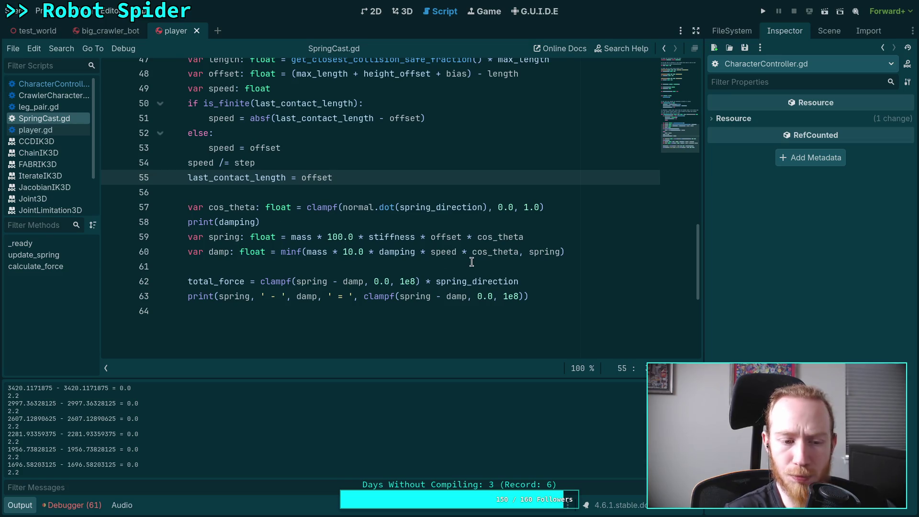
- Relaunch the game, move the print line below the spring line and clear its damping argument
key("F5")
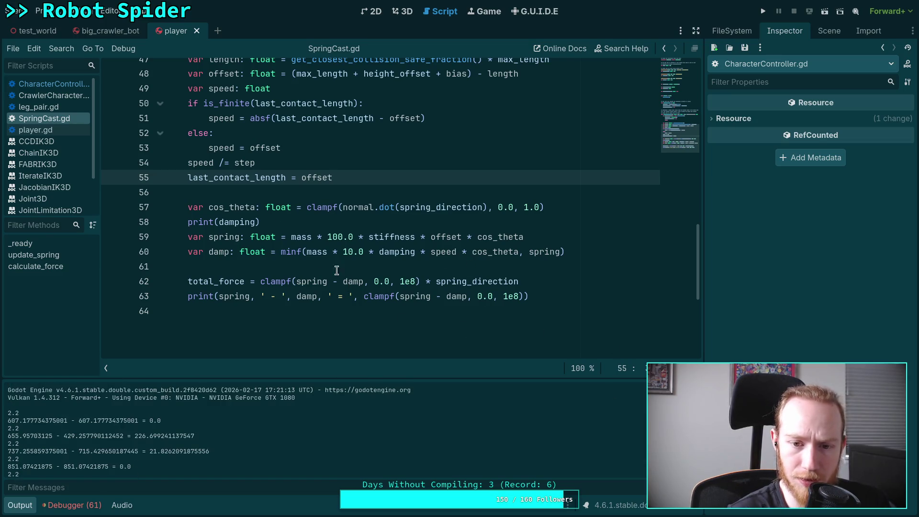
left_click(261, 222)
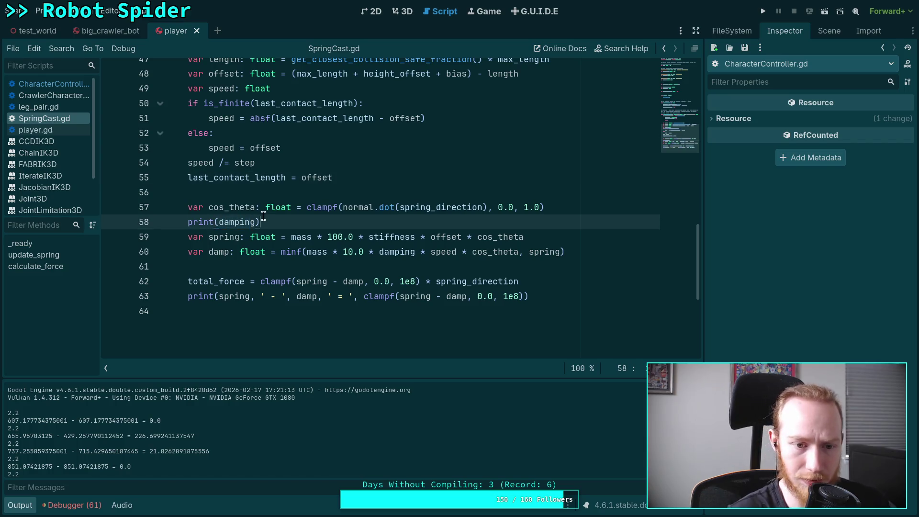
key("alt+Down")
double_click(239, 237)
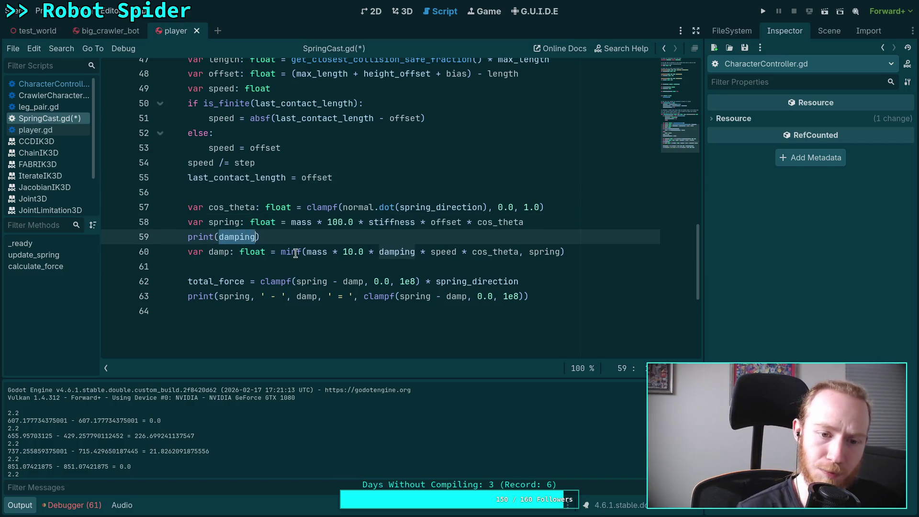
key("BackSpace")
- Make the print begin with mass, ' * ', 10.0
type("mass '")
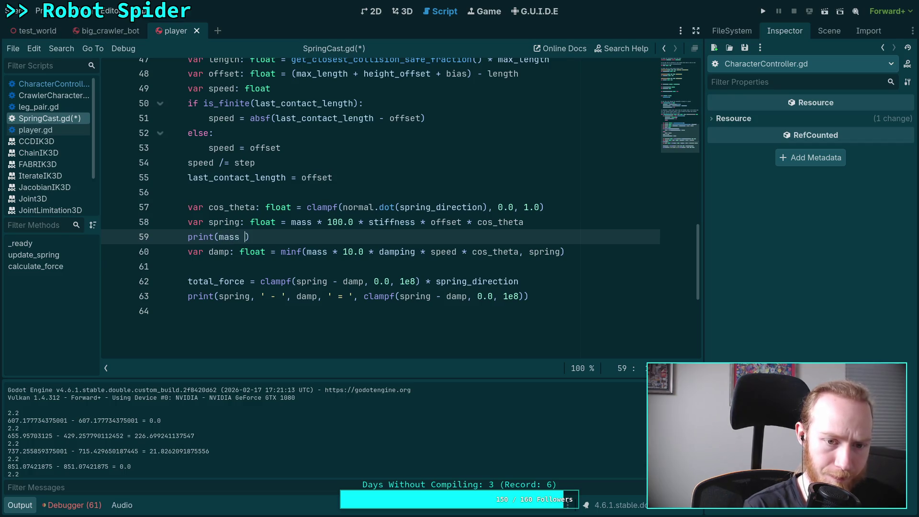
type(" *")
key("BackSpace")
key("BackSpace")
key("BackSpace")
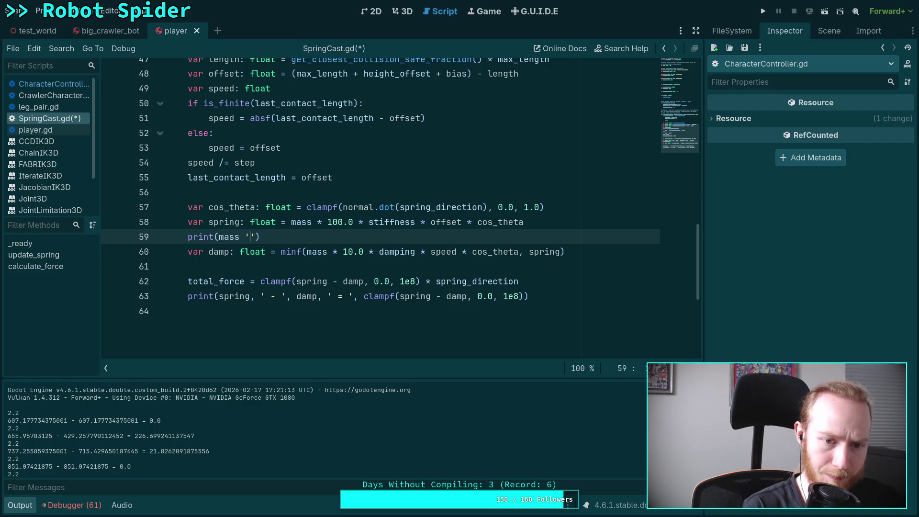
type("* '")
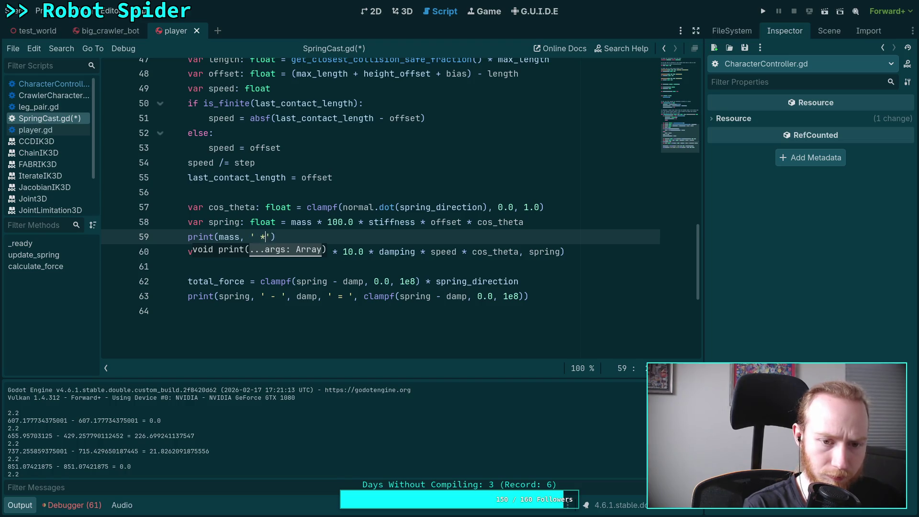
type(",")
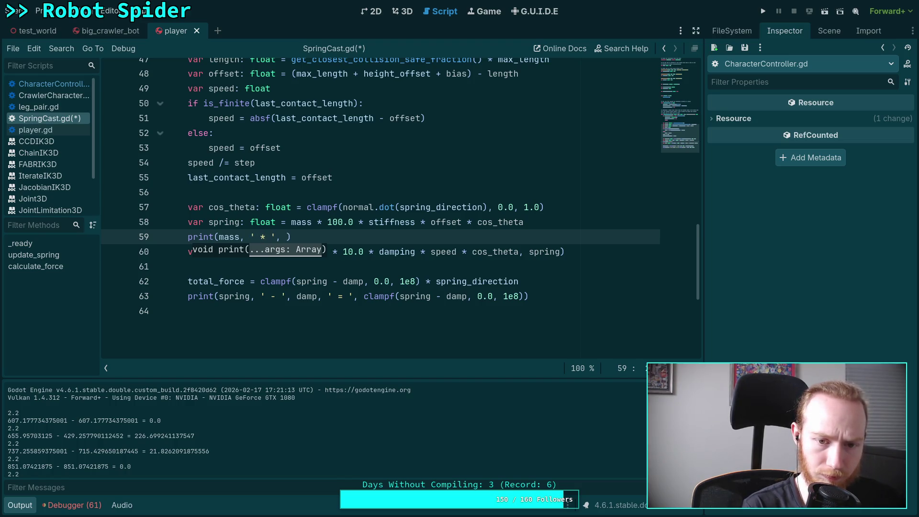
key("Escape")
type("10.0")
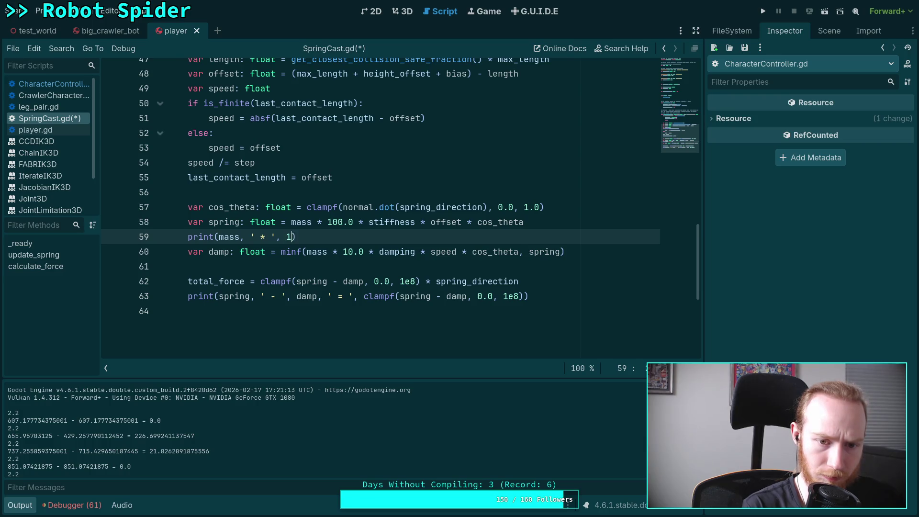
left_click(301, 237)
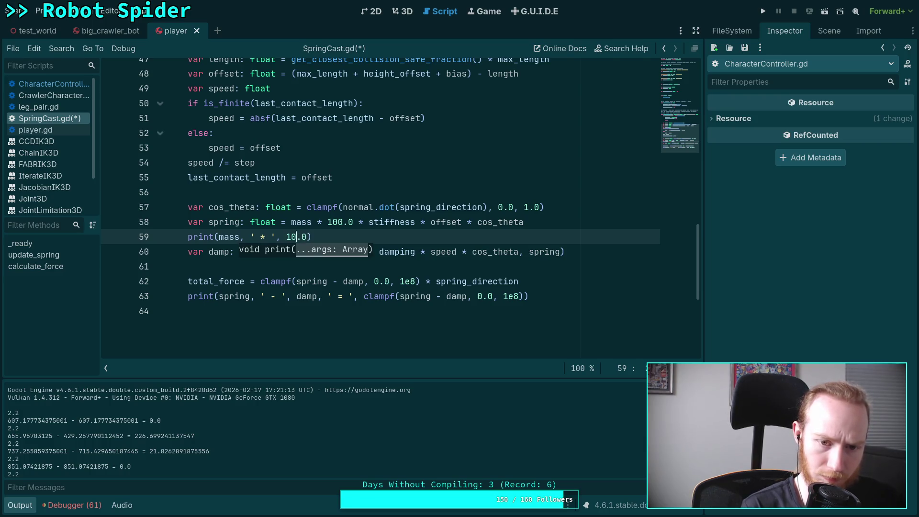
type("10.0")
key("BackSpace")
key("BackSpace")
key("BackSpace")
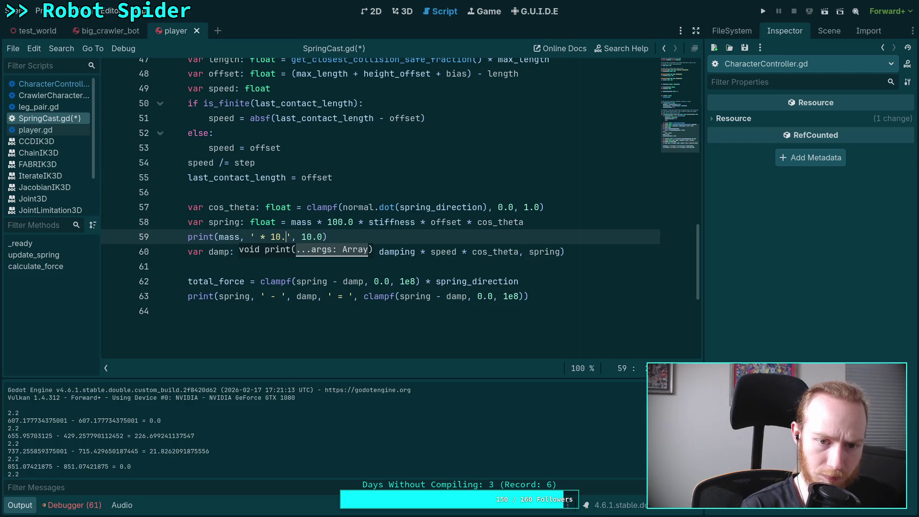
left_click(307, 237)
- Append damping and speed to the print as separate arguments with ' * ' separators
type(", ")
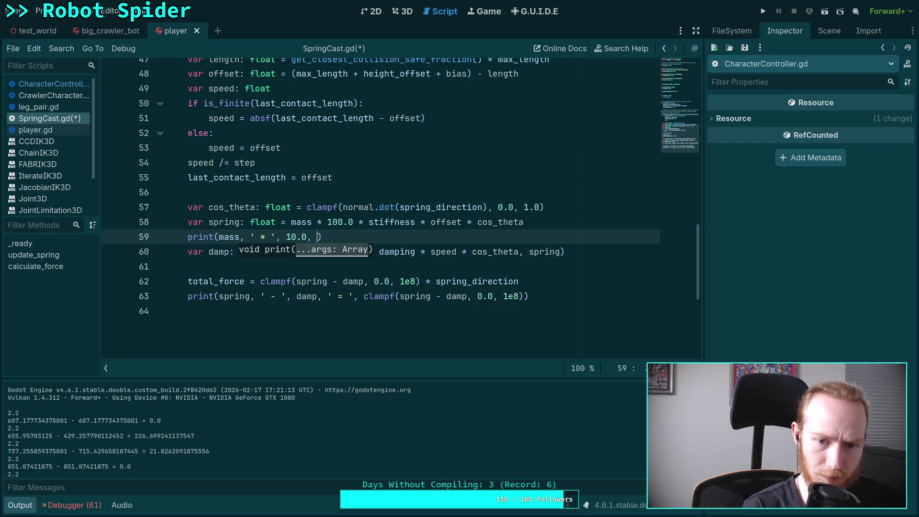
type("'")
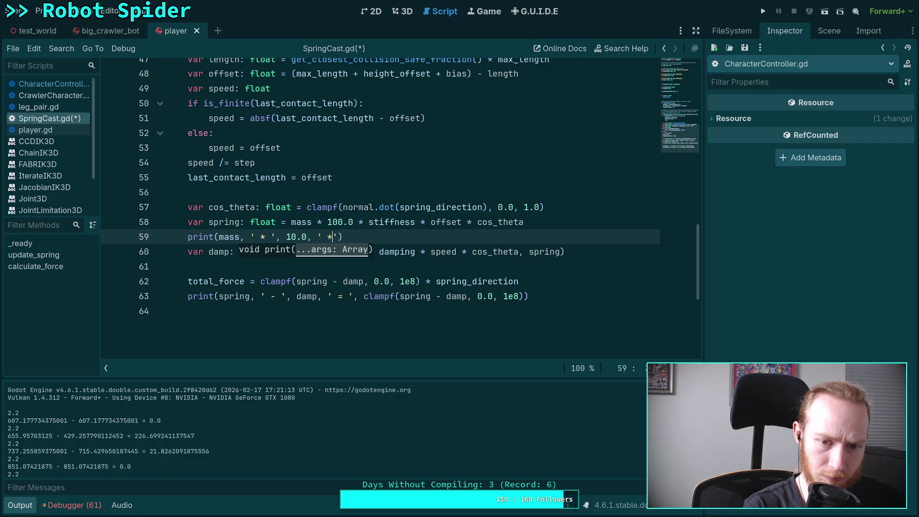
type(" * ' damping")
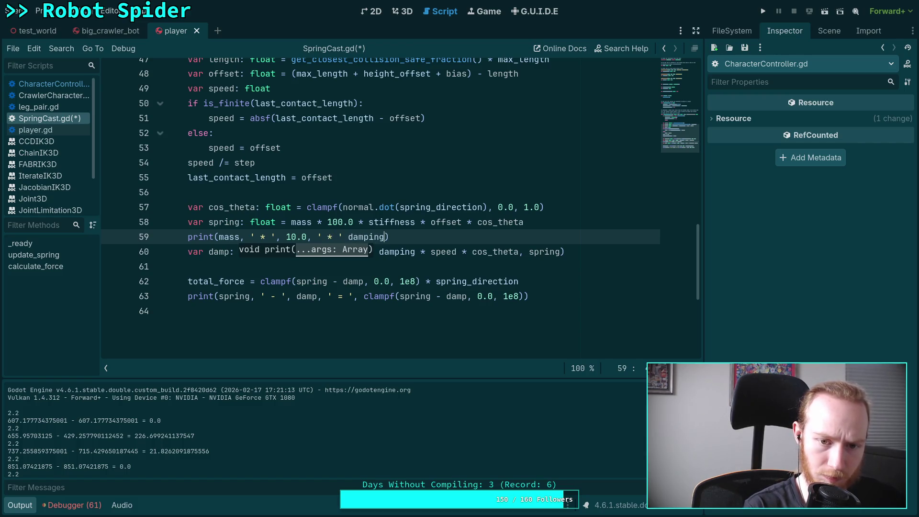
key("ctrl+Left")
key("Left")
type(",")
key("ctrl+Right")
type(", ' * ', speed")
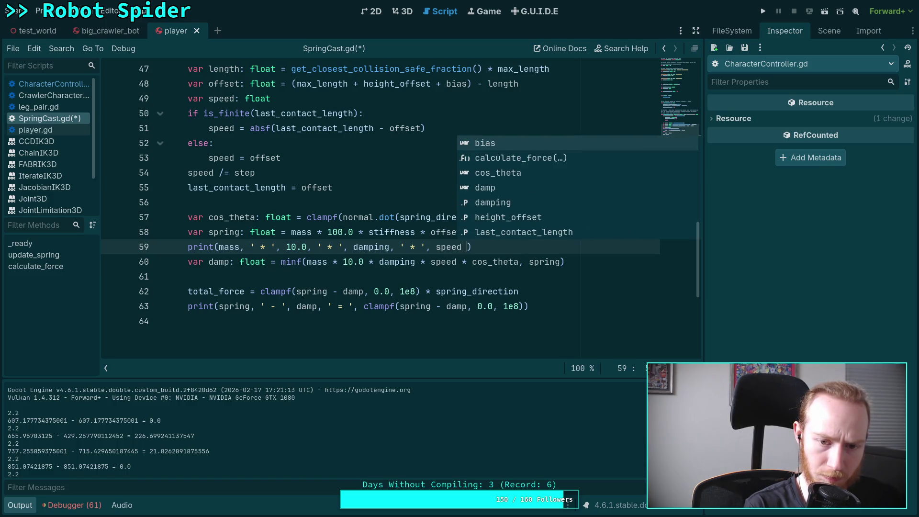
key("BackSpace")
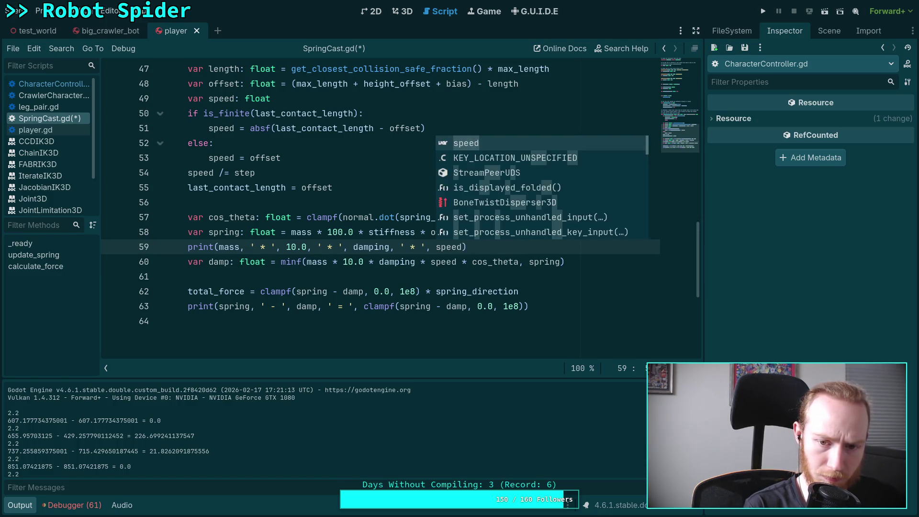
type("' * ',")
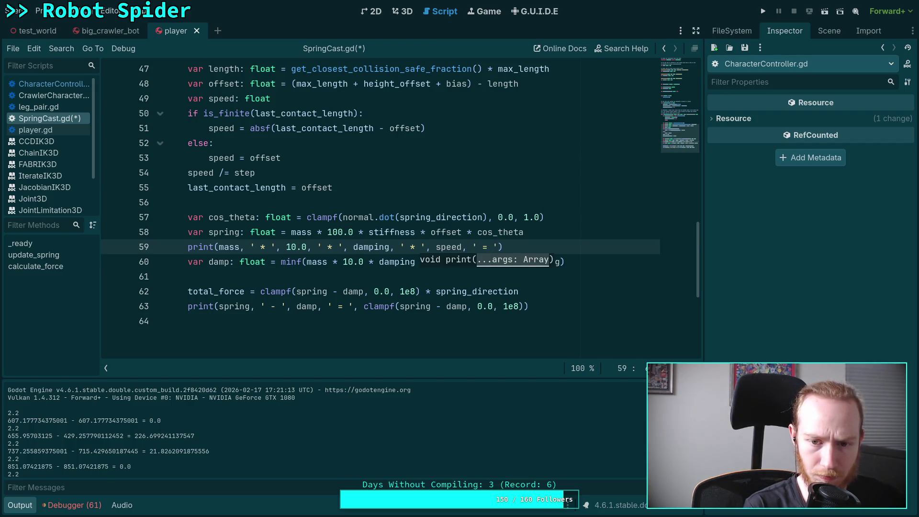
key("BackSpace")
type("dampi")
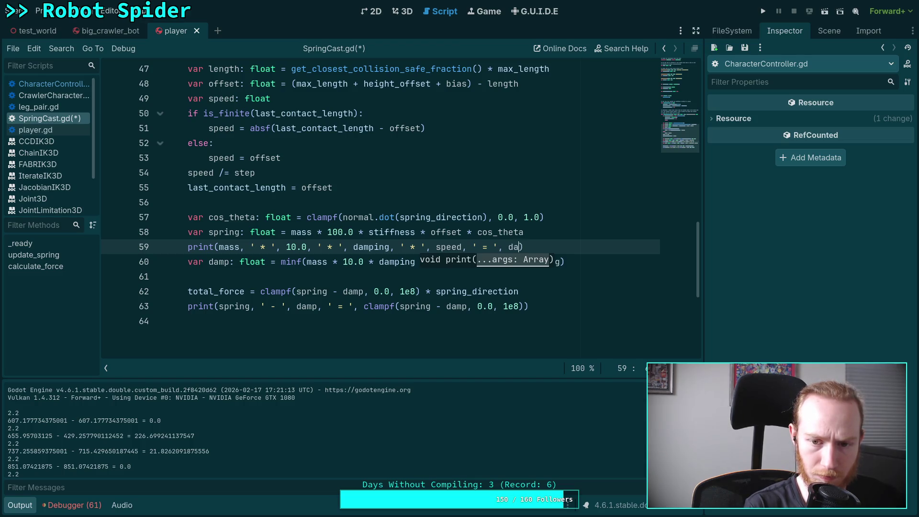
key("BackSpace")
key("BackSpace")
key("BackSpace")
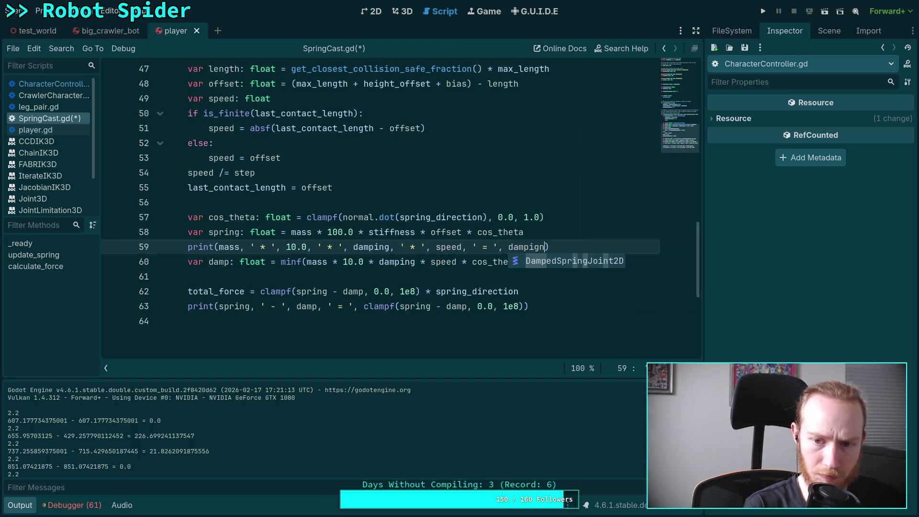
- Move the damp clamp onto its own line as damp = minf(damp, spring) and save
key("BackSpace")
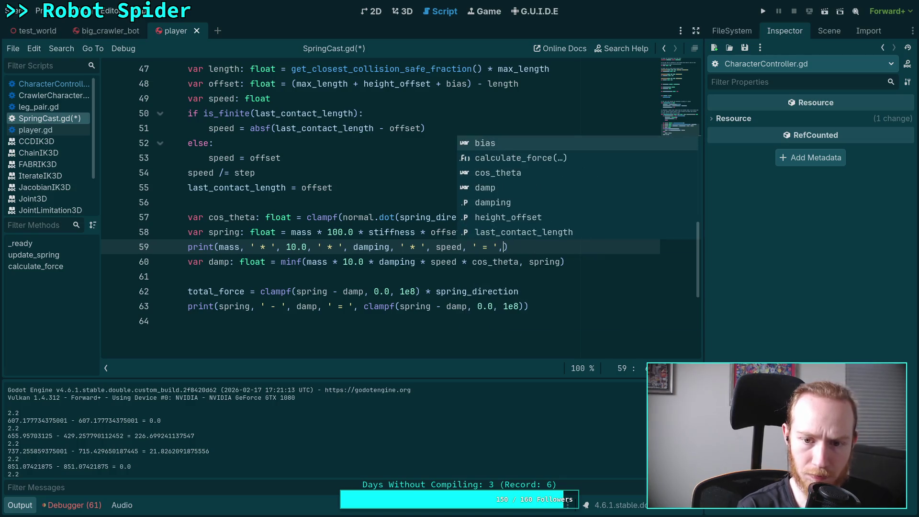
left_click(288, 264)
left_click_drag(281, 264, 307, 264)
key("Delete")
left_click_drag(493, 262, 541, 263)
key("Delete")
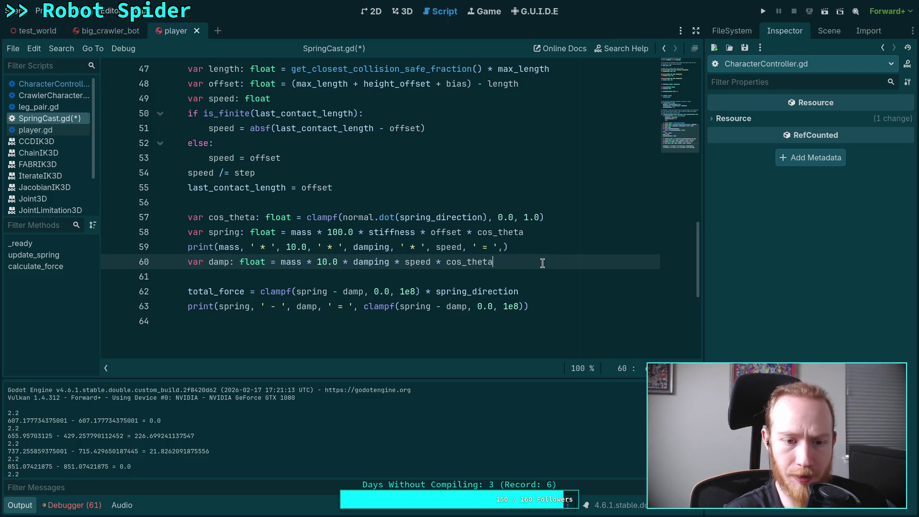
key("Return")
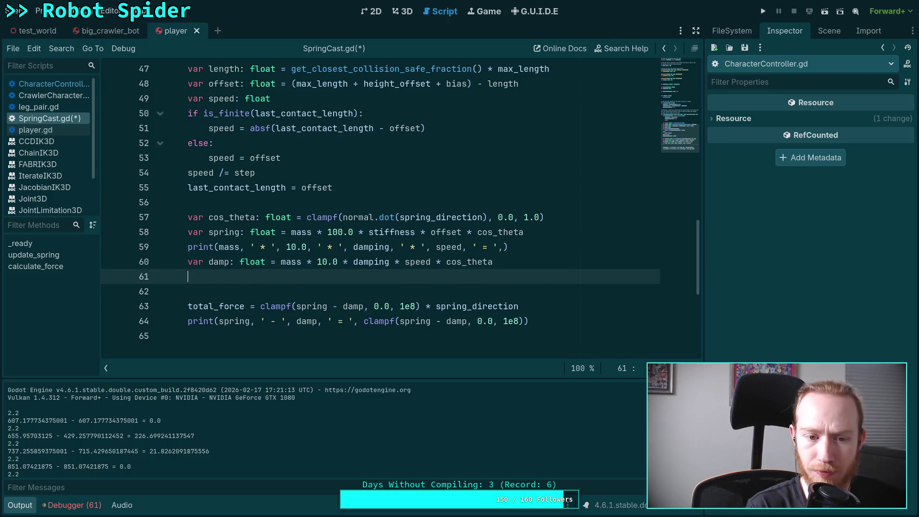
type("a")
key("BackSpace")
key("BackSpace")
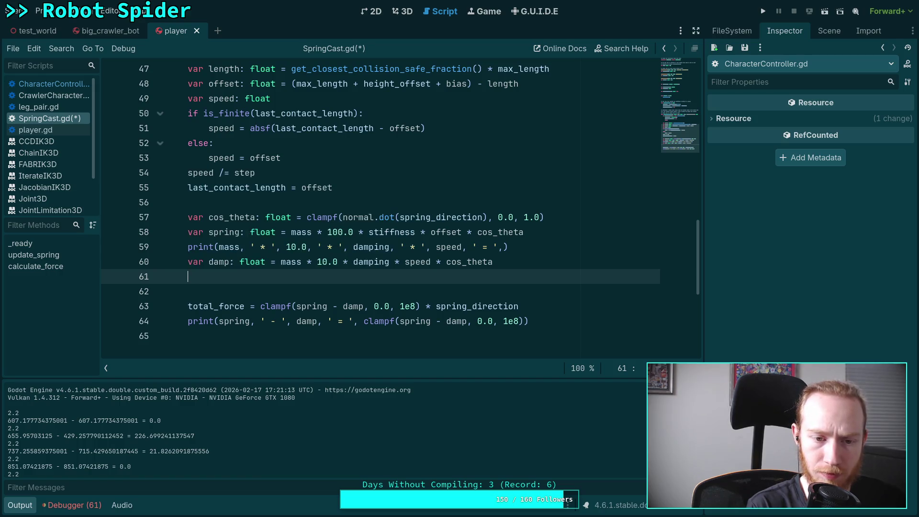
type("damp = minf(dam")
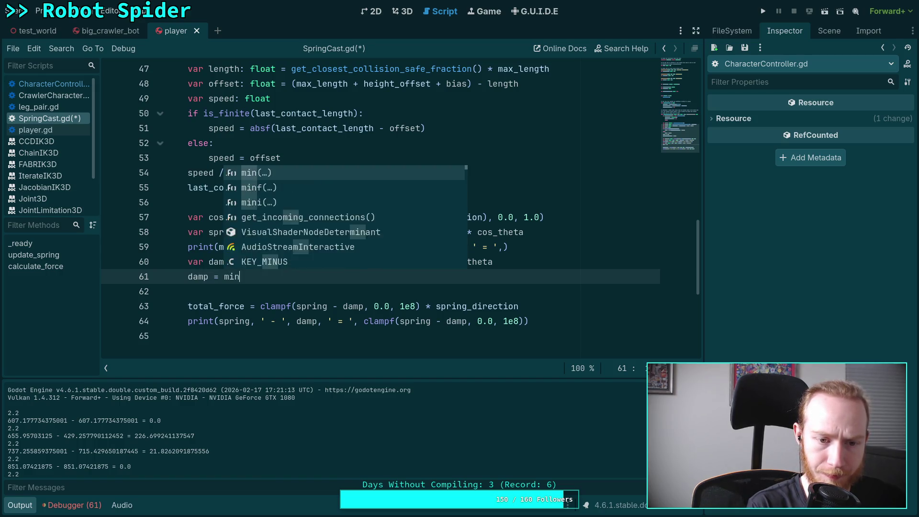
type("p, spring)")
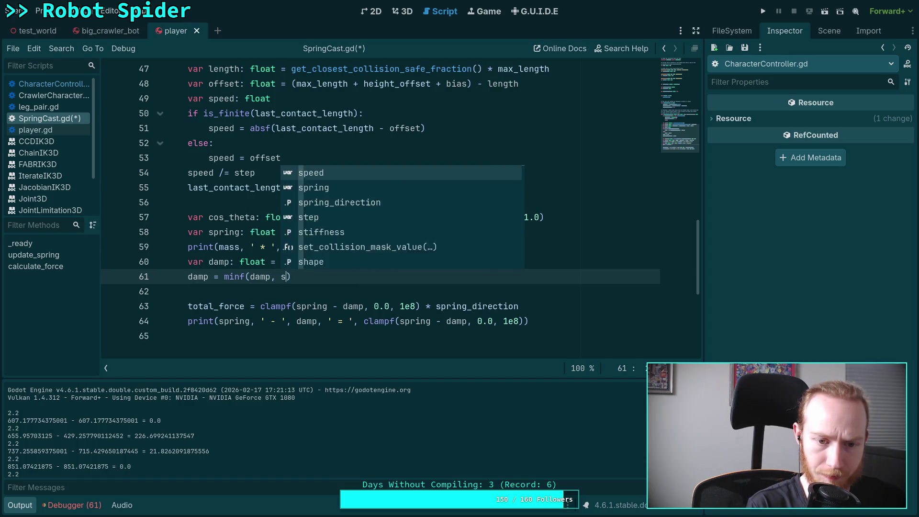
key("ctrl+s")
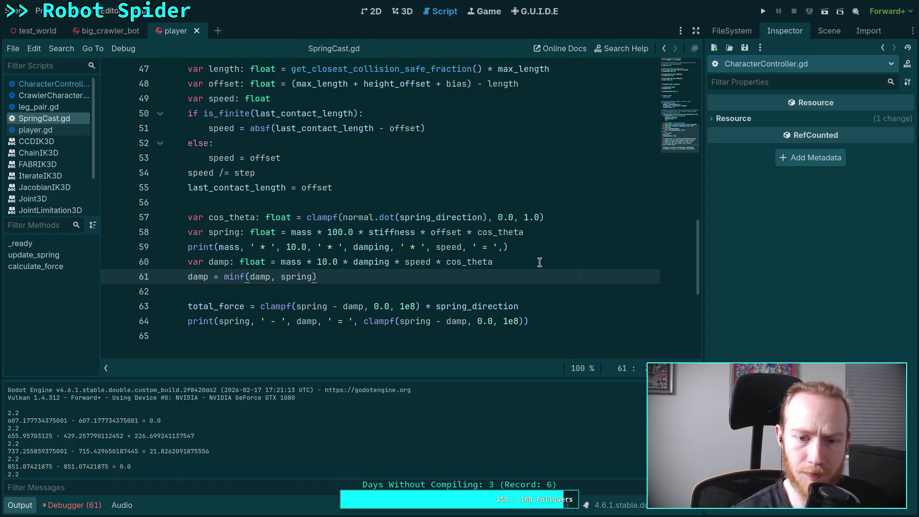
- End the print with damp, move it below the damp calculation, save, and run the game
left_click(505, 247)
type("damp")
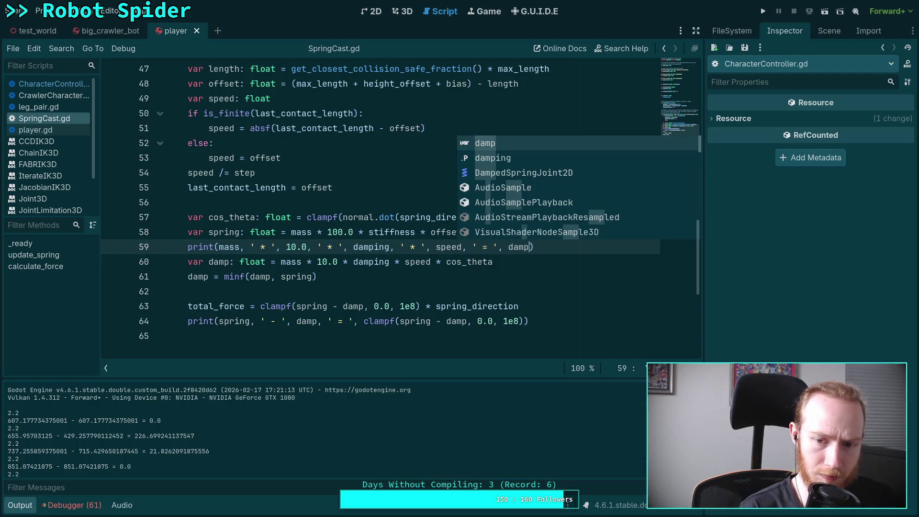
key("alt+Down")
key("ctrl+s")
left_click(363, 231)
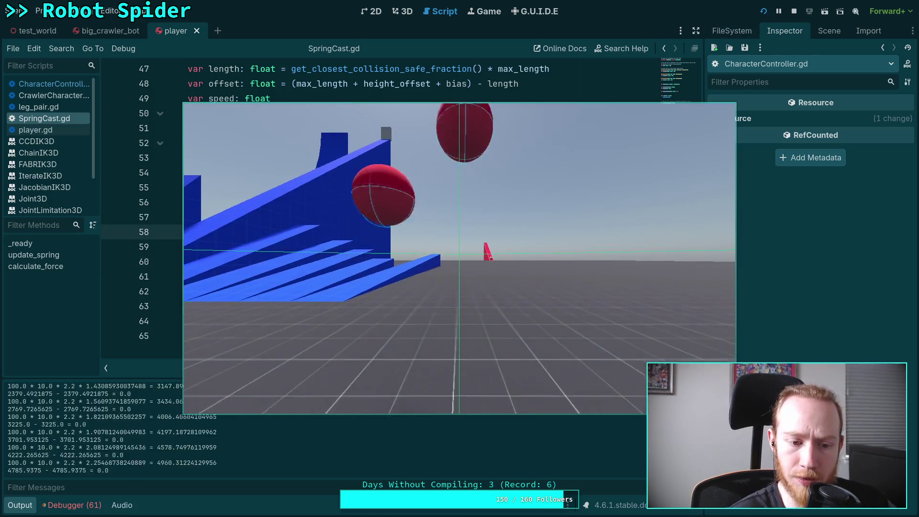
- Review the printed damping values in the Output, stop the game, and select the damp formula's 10.0 multiplier
scroll(416, 438, "up", 10)
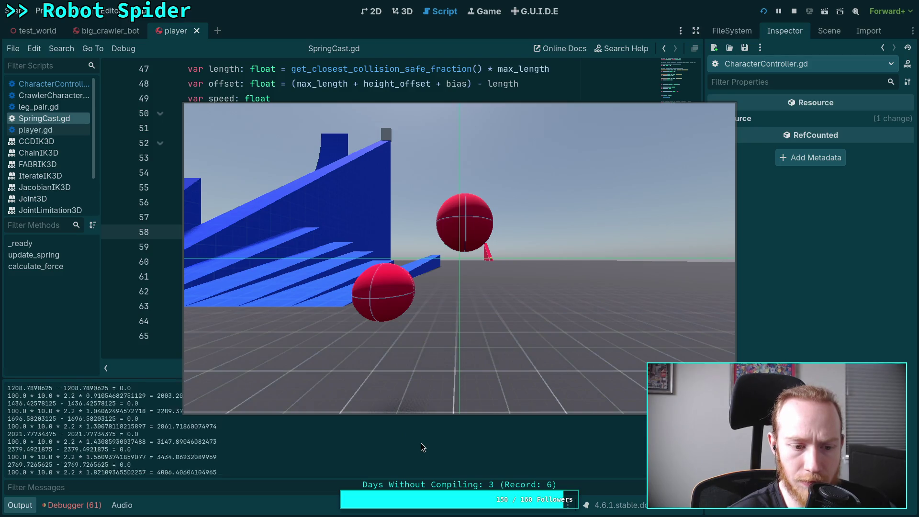
left_click_drag(413, 354, 328, 278)
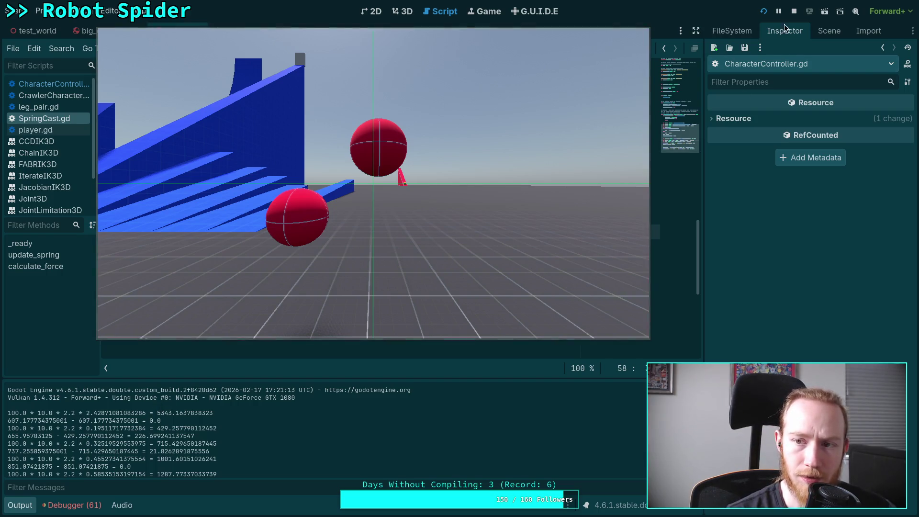
key("F8")
left_click_drag(317, 247, 353, 247)
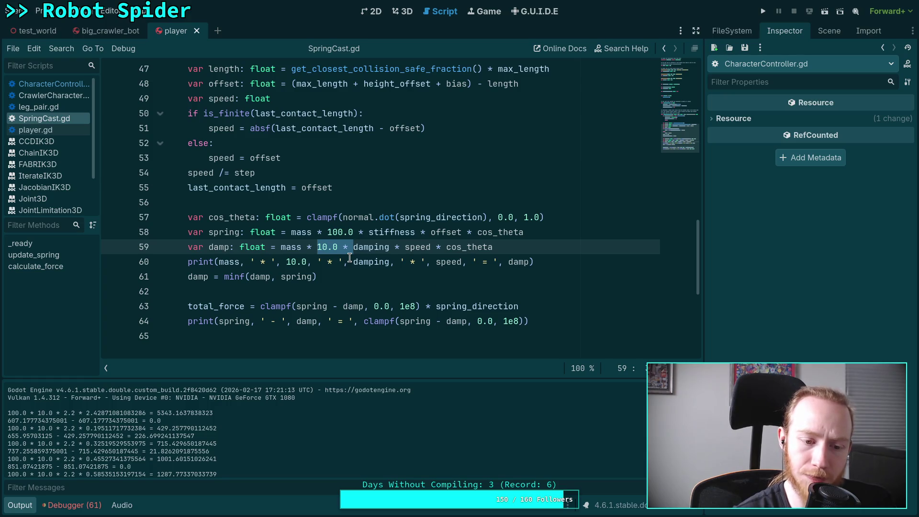
- Delete the 10.0 multiplier from the damp formula and its print call, then save SpringCast.gd
key("BackSpace")
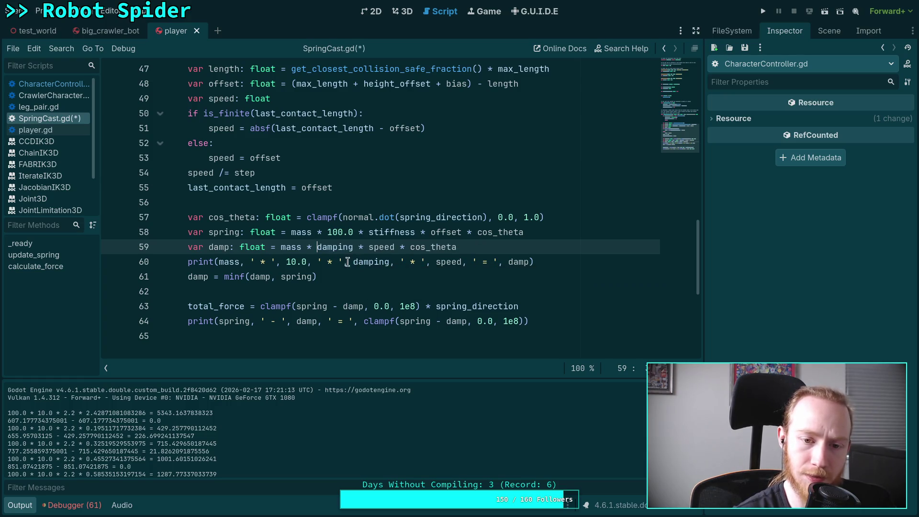
left_click_drag(286, 262, 353, 261)
key("BackSpace")
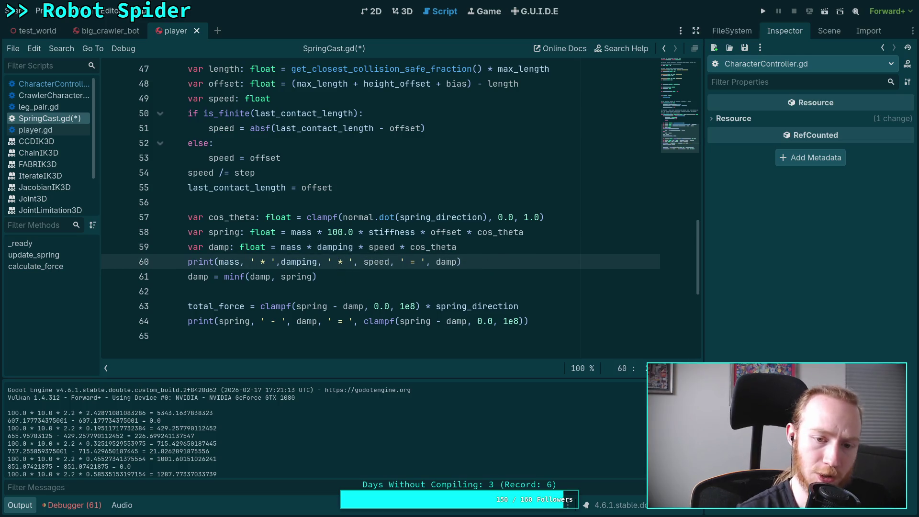
key("ctrl+s")
left_click(471, 247)
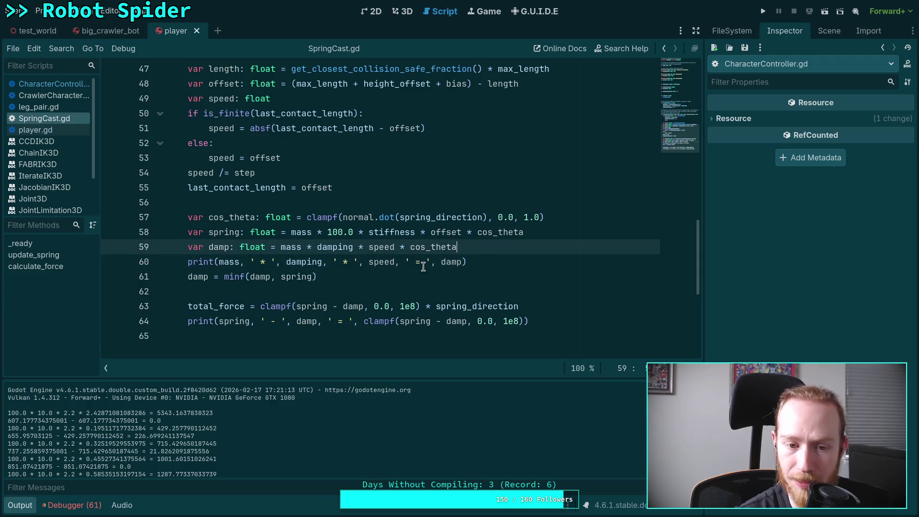
- Run the game with the new damping, arrange the windows to watch the logged forces, then stop it
left_click(765, 11)
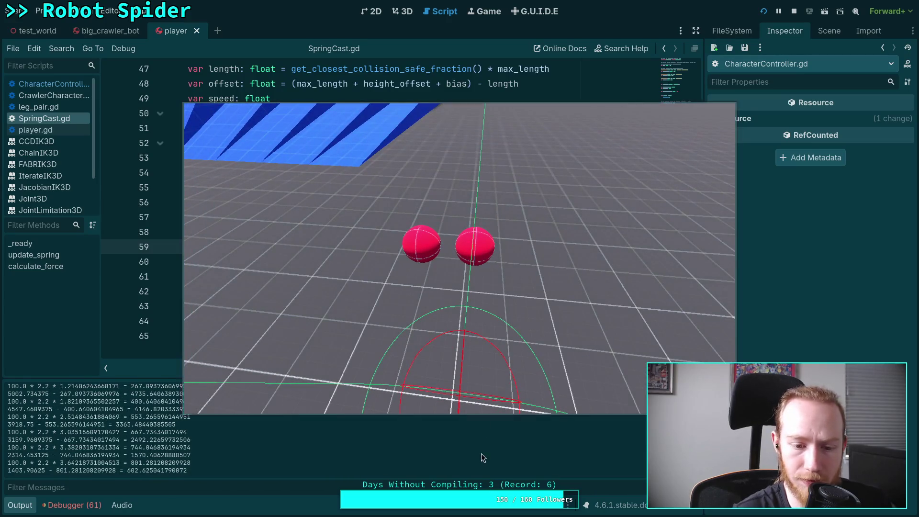
key("F5")
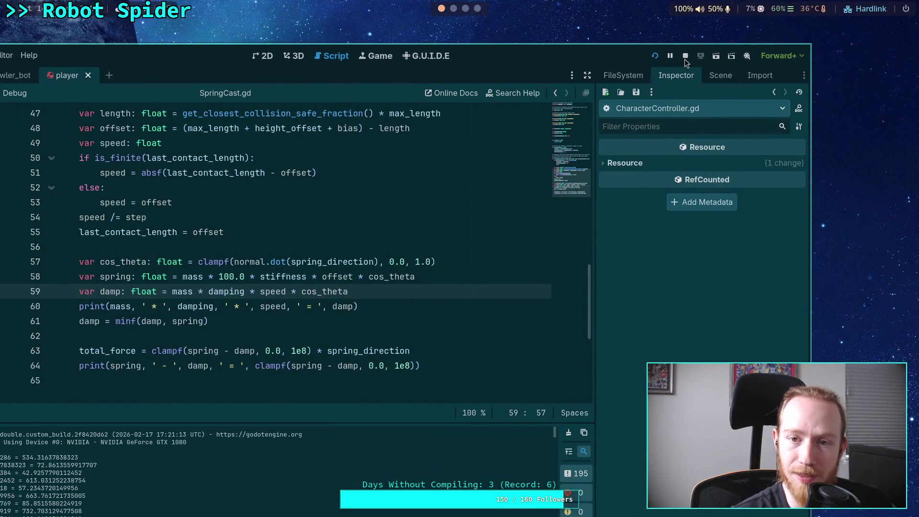
mouse_move(436, 234)
left_mouse_down()
mouse_move(465, 262)
mouse_move(833, 247)
mouse_move(519, 228)
mouse_move(685, 196)
left_mouse_up()
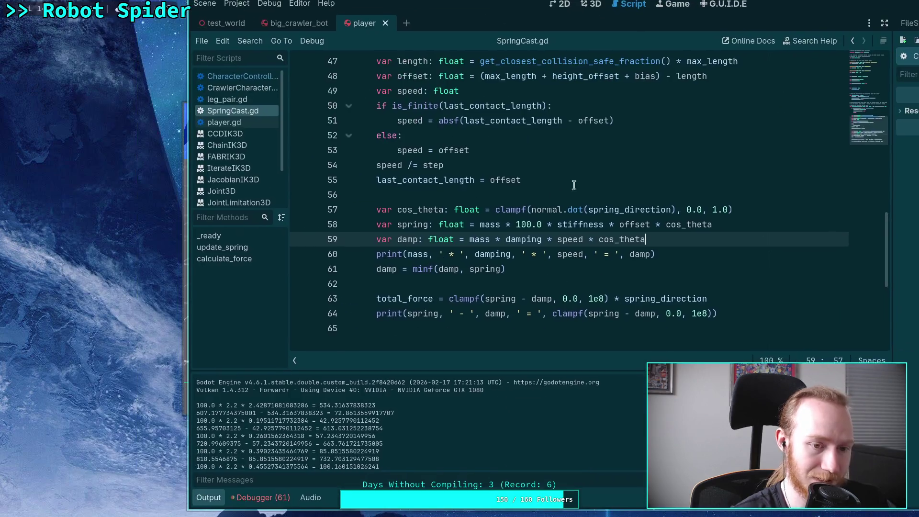
left_click_drag(258, 283, 152, 282)
mouse_move(188, 255)
left_mouse_down()
mouse_move(117, 257)
mouse_move(76, 215)
left_mouse_up()
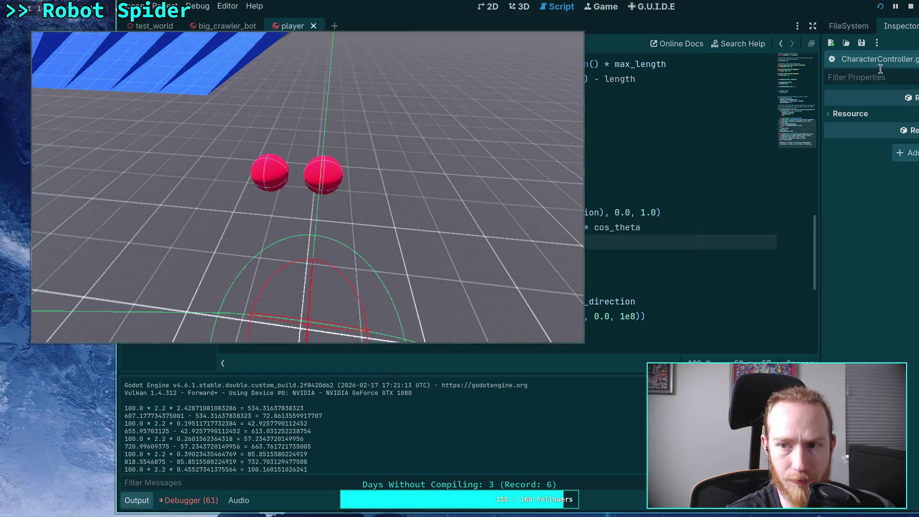
left_click(911, 6)
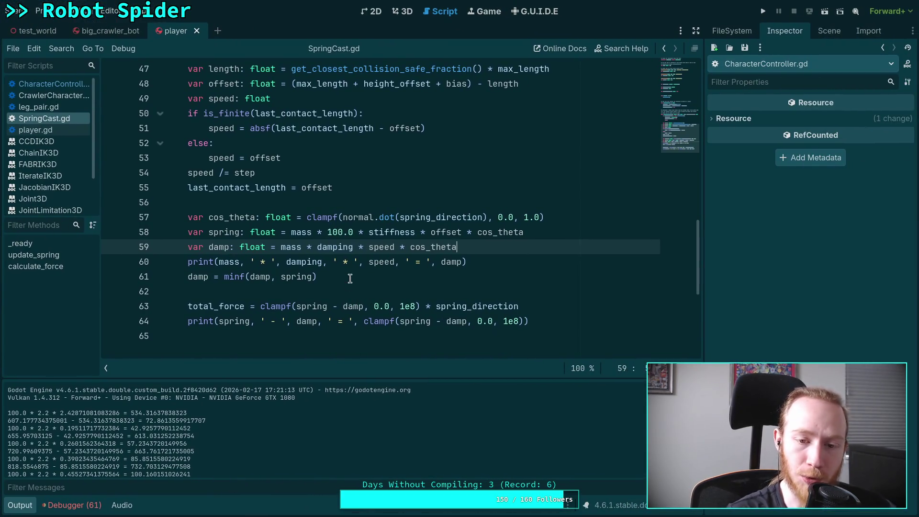
left_click(329, 262)
left_click_drag(317, 246, 281, 247)
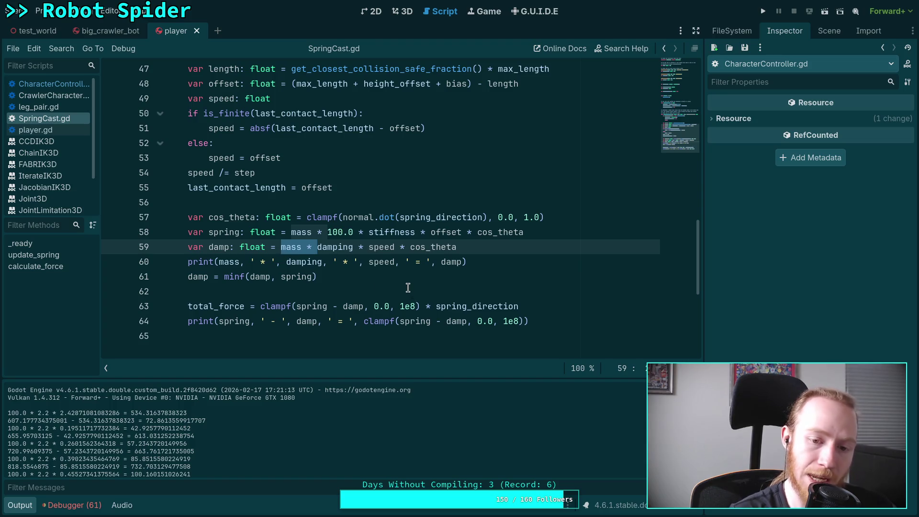
left_click_drag(333, 306, 363, 307)
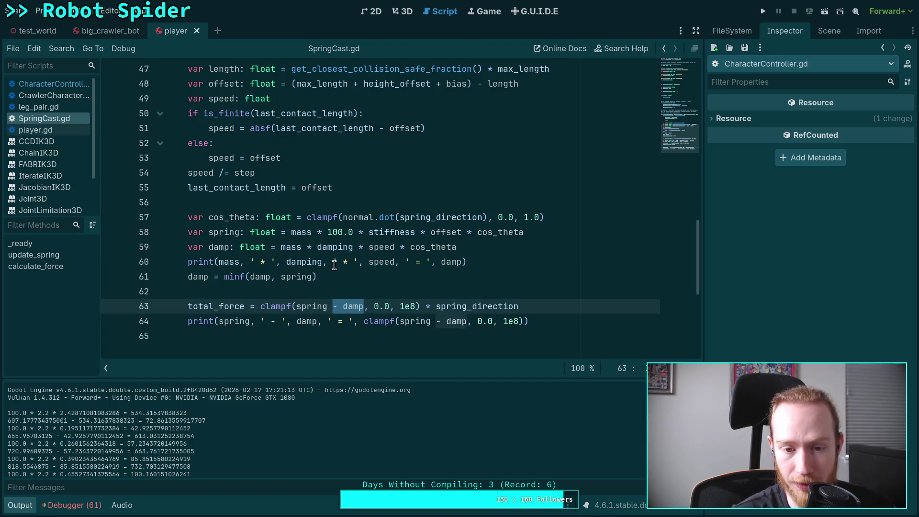
left_click(352, 278)
left_click_drag(332, 306, 363, 307)
left_click(364, 282)
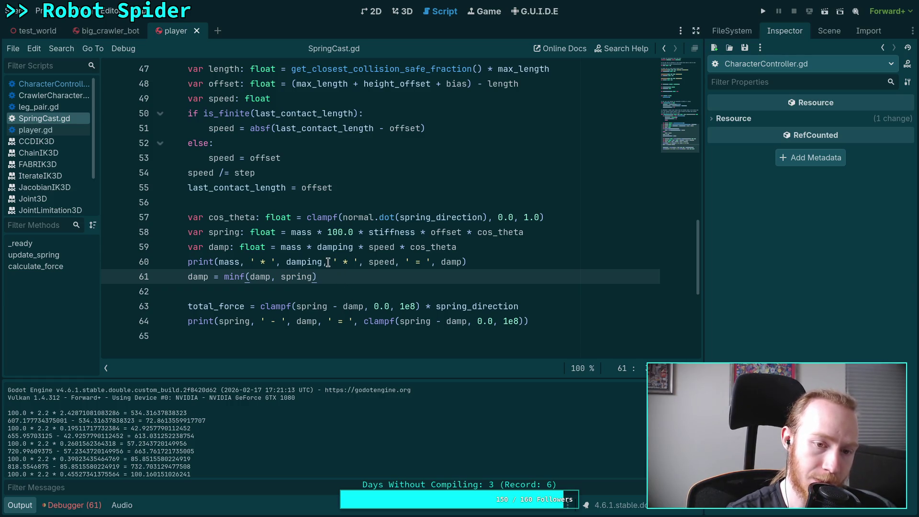
left_click_drag(280, 247, 317, 247)
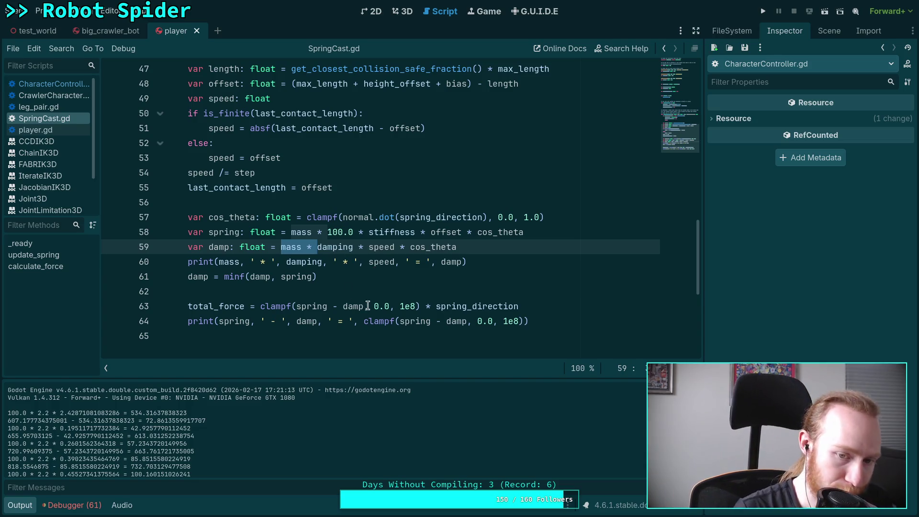
- Remove damp from the total_force calculation and comment out the debug prints on lines 60 and 64
left_click_drag(328, 307, 363, 307)
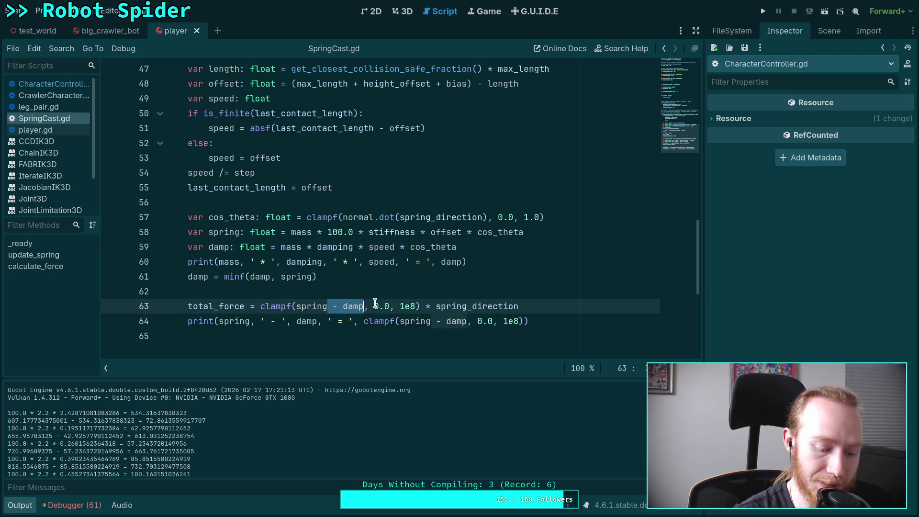
key("BackSpace")
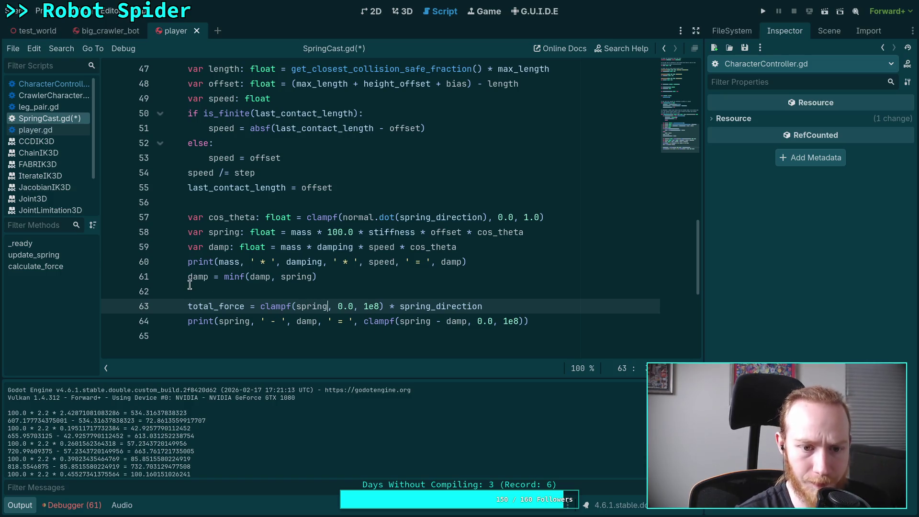
left_click(186, 261)
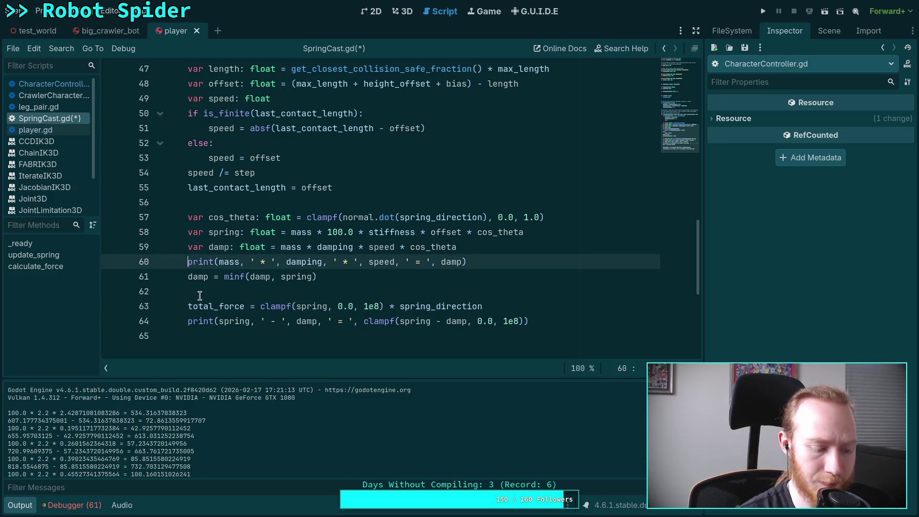
key("ctrl+k")
left_click(188, 321)
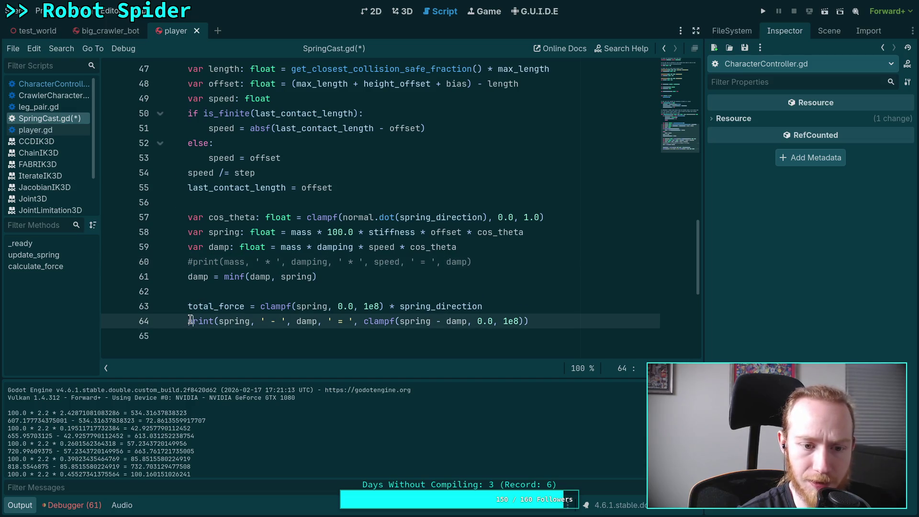
key("ctrl+k")
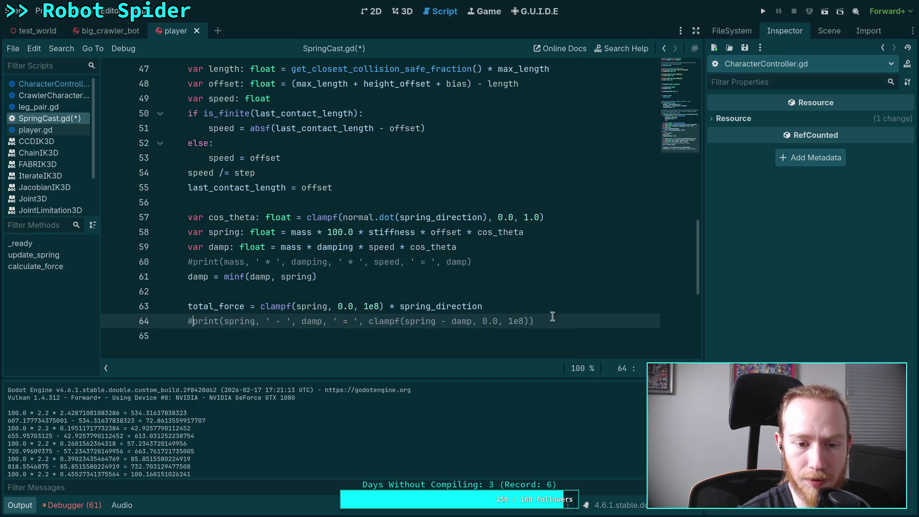
- Add print(spring) on a new line 65, save the script, and launch the game
left_click(576, 320)
key("Return")
type("prin")
type("t(spring")
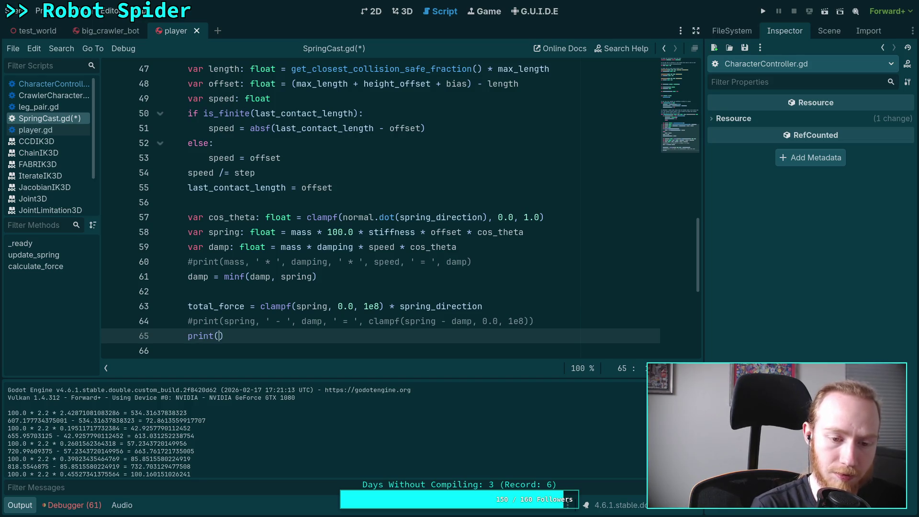
key("ctrl+s")
key("Escape")
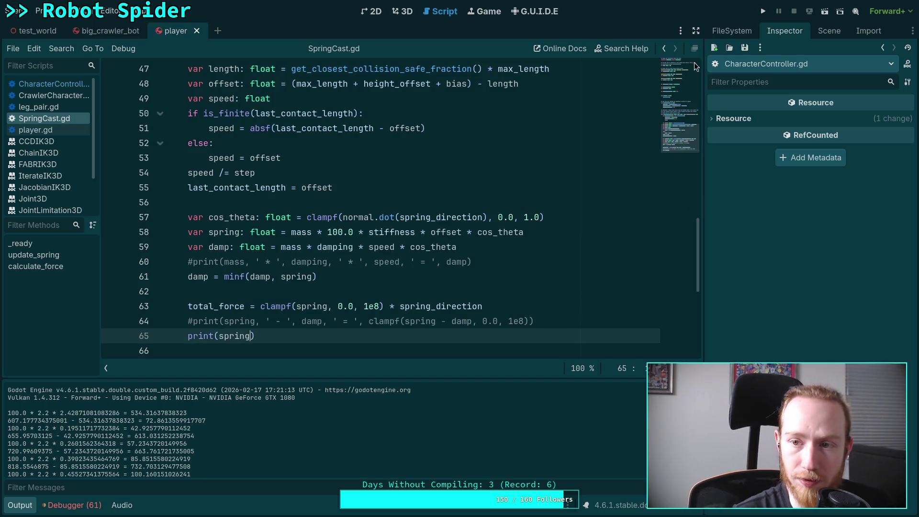
key("F5")
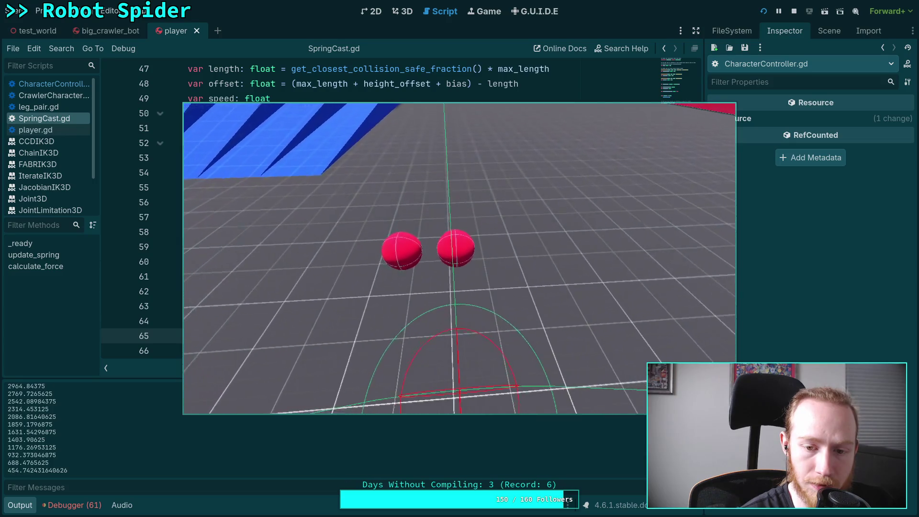
- Stop the game and inspect the 100.0 multiplier in the spring formula
key("F8")
left_click(381, 287)
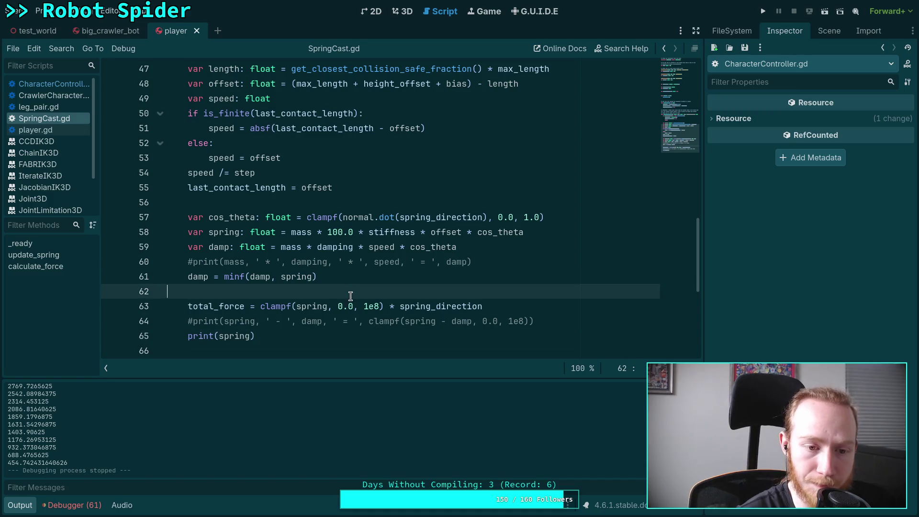
scroll(364, 286, "down", 1)
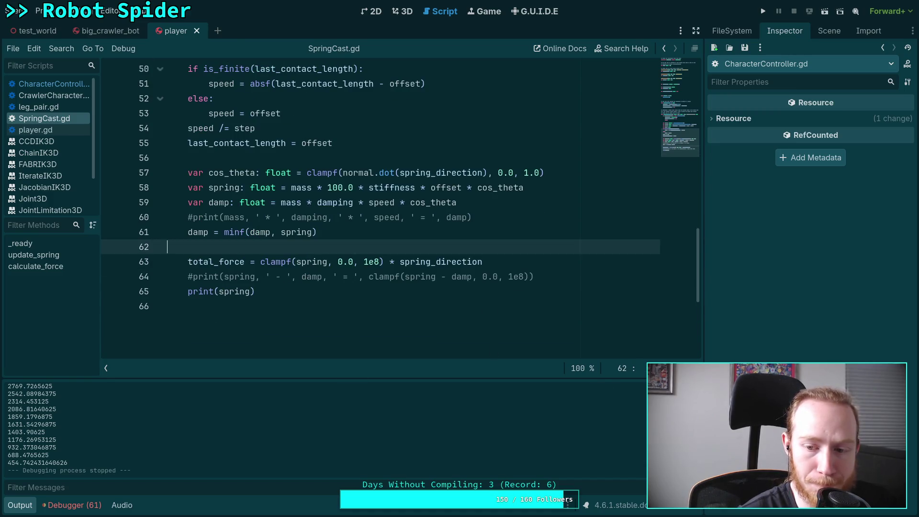
scroll(271, 289, "up", 1)
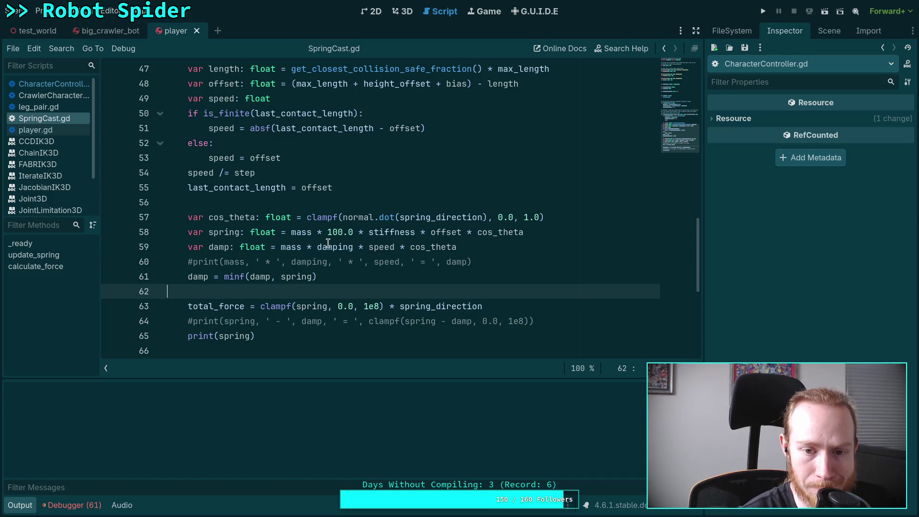
left_click_drag(327, 233, 371, 236)
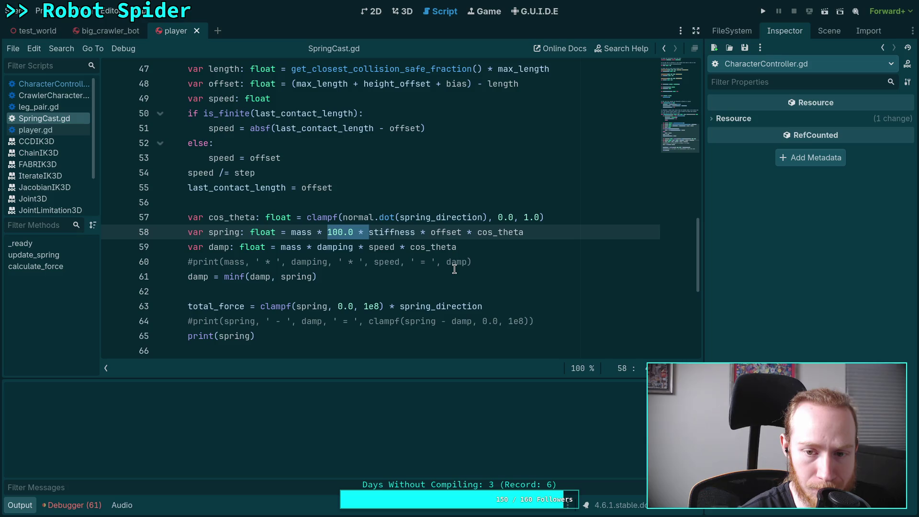
scroll(455, 269, "up", 14)
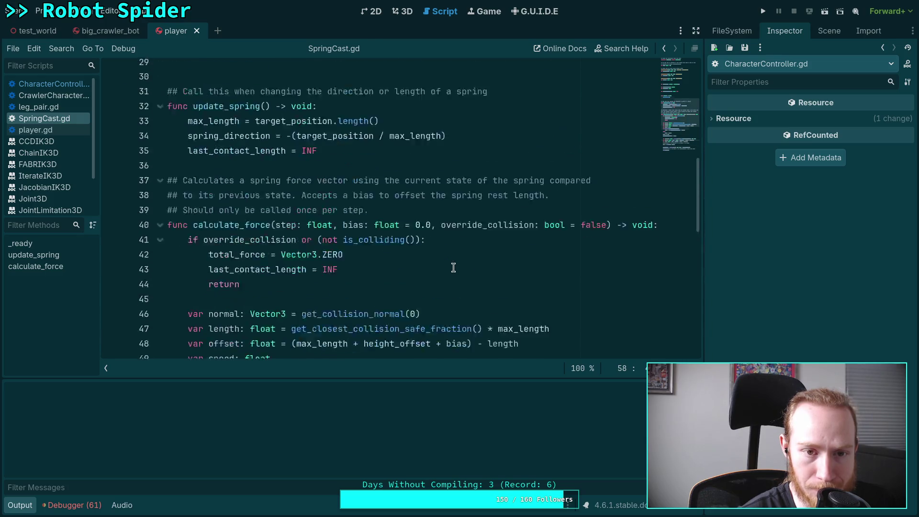
scroll(454, 268, "down", 14)
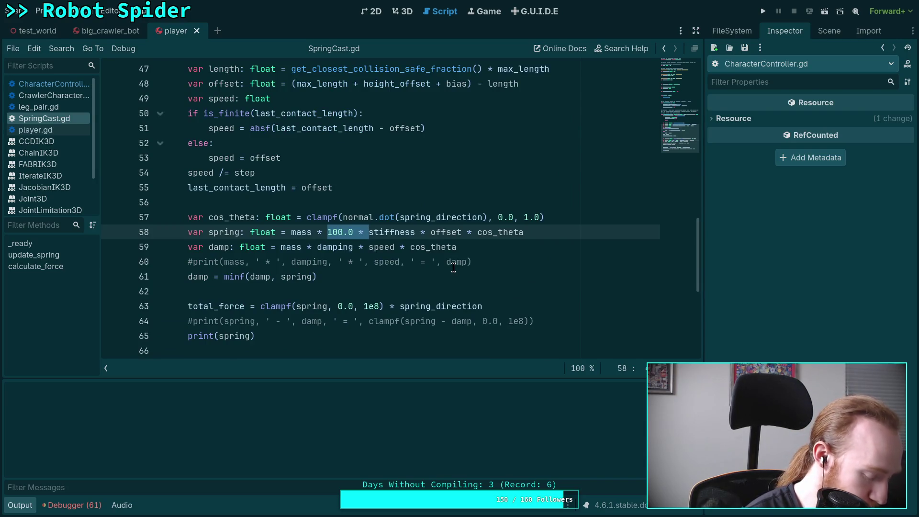
- Highlight every use of offset in the script to review how it is computed
left_click(441, 230)
double_click(441, 231)
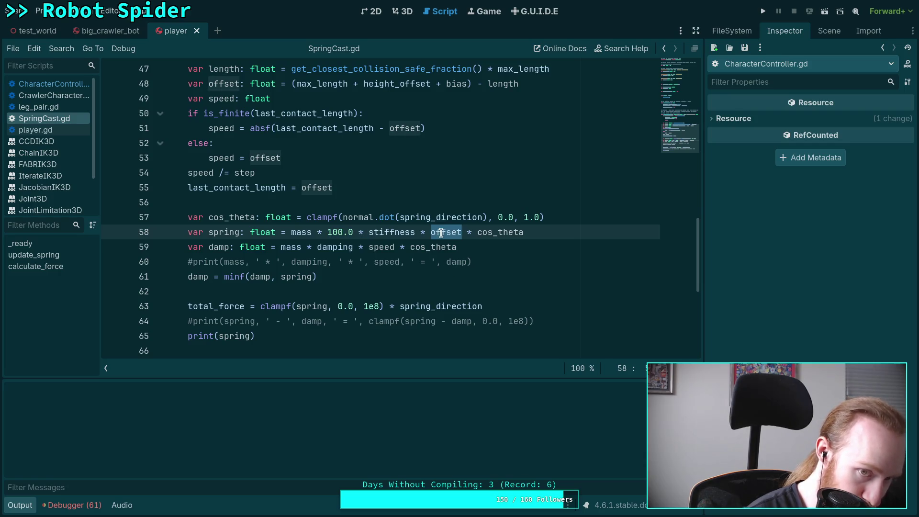
scroll(385, 247, "up", 2)
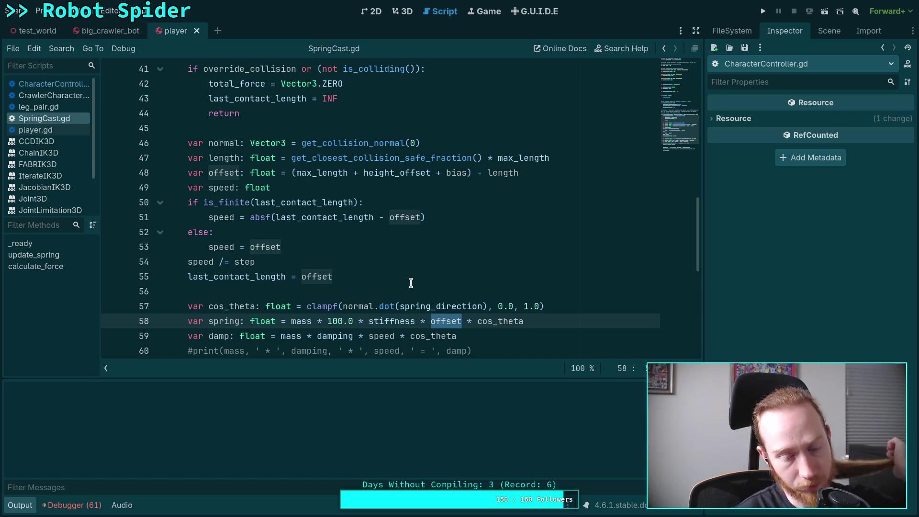
mouse_move(429, 304)
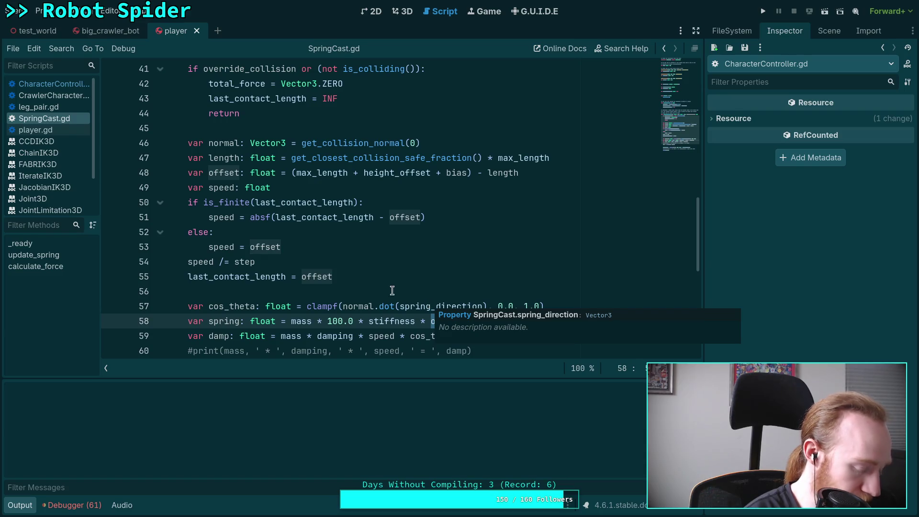
left_click(375, 289)
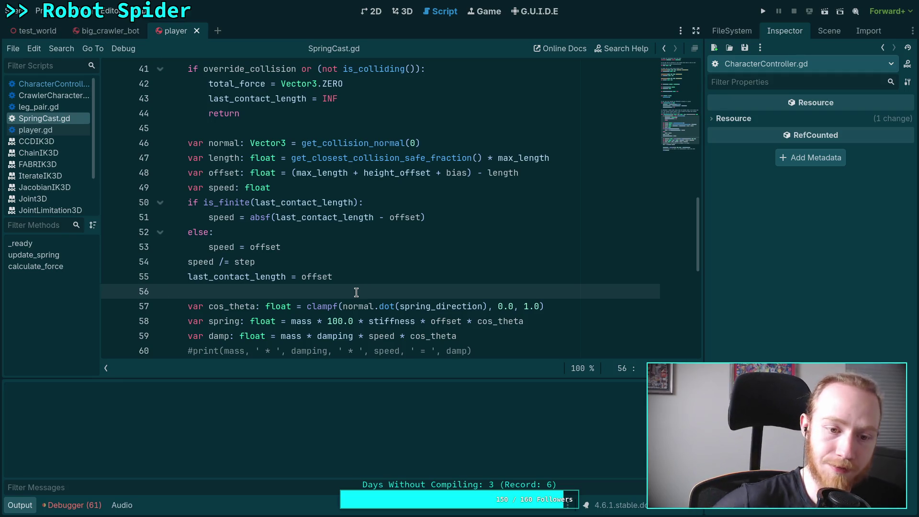
scroll(358, 290, "down", 3)
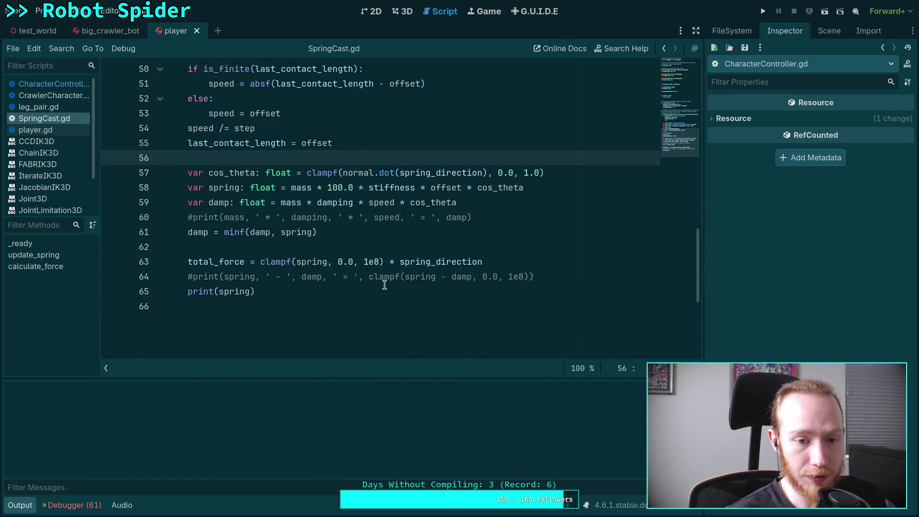
scroll(346, 288, "up", 2)
scroll(471, 244, "down", 1)
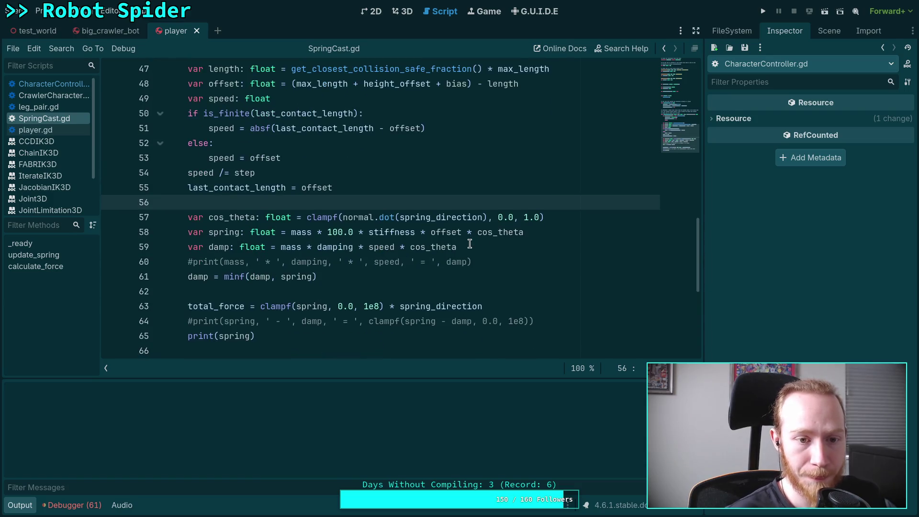
- Split line 58 so spring is declared on its own as 'var spring: float'
left_click(603, 223)
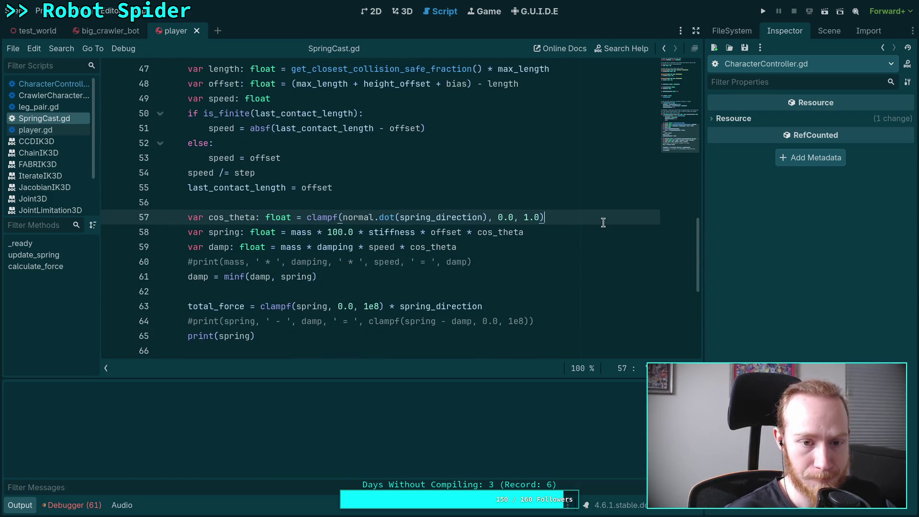
left_click(274, 232)
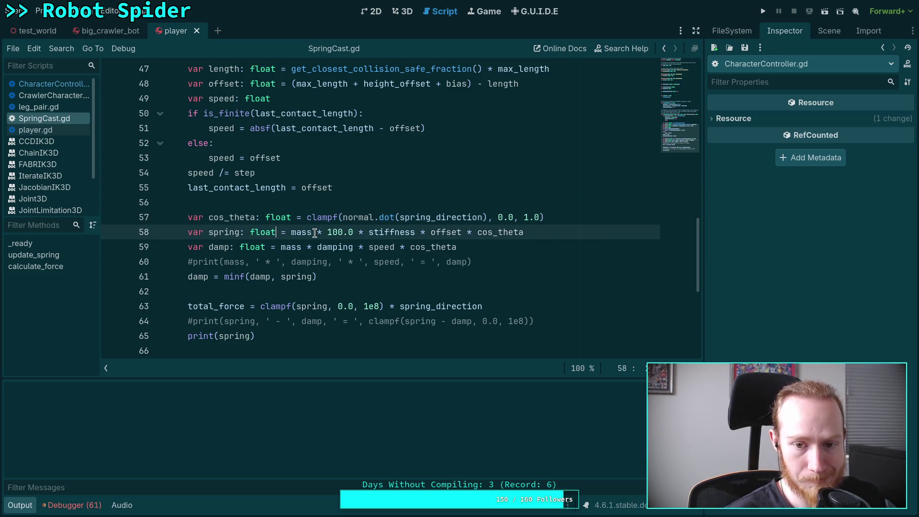
key("Return")
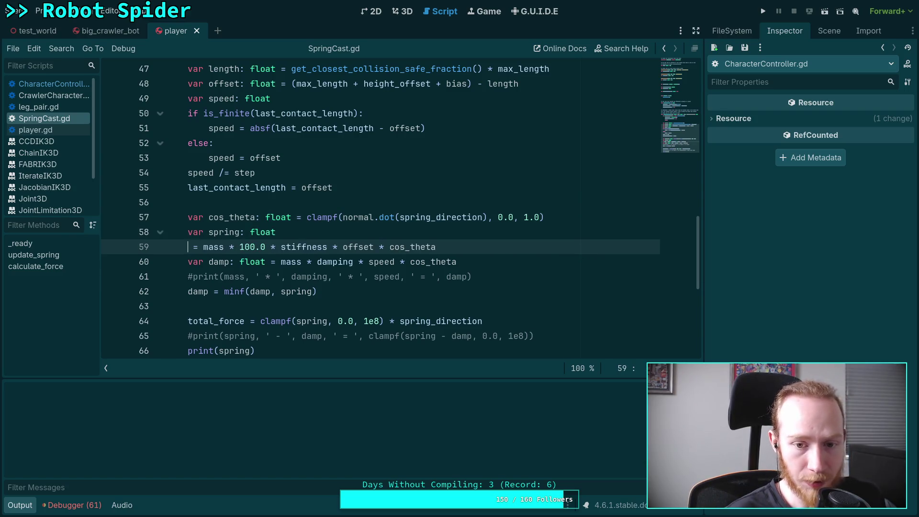
key("Delete")
key("Delete")
key("Delete")
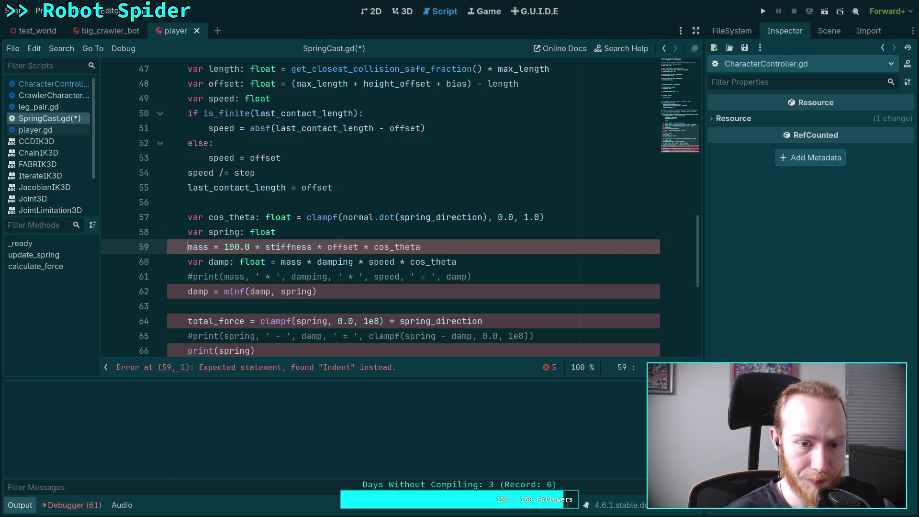
key("Up")
key("Return")
key("BackSpace")
- Add a 'for t in range(4):' loop and indent the spring formula inside it
key("End")
key("Return")
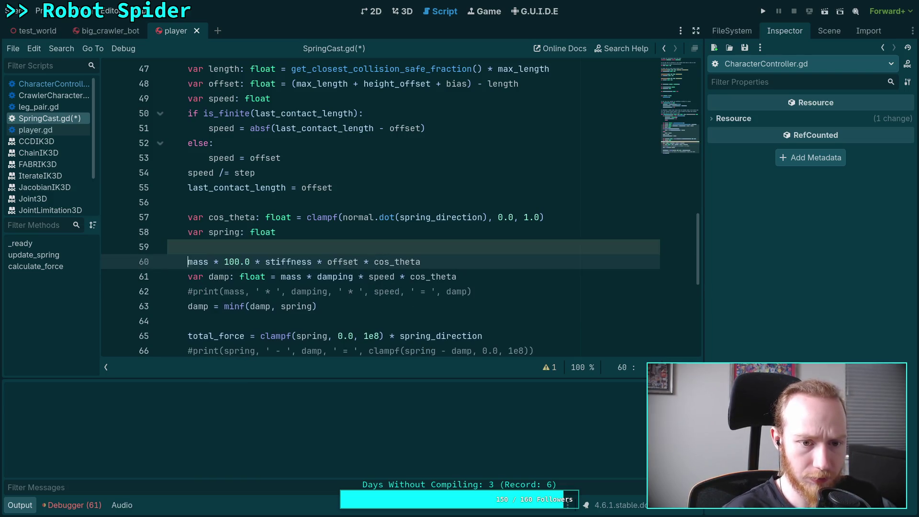
type("for t ")
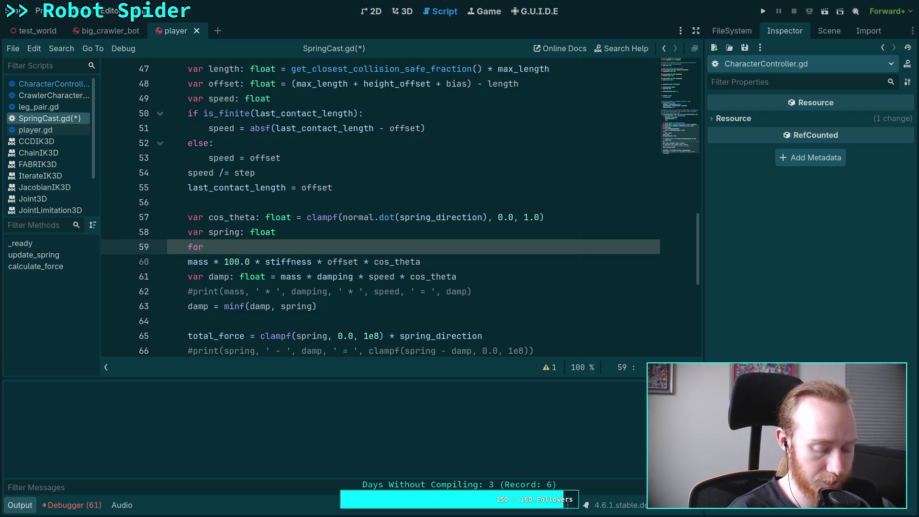
type("in range(")
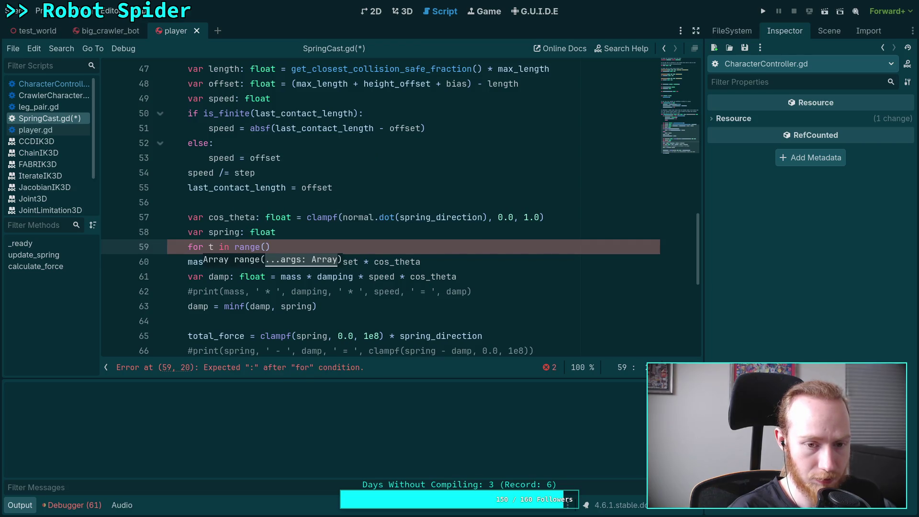
type("4):")
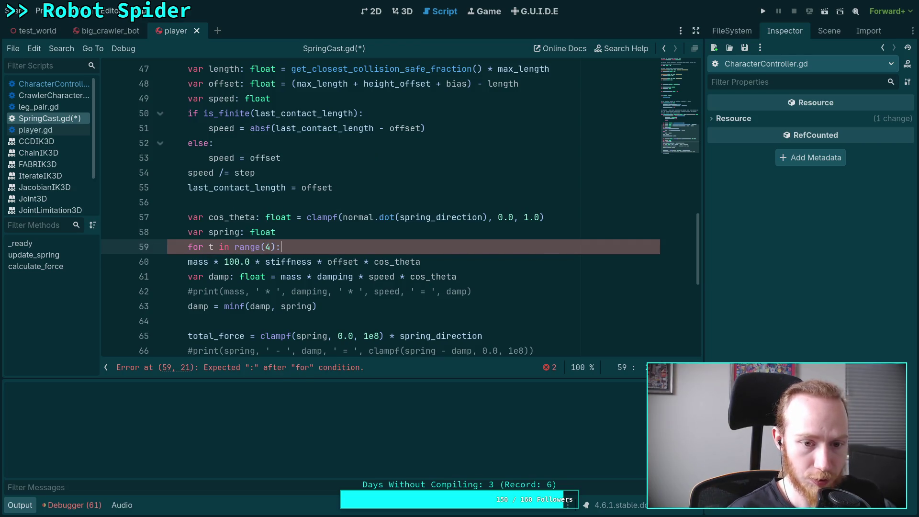
key("Return")
left_click(188, 276)
key("Tab")
left_click(307, 261)
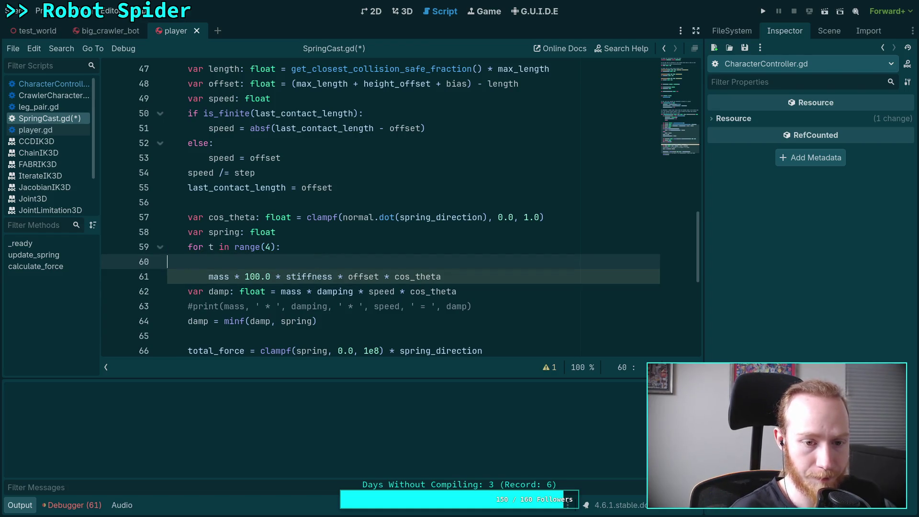
key("BackSpace")
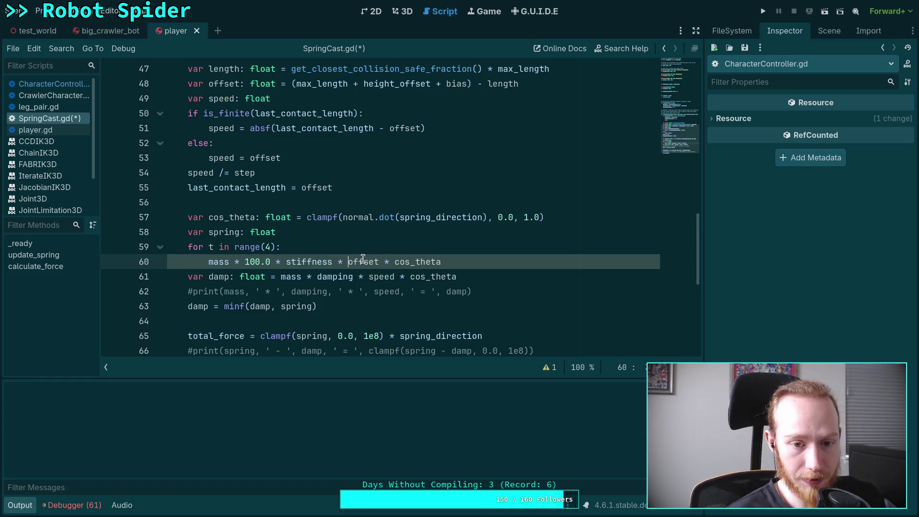
- Make the loop body accumulate with 'spring += mass * 100.0 * …'
left_click(208, 263)
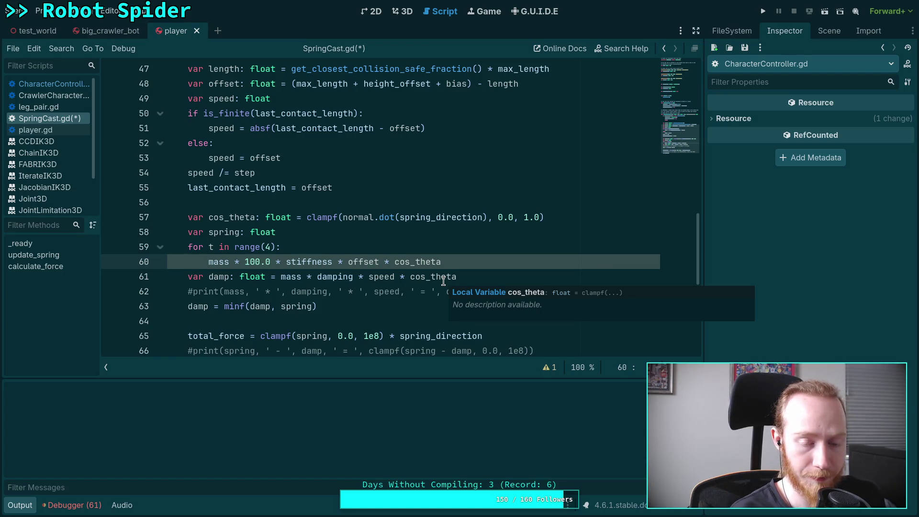
type("spri")
type("+=")
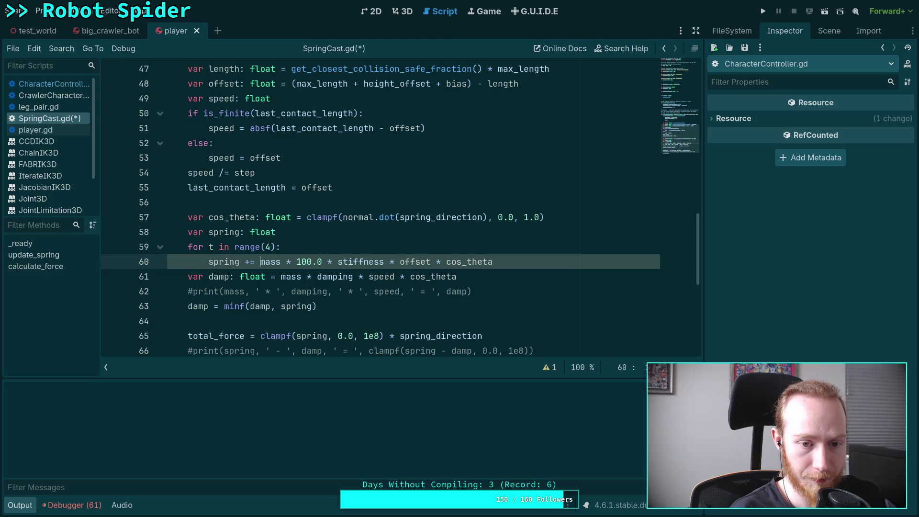
key("Escape")
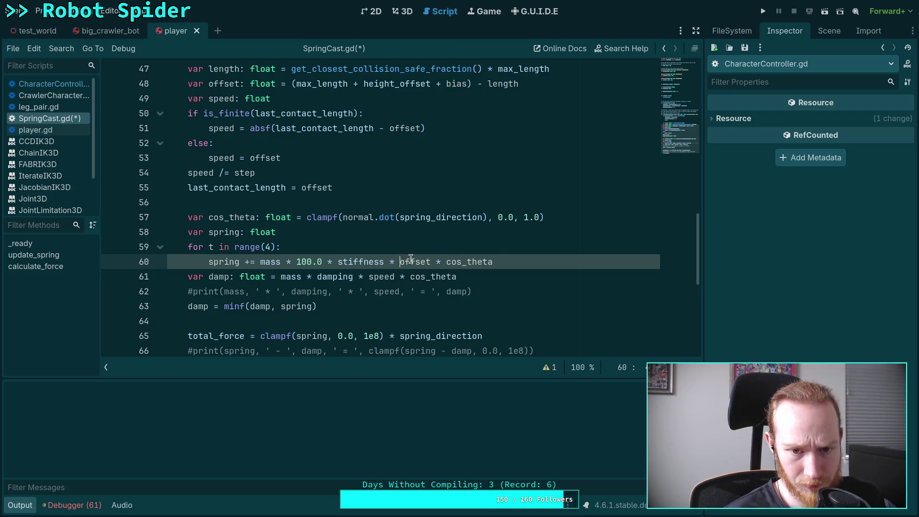
- Review the offset variable on line 53 and the spring loop below it
scroll(474, 271, "down", 1)
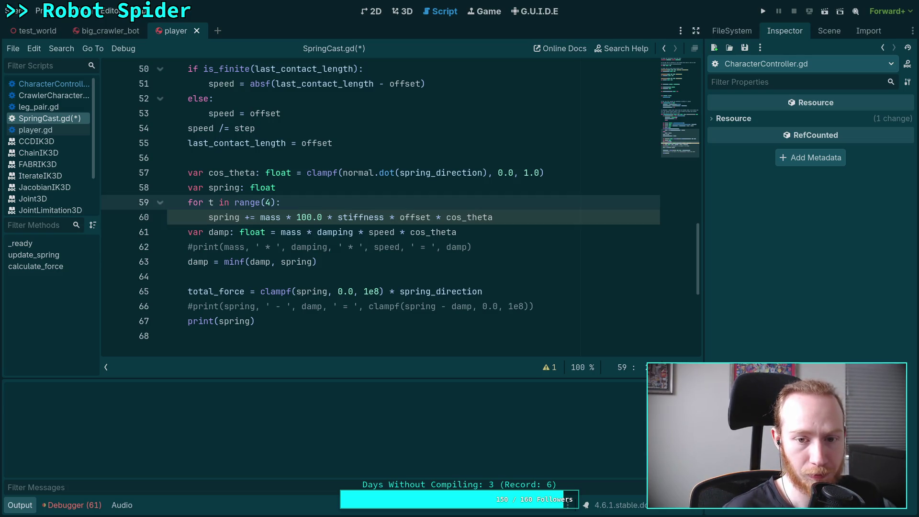
scroll(493, 302, "up", 2)
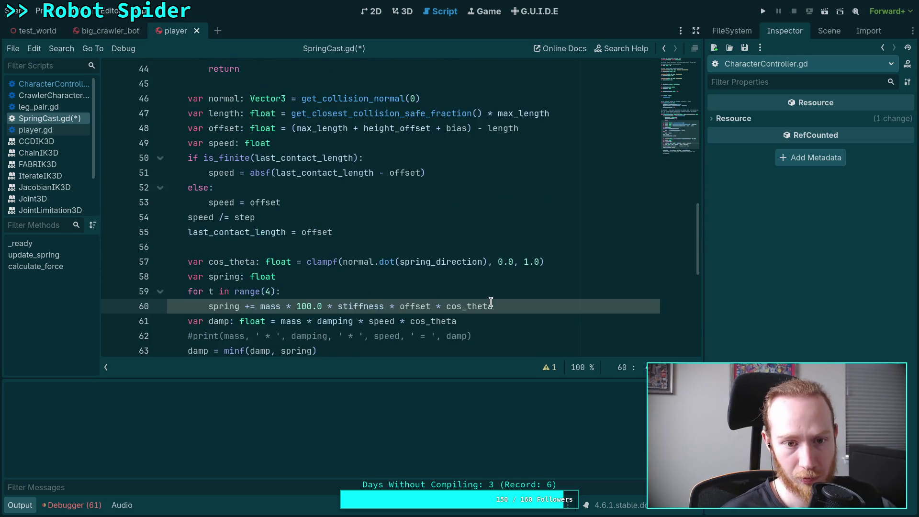
double_click(262, 206)
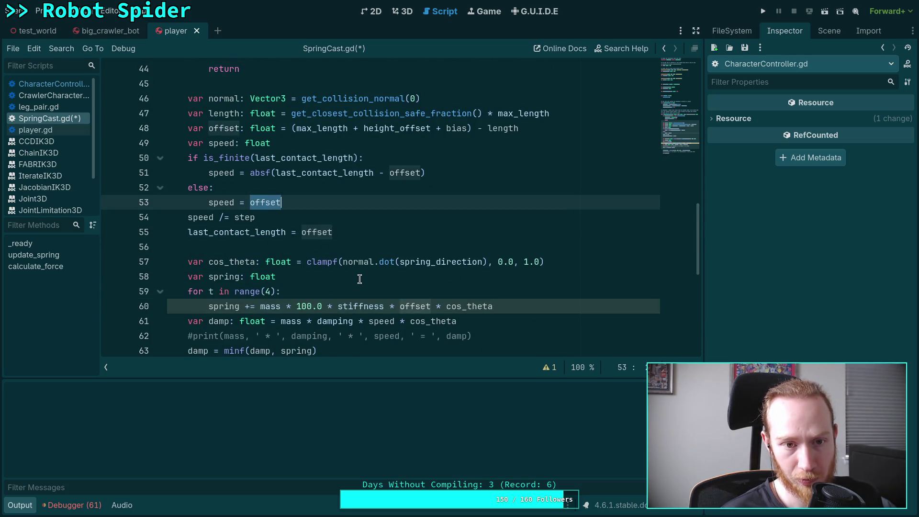
scroll(352, 270, "down", 1)
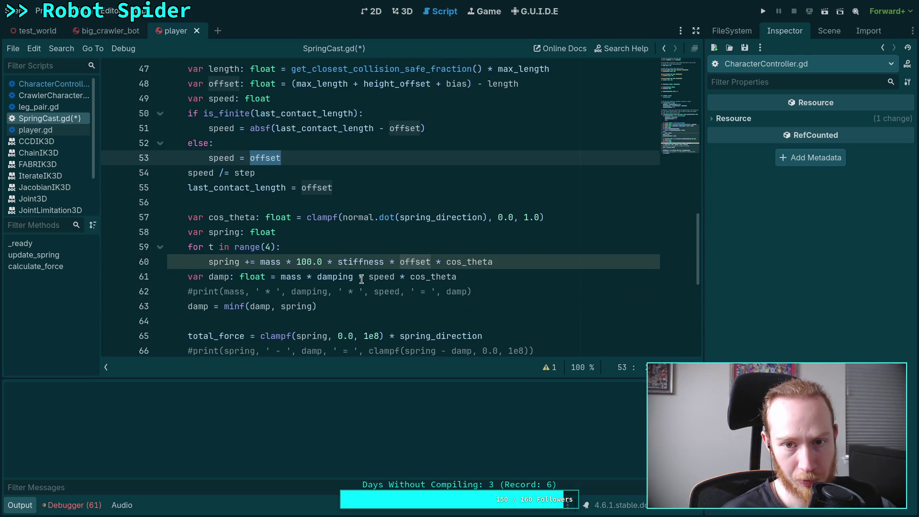
left_click(317, 245)
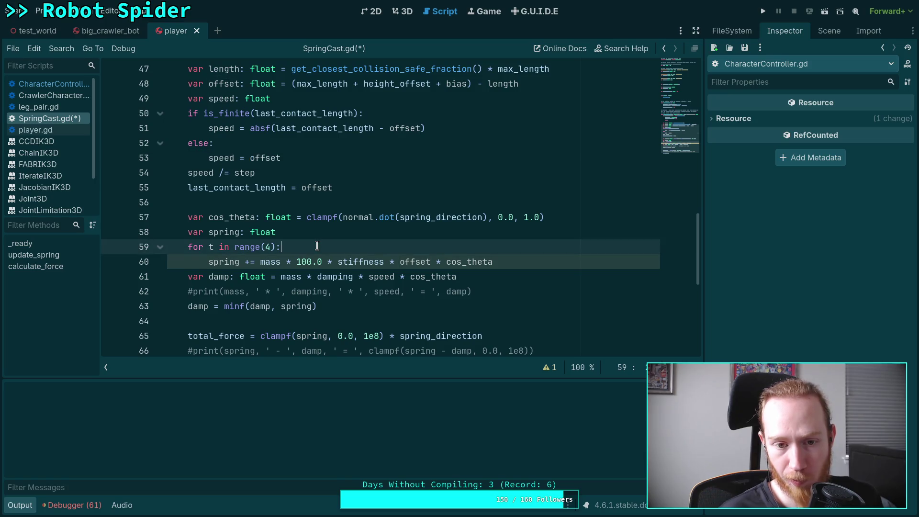
scroll(317, 246, "down", 1)
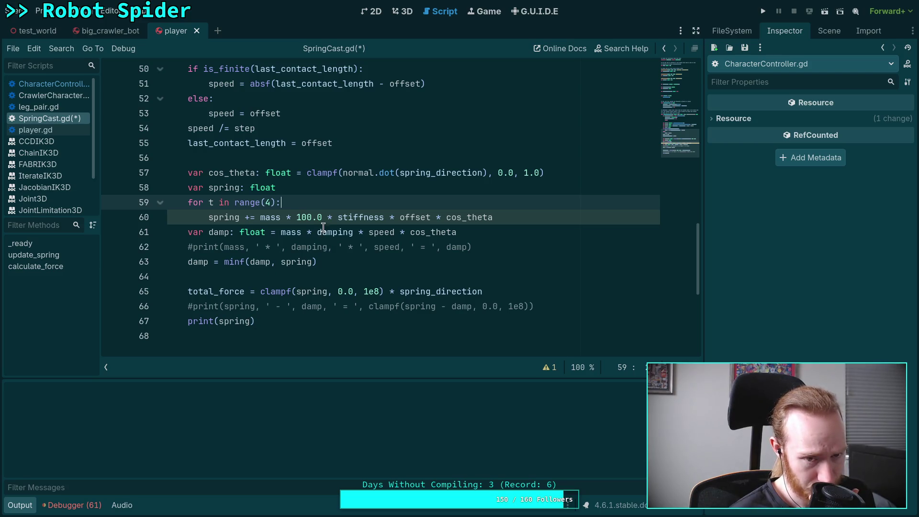
- Delete the range(4) loop so line 58 assigns spring directly, and save
mouse_move(415, 219)
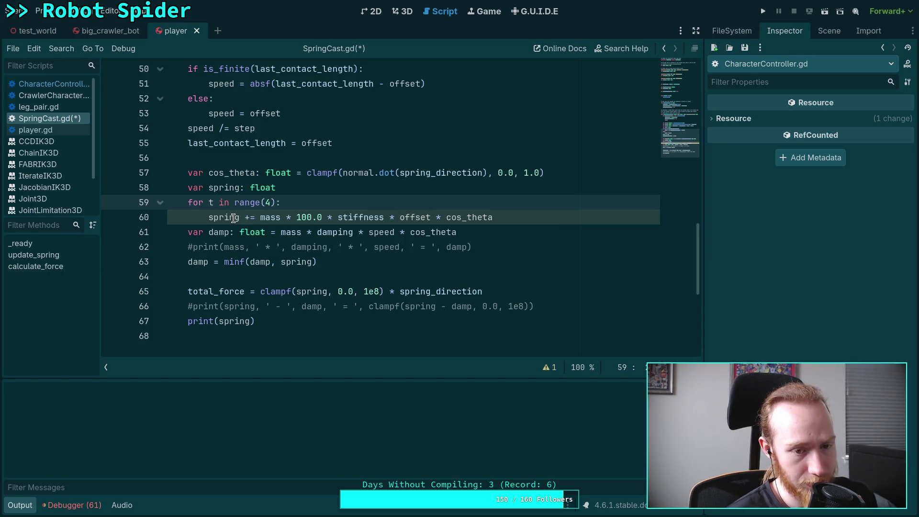
left_click_drag(246, 217, 280, 187)
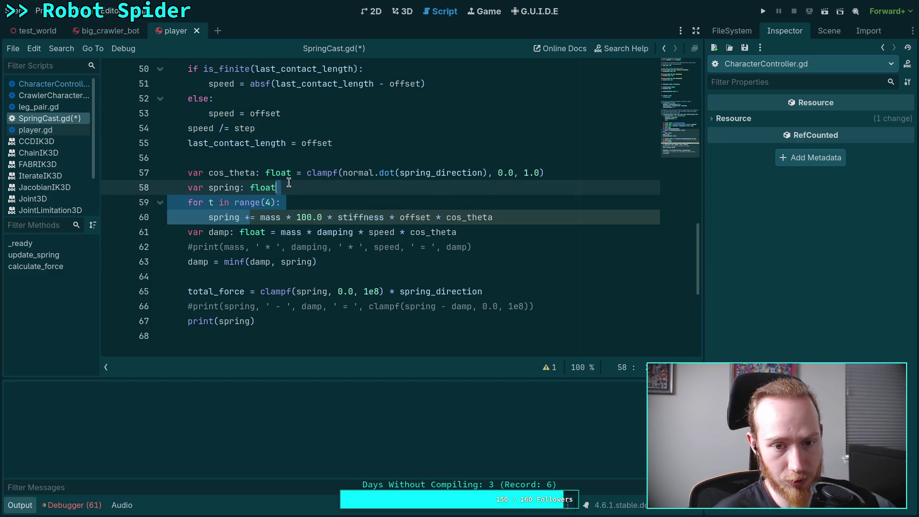
key("BackSpace")
key("ctrl+s")
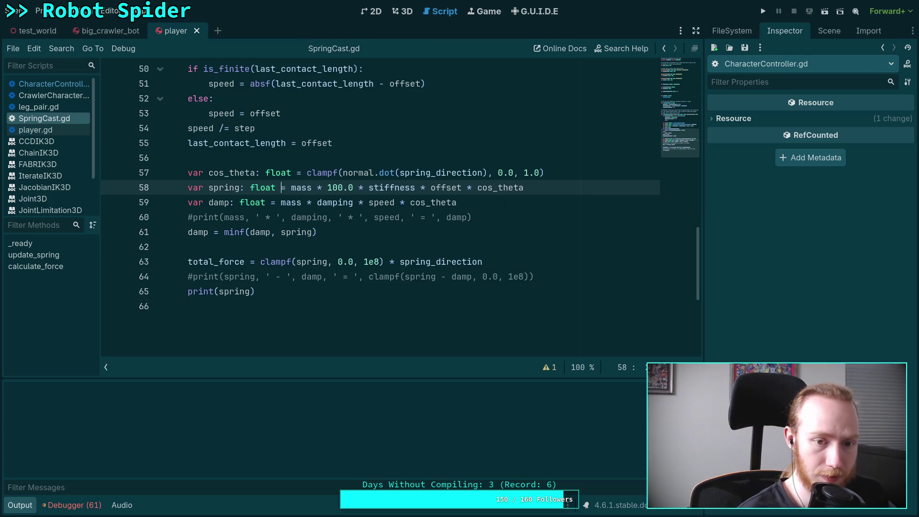
left_click(403, 247)
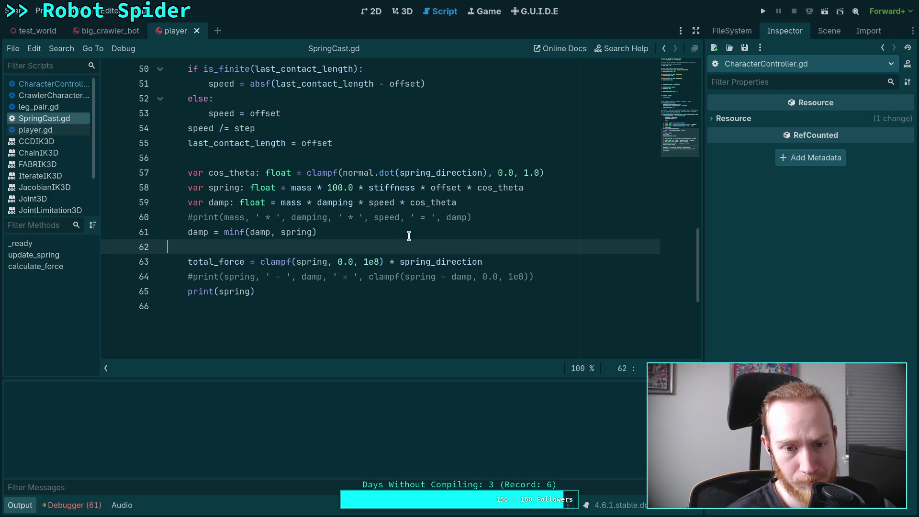
- Raise the Player slightly along Y in the test_world scene and save the scene
left_click(402, 11)
left_click(38, 30)
key("w")
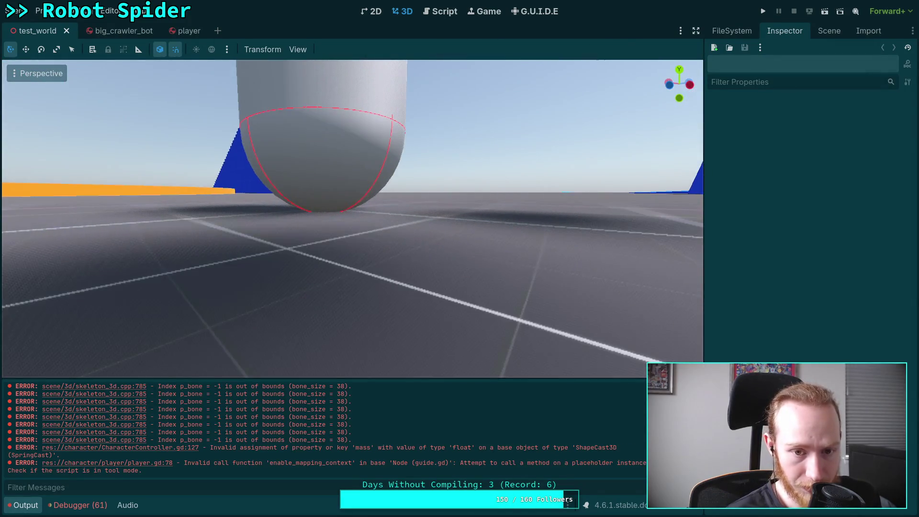
left_click(347, 194)
left_click(829, 30)
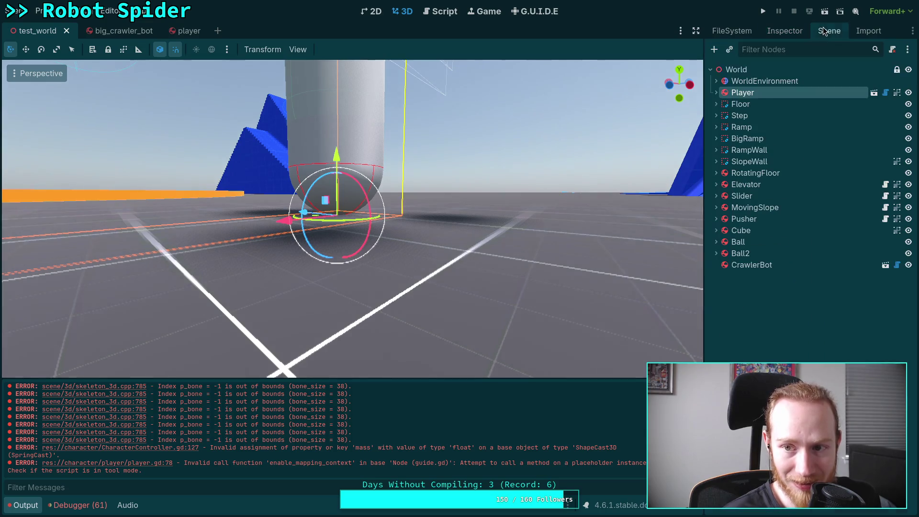
left_click(752, 96)
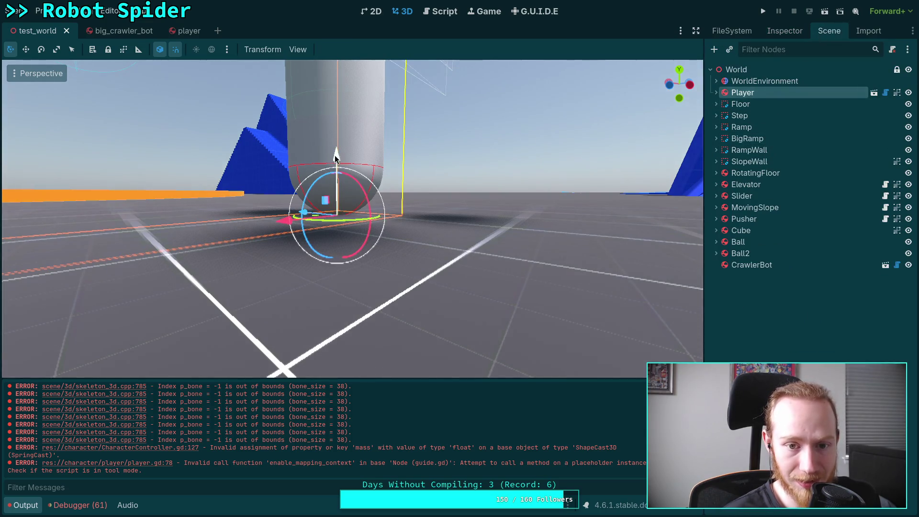
left_click_drag(336, 156, 338, 160)
scroll(352, 218, "up", 5)
scroll(352, 219, "down", 3)
key("ctrl+s")
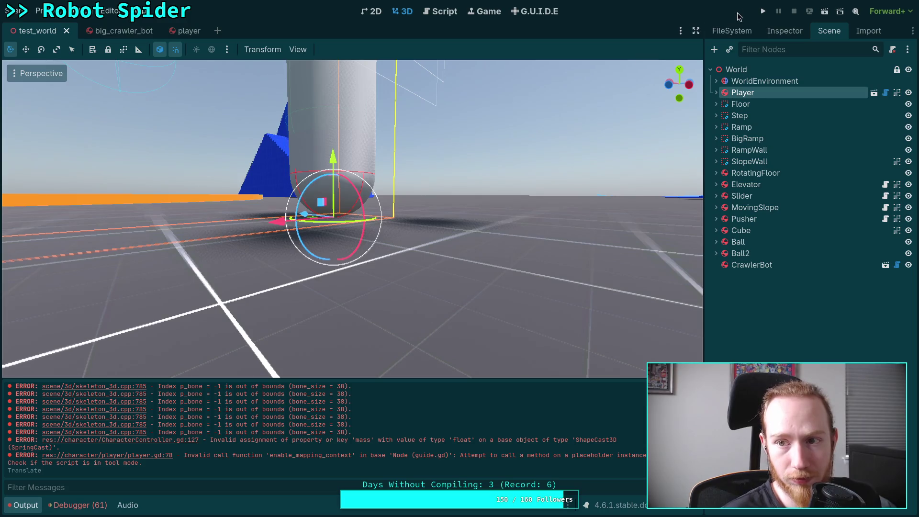
- Test-run the game, then return to SpringCast.gd and select line 58's spring expression
left_click(762, 11)
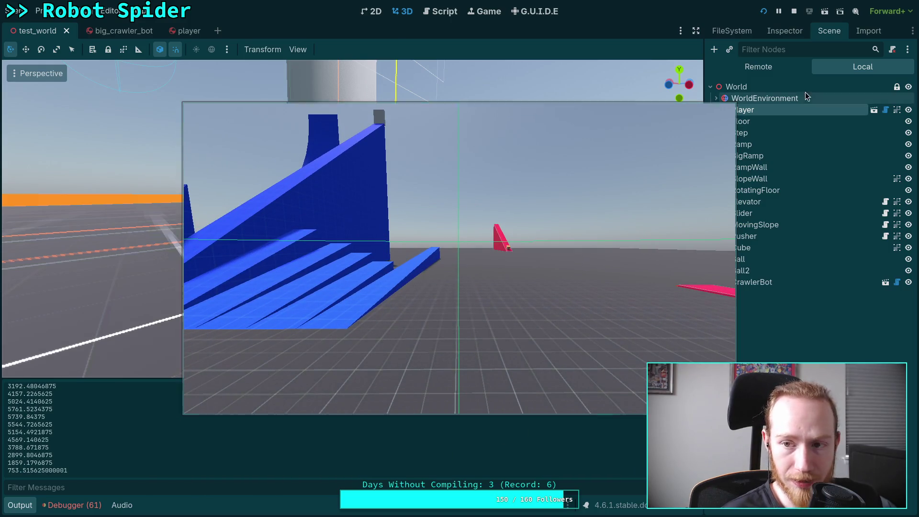
left_click(794, 11)
left_click(439, 11)
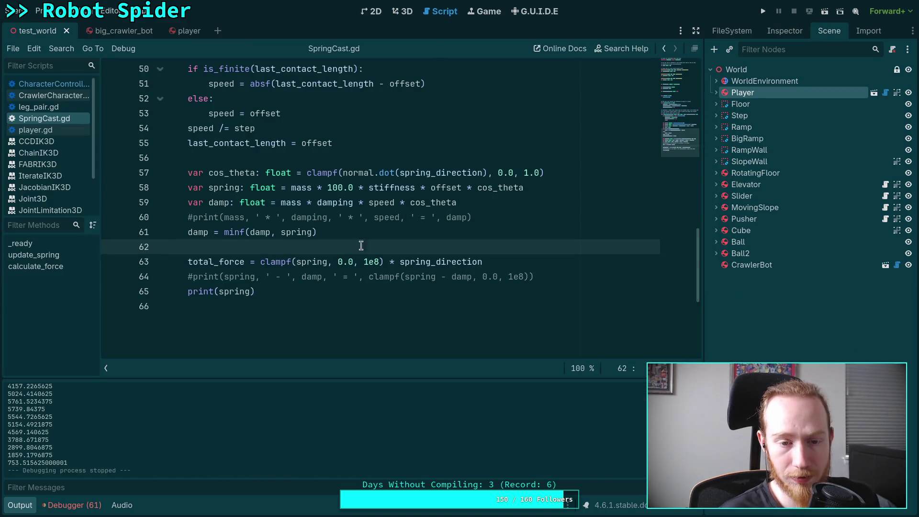
scroll(351, 243, "up", 1)
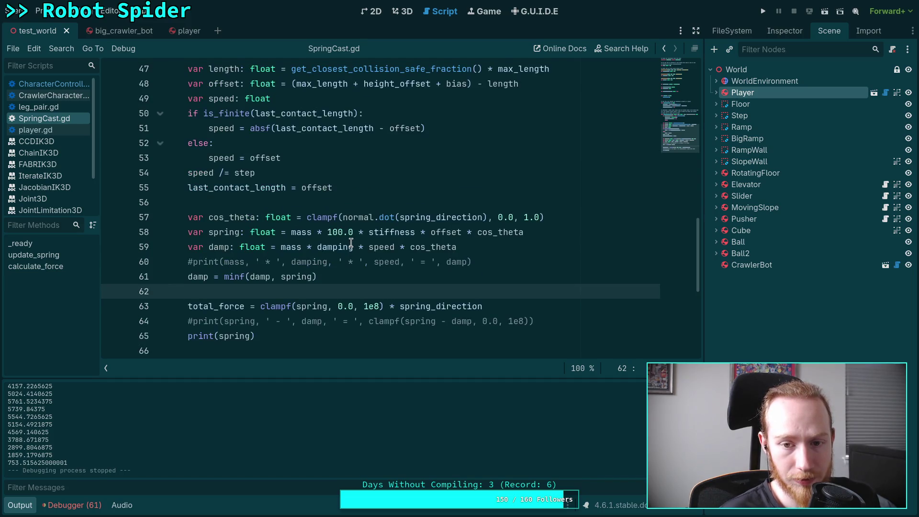
left_click_drag(527, 232, 290, 232)
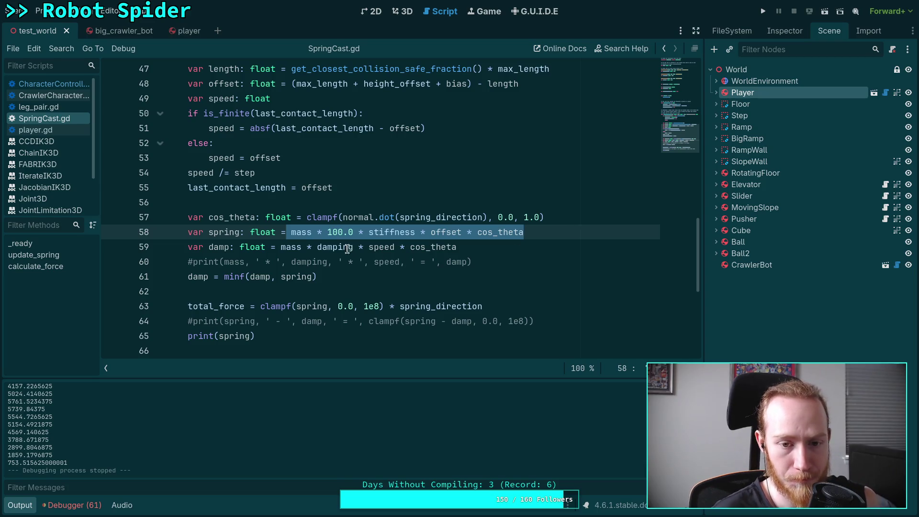
- Change the spring multiplier from 100.0 to 50.0 and test-run the game
left_click(332, 232)
double_click(332, 232)
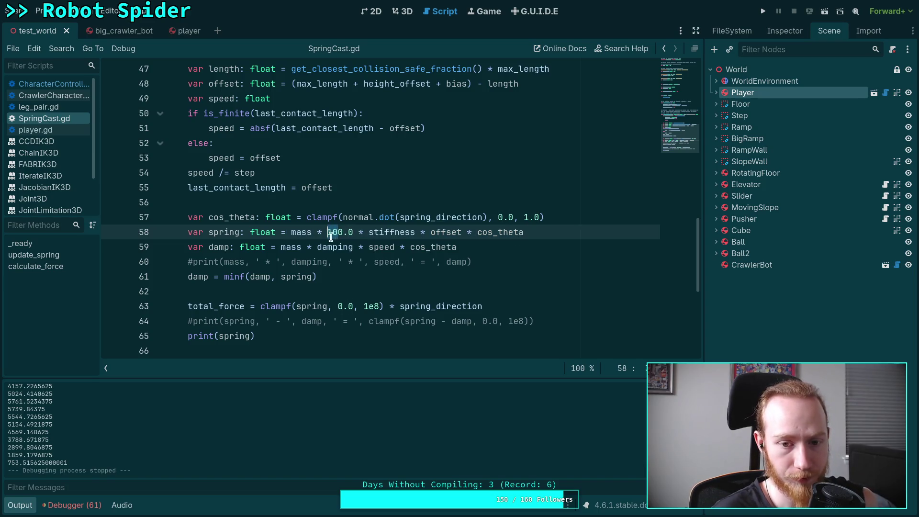
type("5")
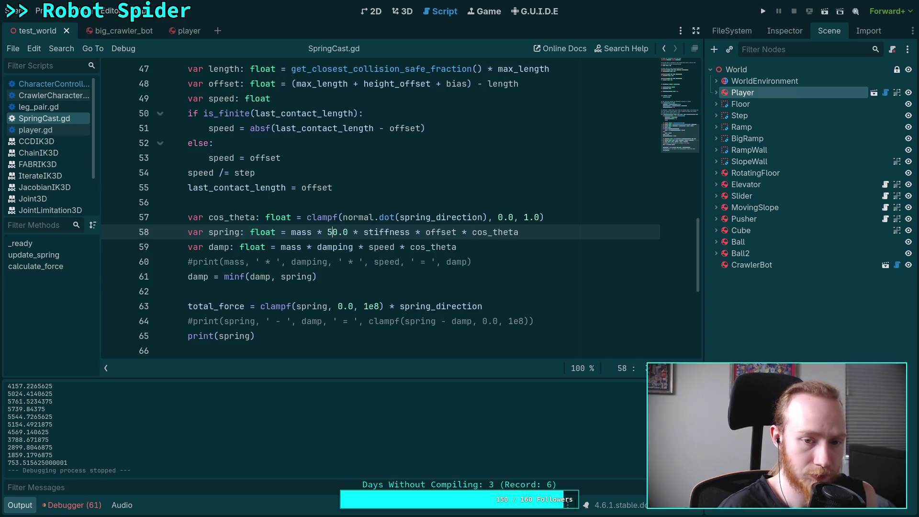
left_click(762, 13)
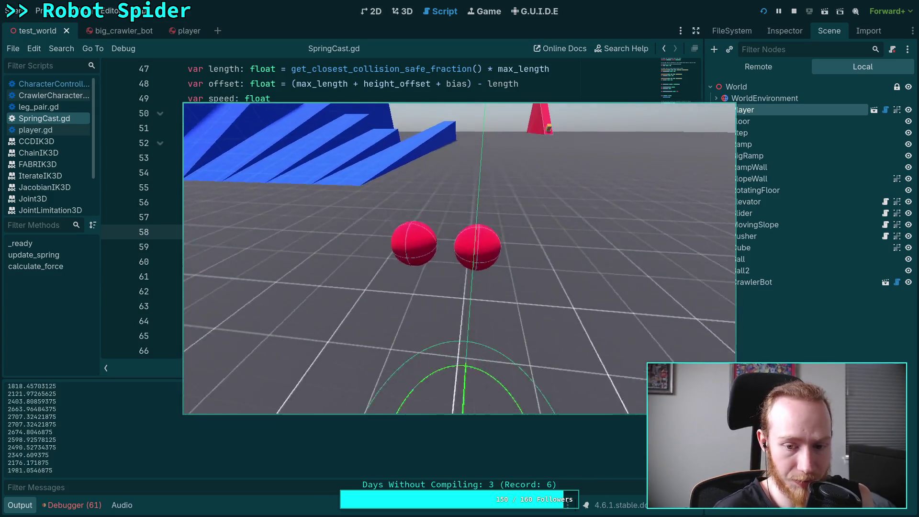
left_click(795, 11)
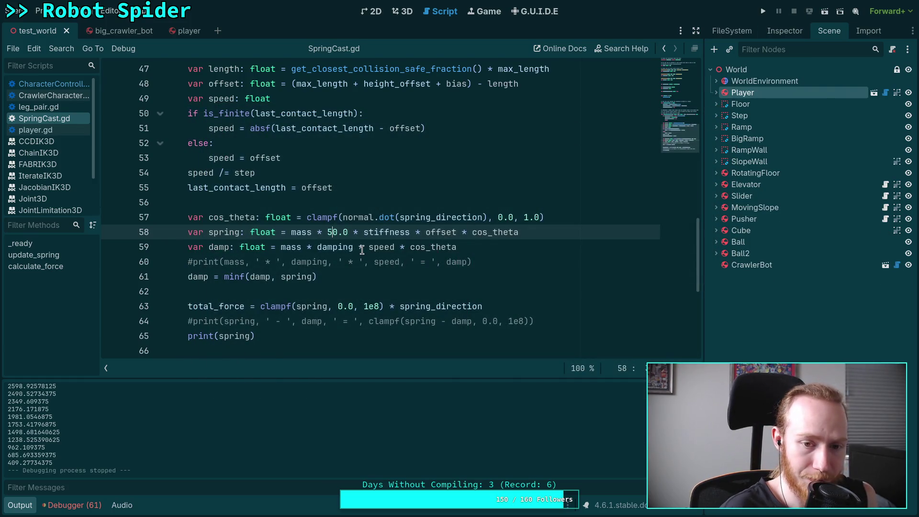
- Try a 10.0 spring multiplier and test-run the game
key("BackSpace")
type("0")
left_click(763, 11)
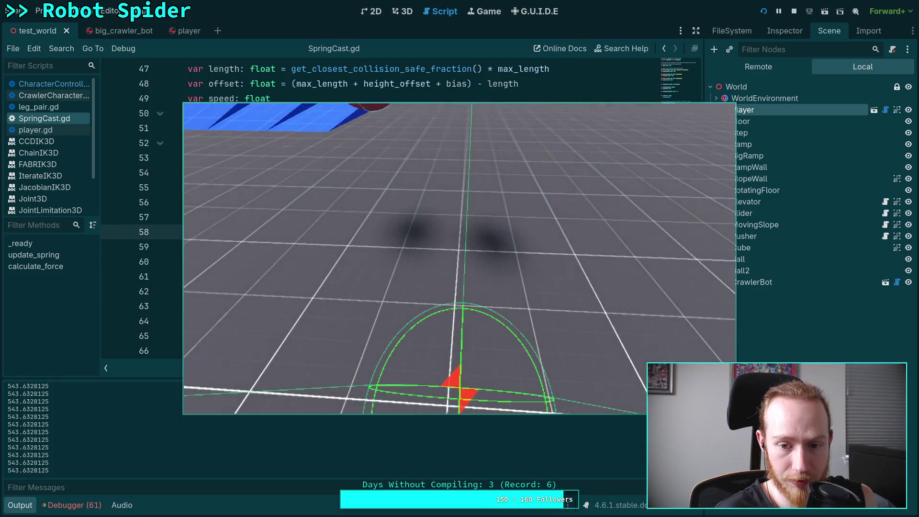
left_click(794, 11)
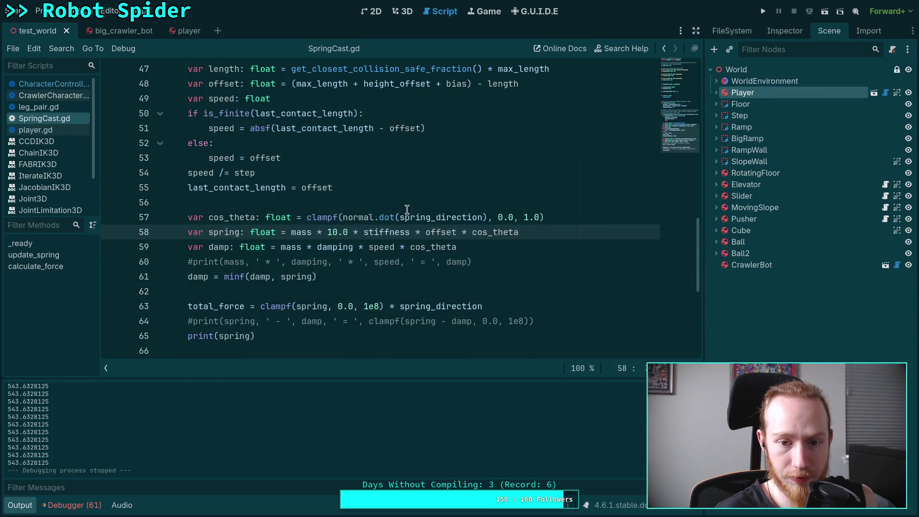
- Set the spring multiplier to 20.0 and test-run the game
left_click_drag(334, 232, 327, 232)
type("2")
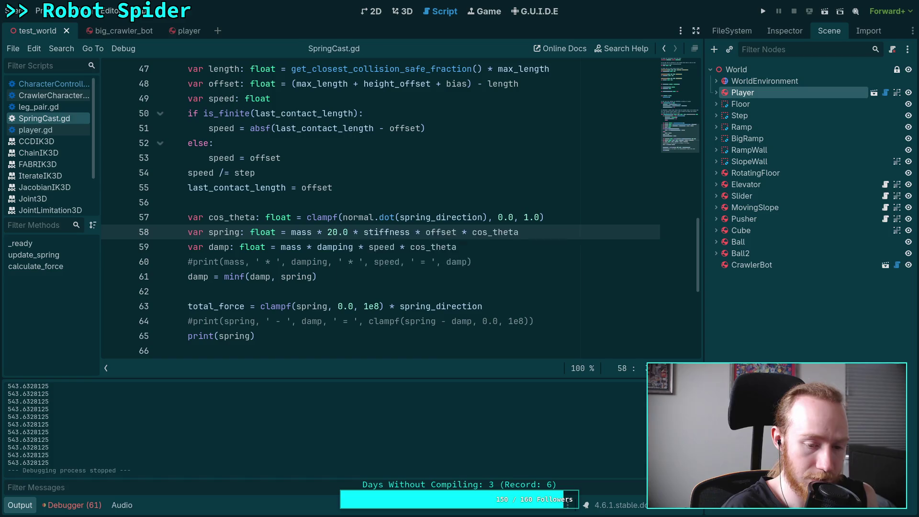
left_click(764, 11)
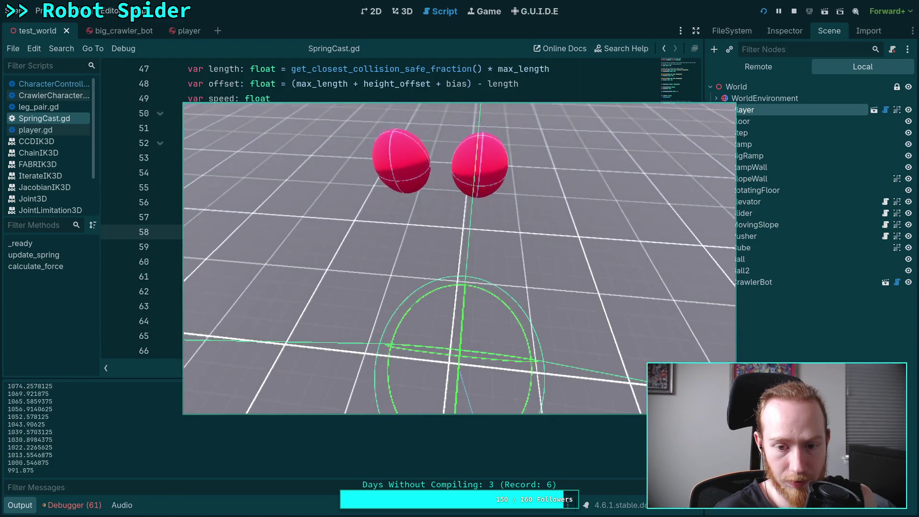
key("F8")
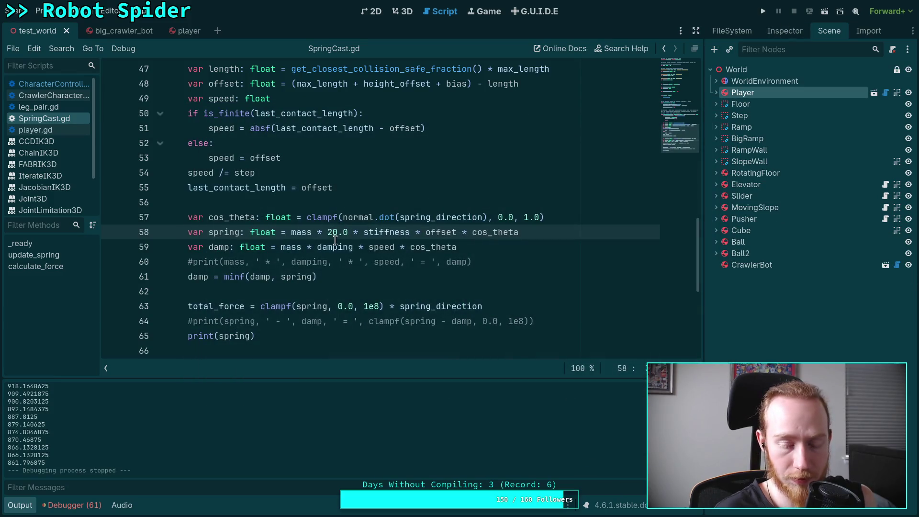